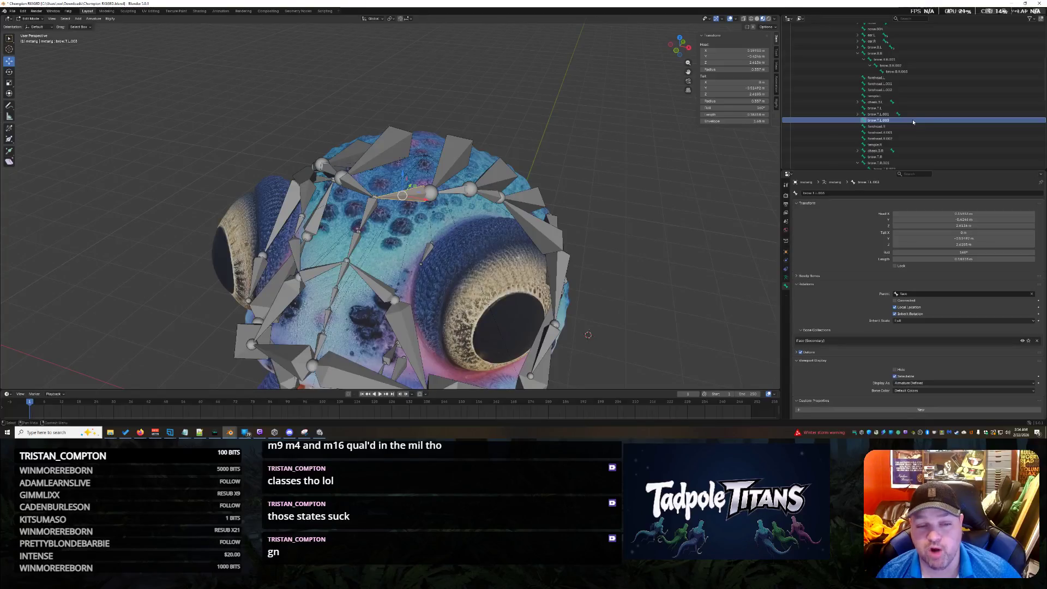
Select the nose.L bone in the Outliner and uncheck its viewport Hide option
{"action": "scroll", "coordinate": [915, 115], "scroll_direction": "up", "scroll_amount": 3}
{"action": "scroll", "coordinate": [915, 115], "scroll_direction": "down", "scroll_amount": 7}
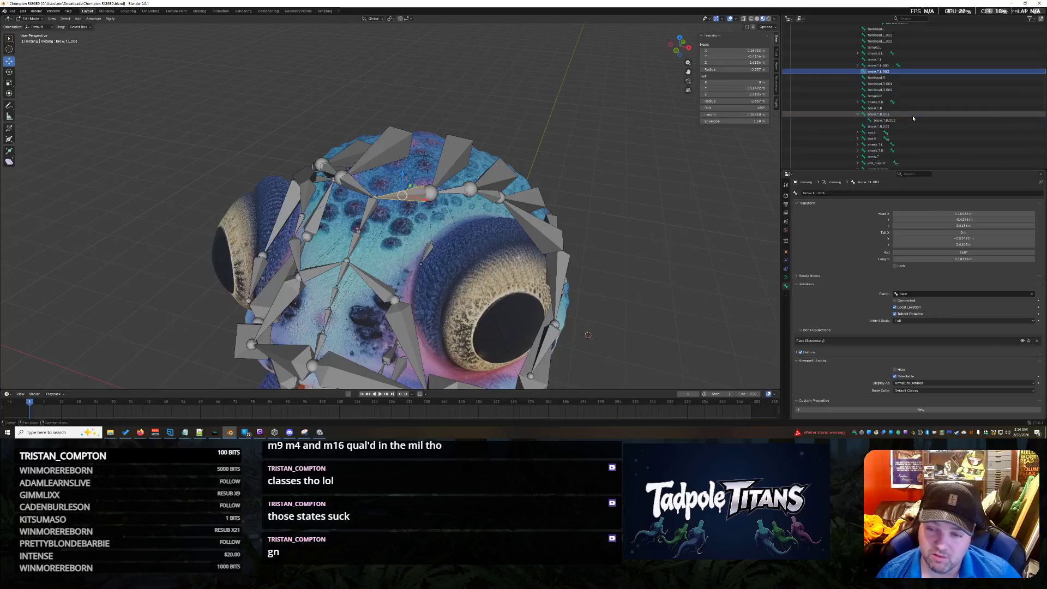
{"action": "left_click", "coordinate": [910, 120]}
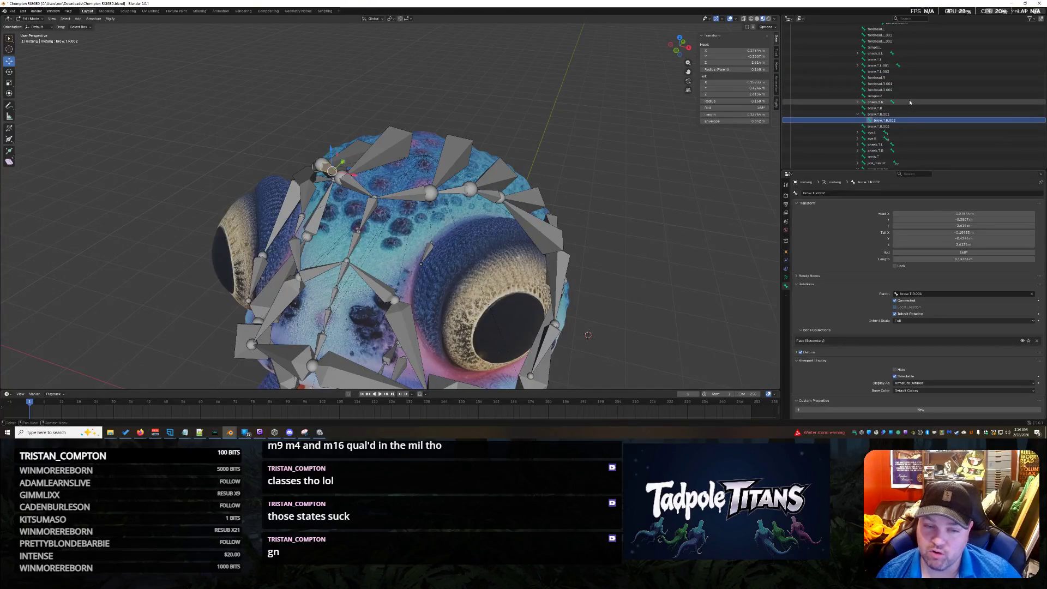
{"action": "scroll", "coordinate": [908, 110], "scroll_direction": "down", "scroll_amount": 3}
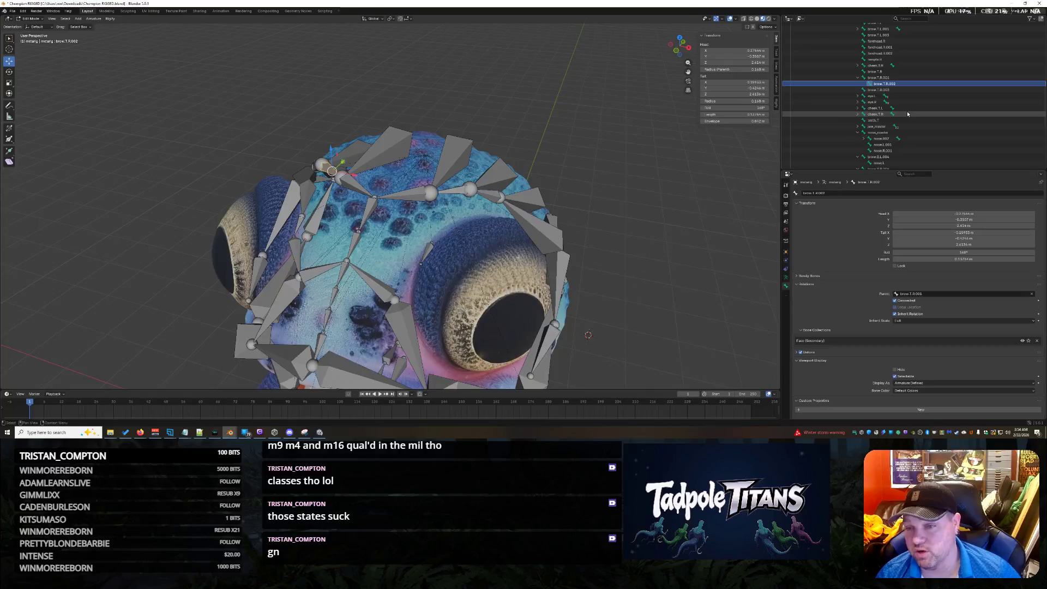
{"action": "scroll", "coordinate": [907, 110], "scroll_direction": "down", "scroll_amount": 3}
{"action": "left_click", "coordinate": [906, 119]}
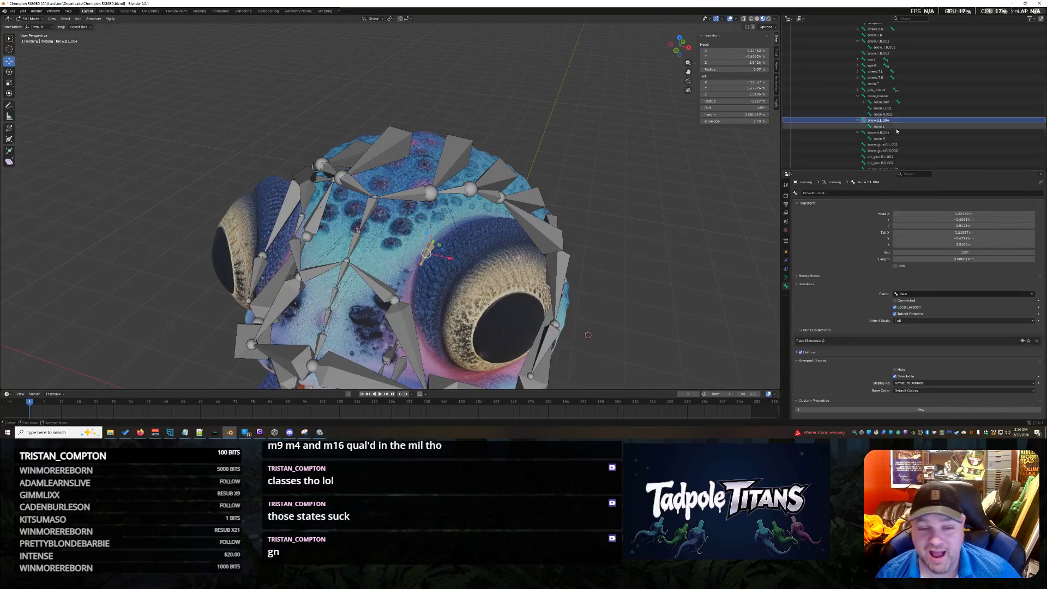
{"action": "left_click", "coordinate": [895, 127]}
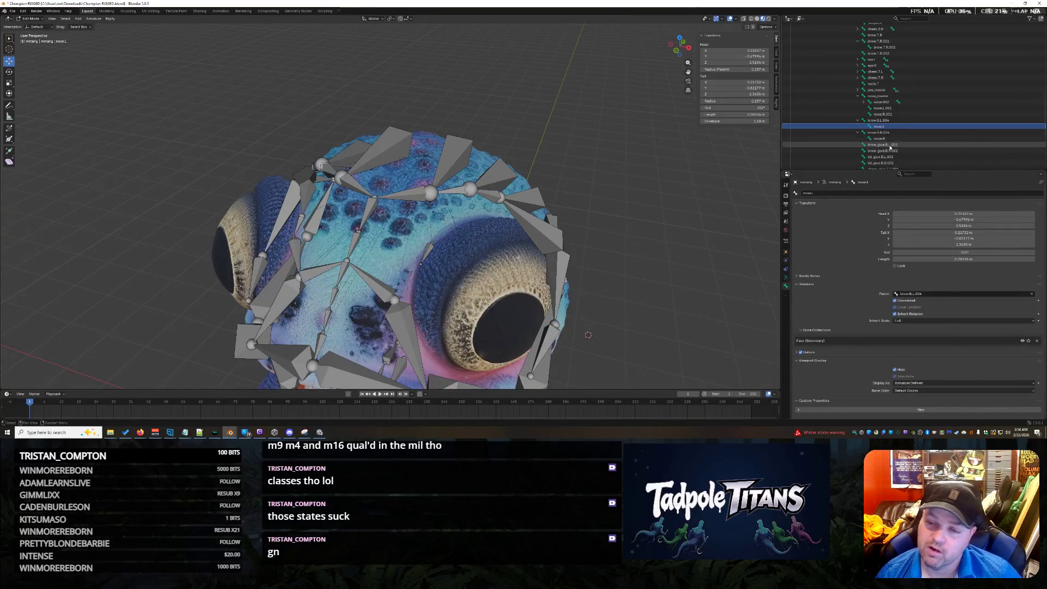
{"action": "left_click", "coordinate": [894, 369]}
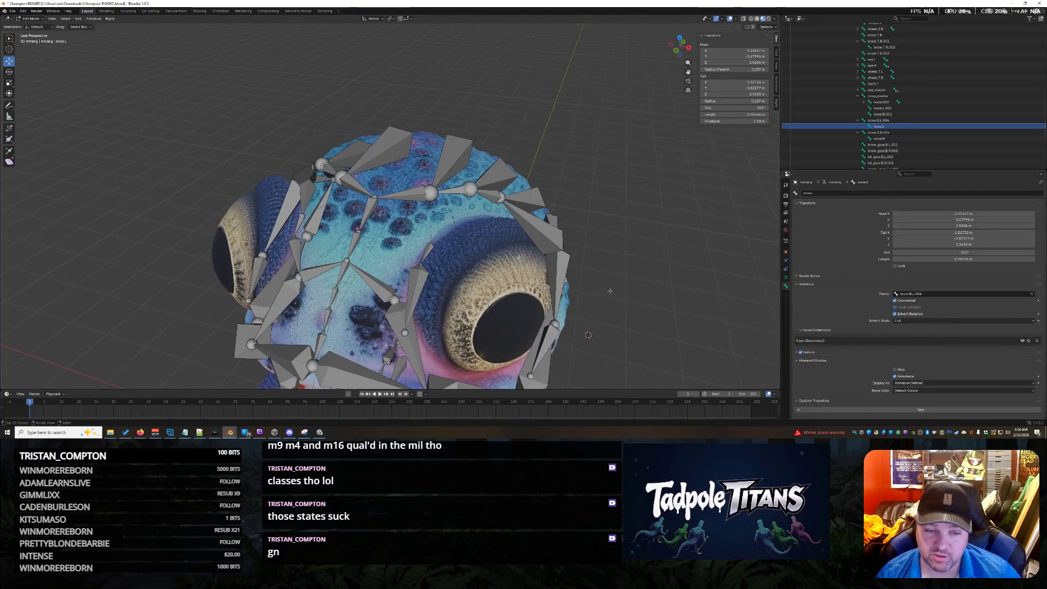
Select the nose_glue.L.001 bone joint near the nose in the viewport
{"action": "middle_click_drag", "start_coordinate": [415, 306], "coordinate": [473, 317]}
{"action": "left_click", "coordinate": [451, 324]}
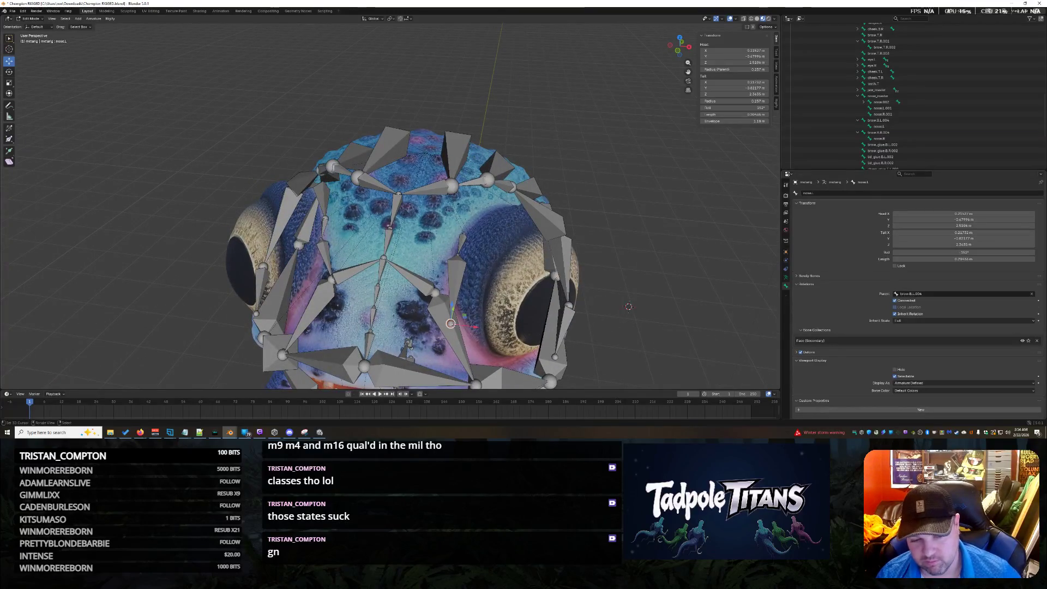
{"action": "left_click", "coordinate": [437, 294]}
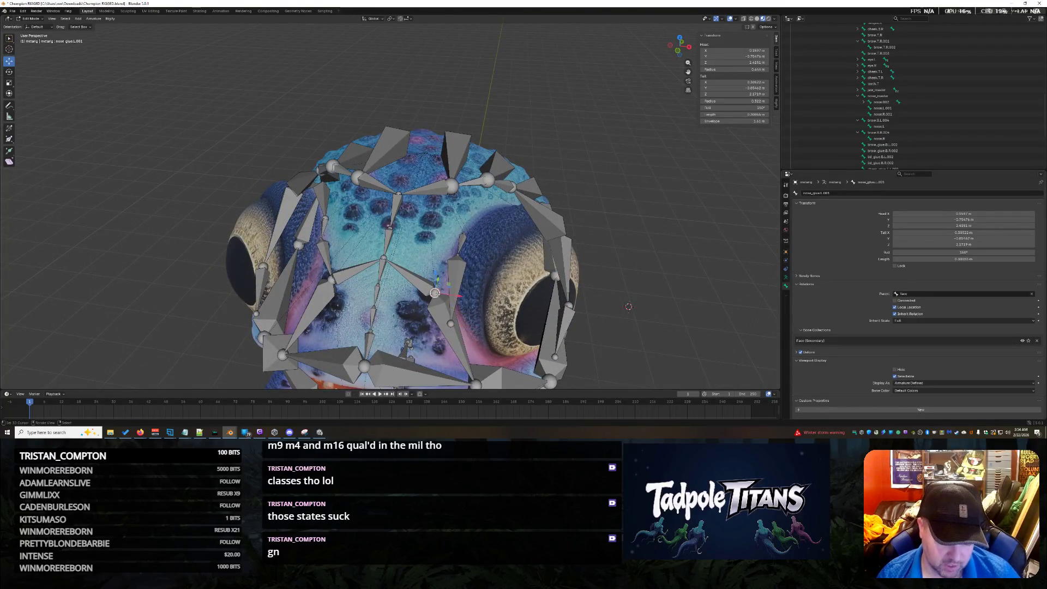
Snap the 3D cursor to the selected nose_glue.L.001 joint
{"action": "key", "text": "shift+s"}
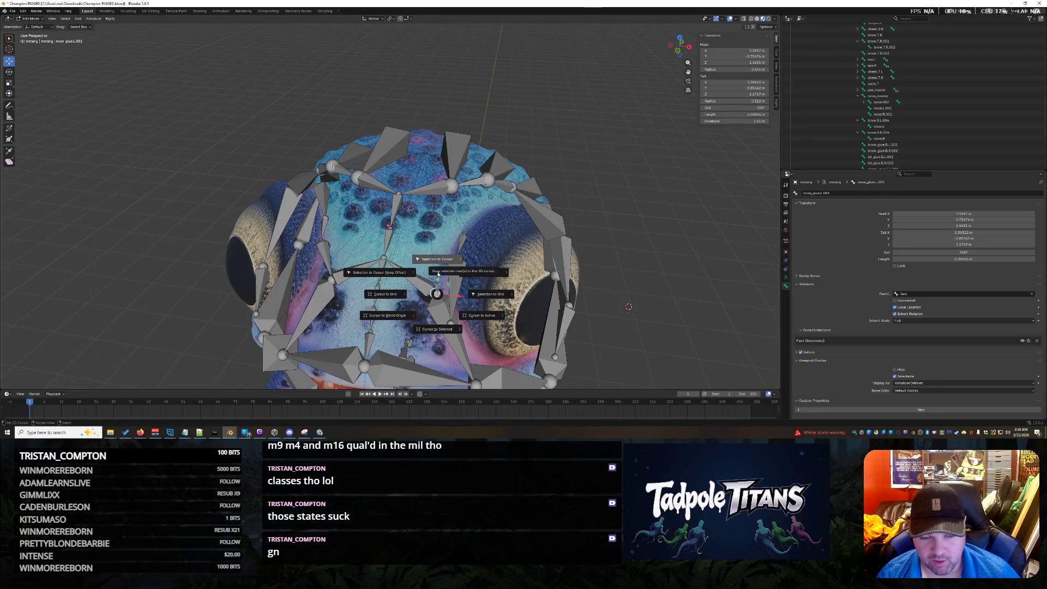
{"action": "left_click", "coordinate": [437, 329]}
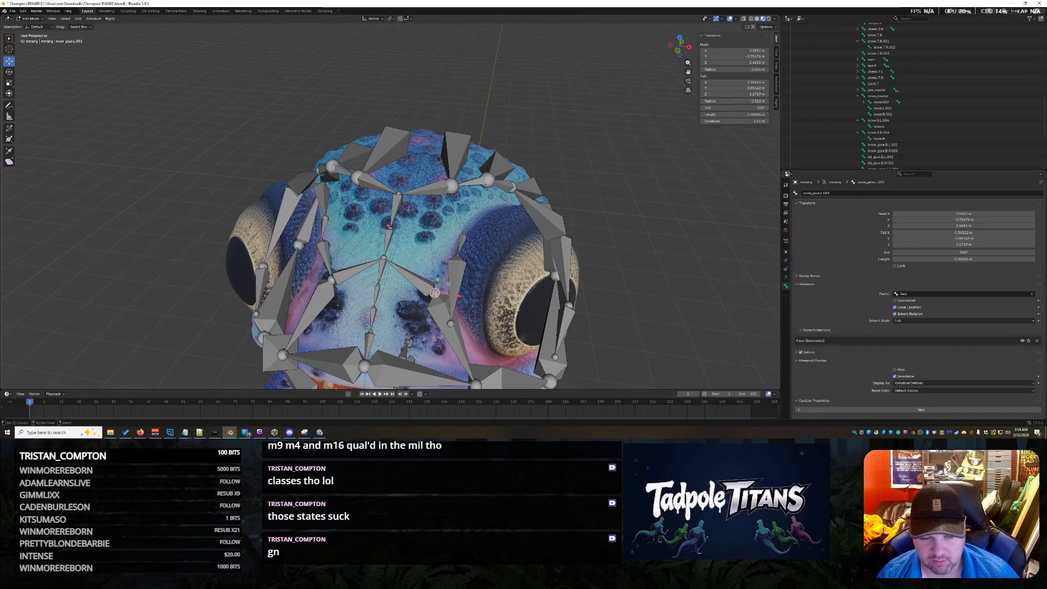
{"action": "key", "text": "shift+s"}
{"action": "left_click", "coordinate": [606, 327]}
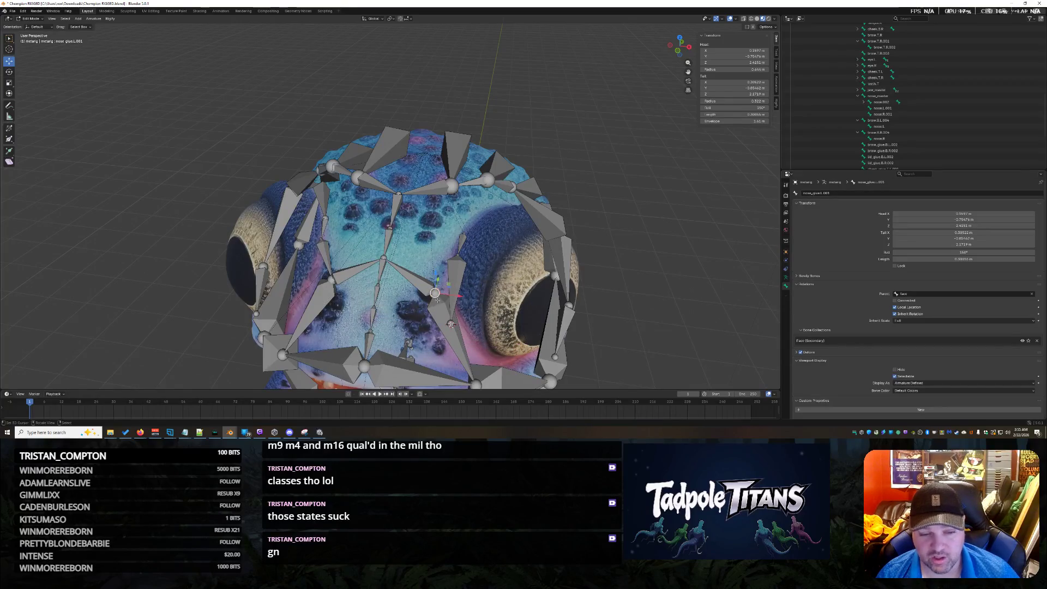
{"action": "key", "text": "shift+s"}
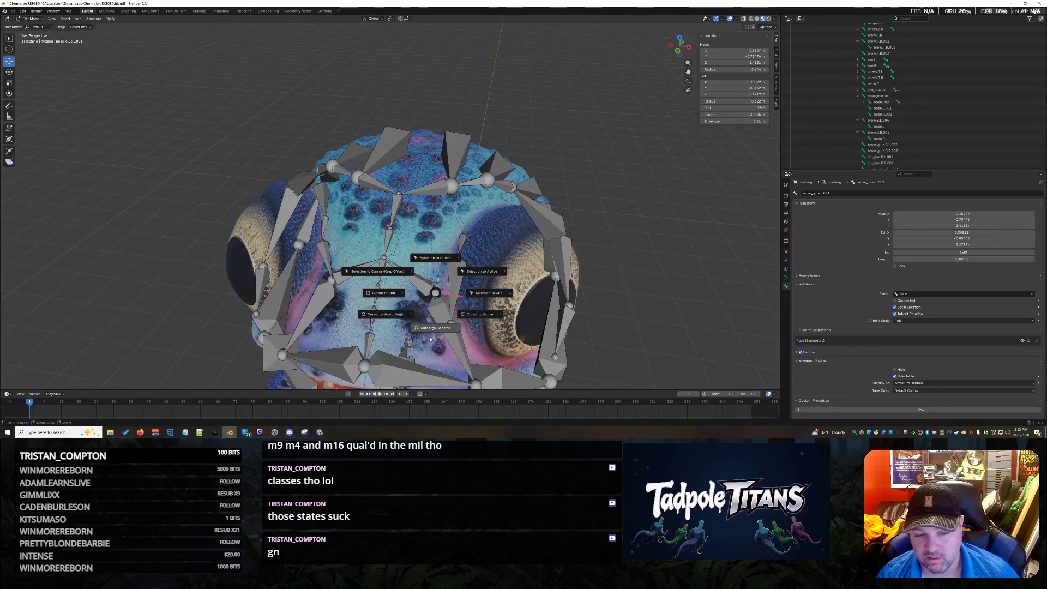
{"action": "left_click", "coordinate": [432, 331]}
Select the nose.L tail and snap it onto the 3D cursor
{"action": "left_click", "coordinate": [451, 319]}
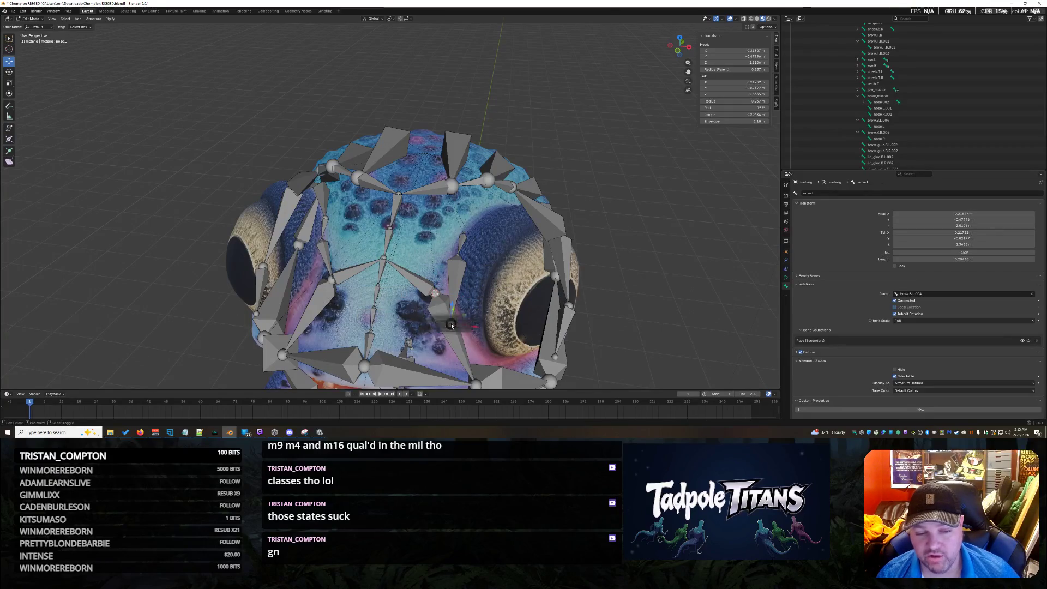
{"action": "key", "text": "shift+s"}
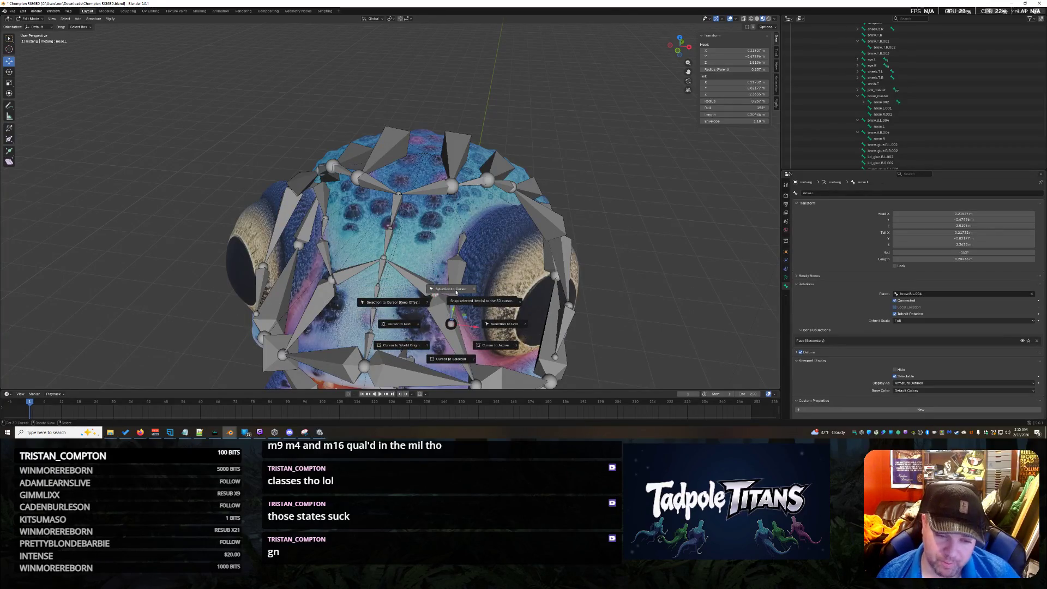
{"action": "left_click", "coordinate": [456, 292]}
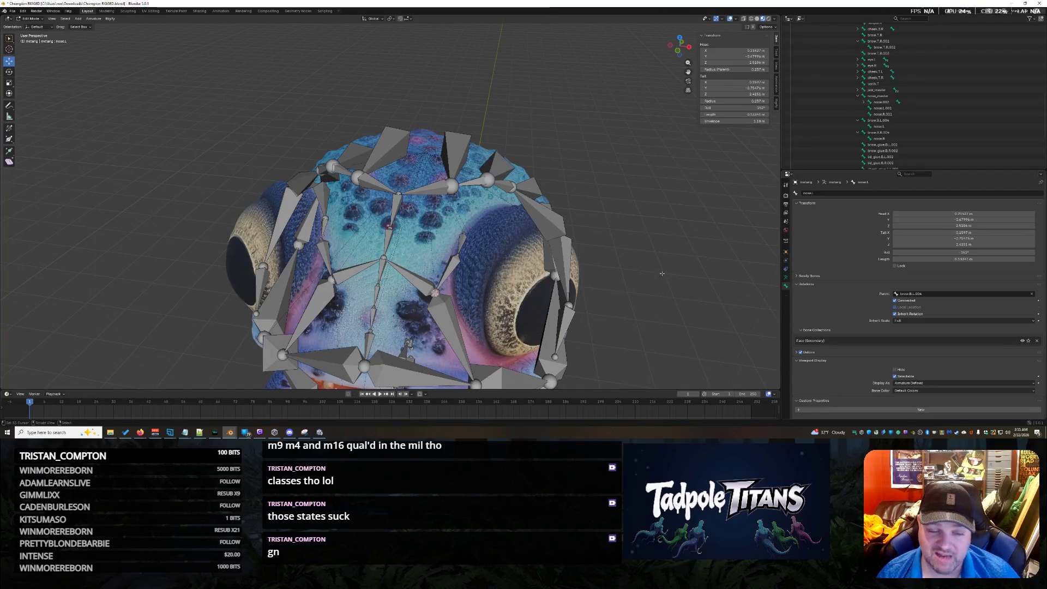
{"action": "middle_click_drag", "start_coordinate": [662, 274], "coordinate": [666, 274]}
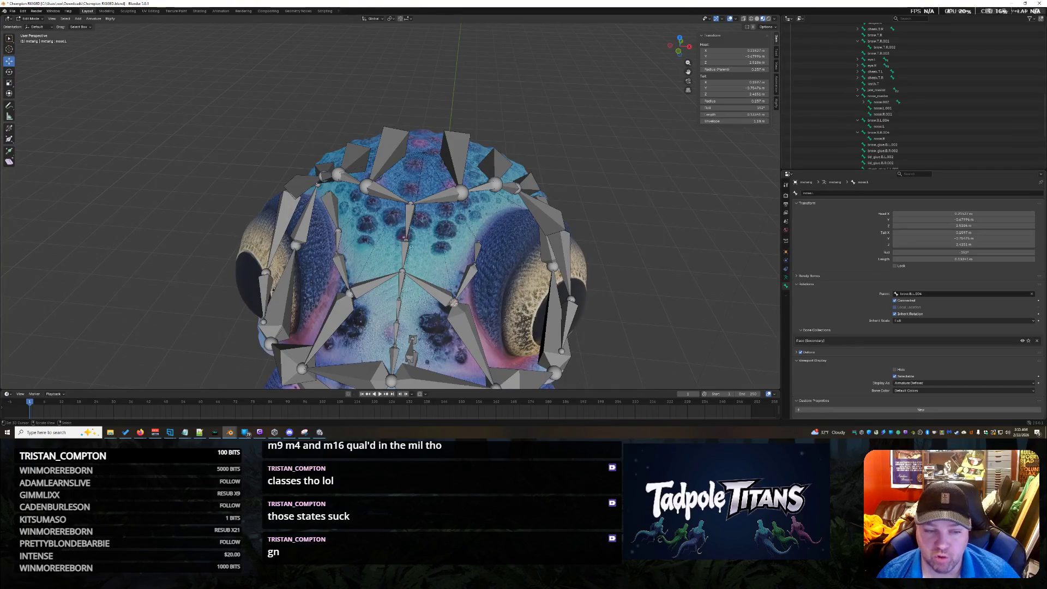
{"action": "middle_click_drag", "start_coordinate": [527, 273], "coordinate": [576, 291]}
{"action": "left_click", "coordinate": [404, 295]}
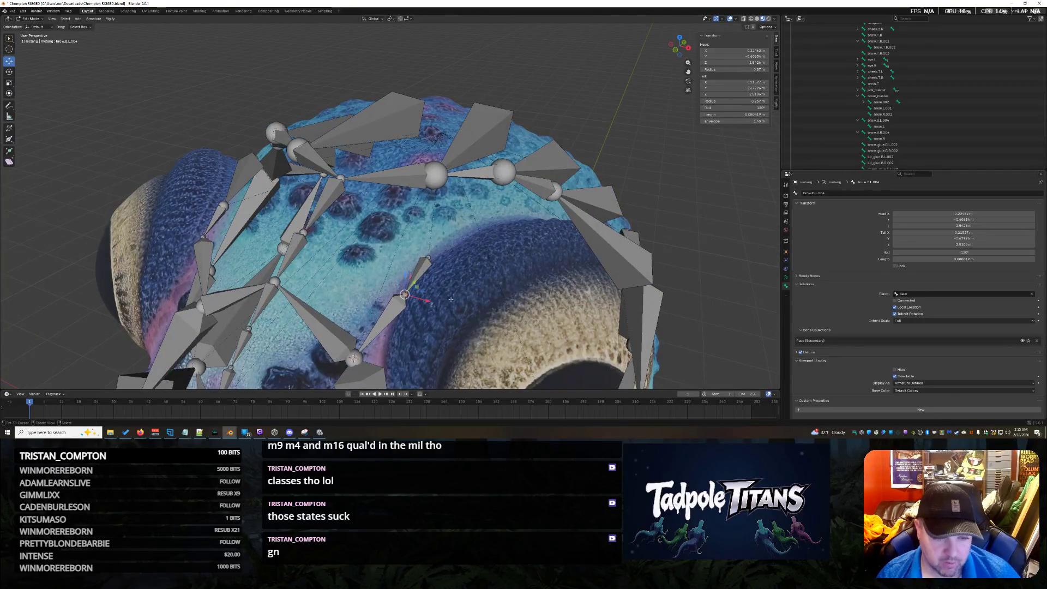
Add brow.B.R.004 to the selection and scale both brow bones to 0.9
{"action": "middle_click_drag", "start_coordinate": [431, 295], "coordinate": [486, 306]}
{"action": "left_click", "coordinate": [333, 295], "text": "shift"}
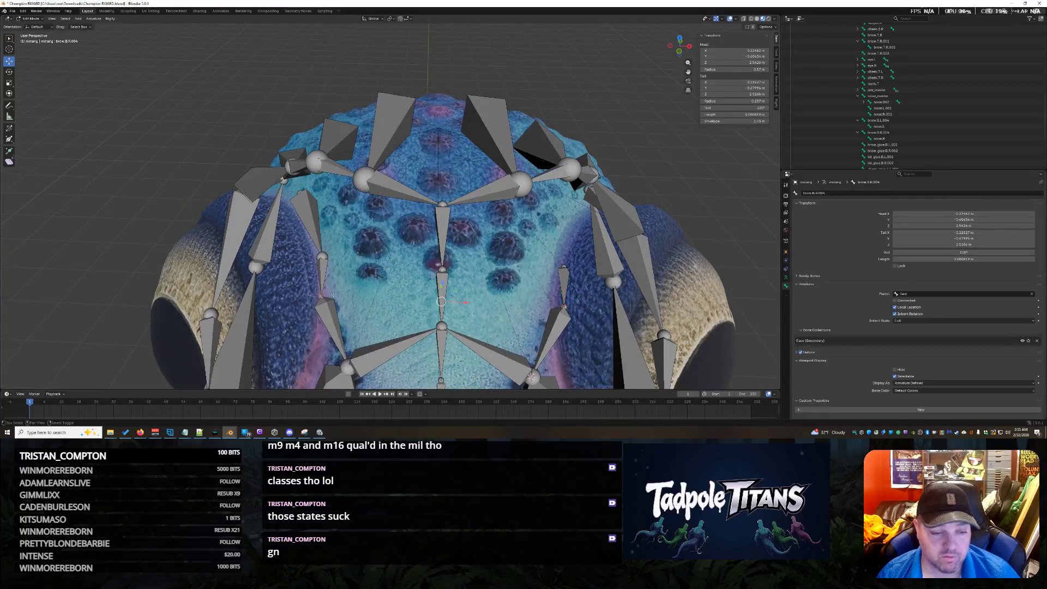
{"action": "key", "text": "s"}
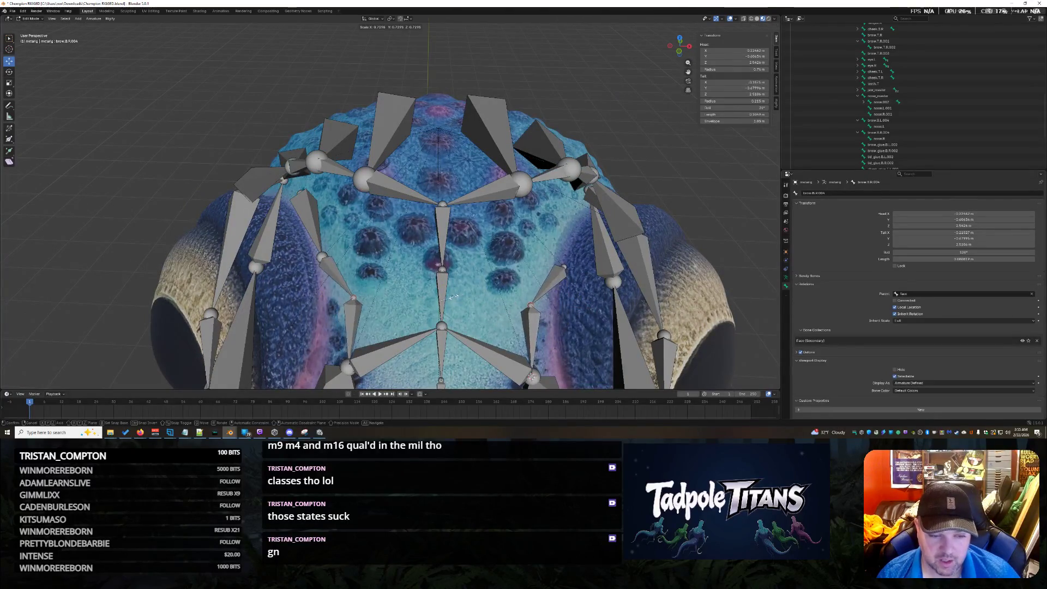
{"action": "type", "text": ".9077"}
{"action": "key", "text": "Return"}
Nudge the two selected brow bones slightly along the Z axis
{"action": "scroll", "coordinate": [537, 277], "scroll_direction": "down", "scroll_amount": 2}
{"action": "mouse_move", "coordinate": [537, 278]}
{"action": "middle_mouse_down"}
{"action": "mouse_move", "coordinate": [627, 245]}
{"action": "mouse_move", "coordinate": [665, 212]}
{"action": "mouse_move", "coordinate": [677, 263]}
{"action": "middle_mouse_up"}
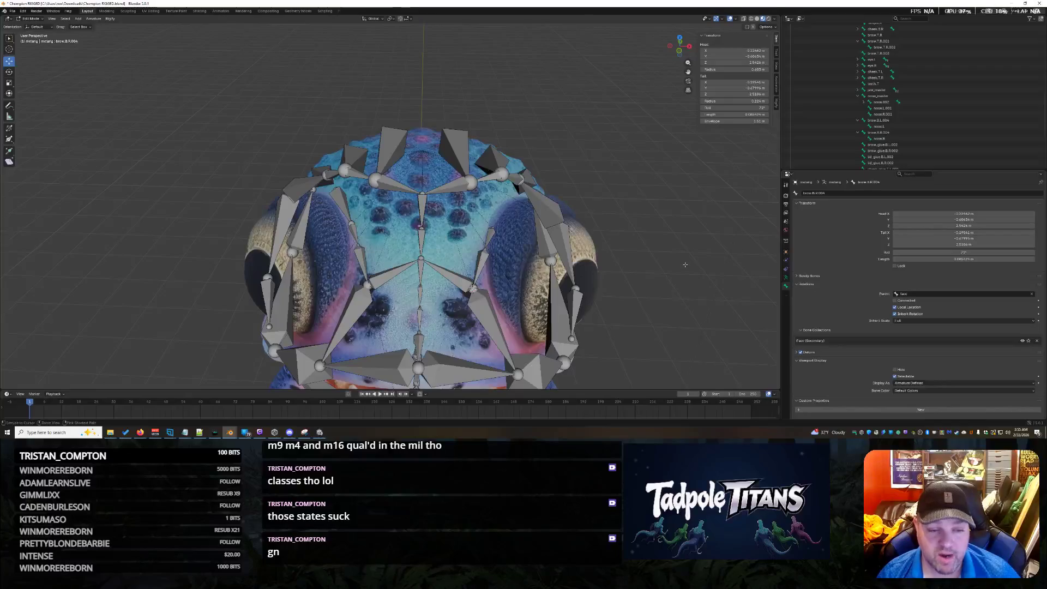
{"action": "scroll", "coordinate": [420, 220], "scroll_direction": "up", "scroll_amount": 1}
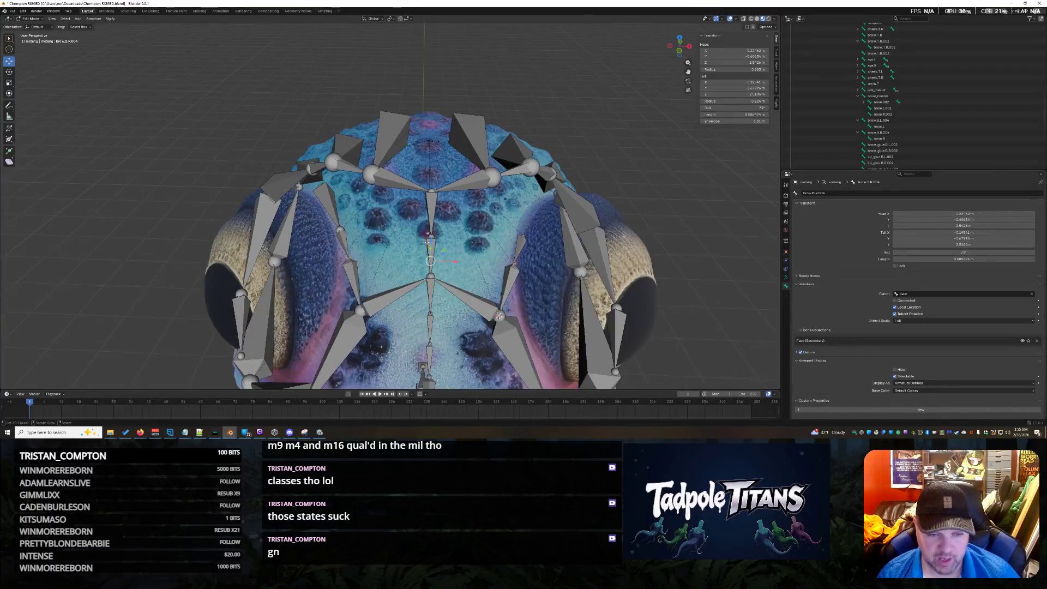
{"action": "key", "text": "g"}
{"action": "key", "text": "z"}
{"action": "left_click", "coordinate": [432, 240]}
Check the face from the front and select the brow.B.R.003 bone
{"action": "middle_click_drag", "start_coordinate": [432, 240], "coordinate": [540, 259]}
{"action": "scroll", "coordinate": [540, 259], "scroll_direction": "down", "scroll_amount": 3}
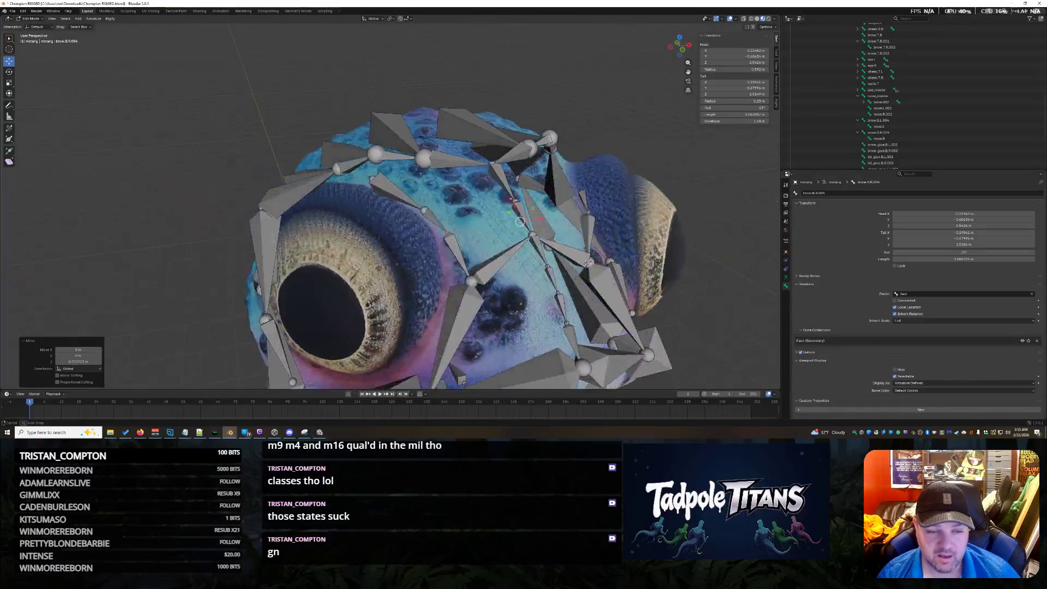
{"action": "mouse_move", "coordinate": [600, 188]}
{"action": "middle_mouse_down"}
{"action": "mouse_move", "coordinate": [656, 169]}
{"action": "mouse_move", "coordinate": [657, 158]}
{"action": "mouse_move", "coordinate": [658, 194]}
{"action": "middle_mouse_up"}
{"action": "scroll", "coordinate": [656, 169], "scroll_direction": "down", "scroll_amount": 2}
{"action": "scroll", "coordinate": [658, 193], "scroll_direction": "up", "scroll_amount": 1}
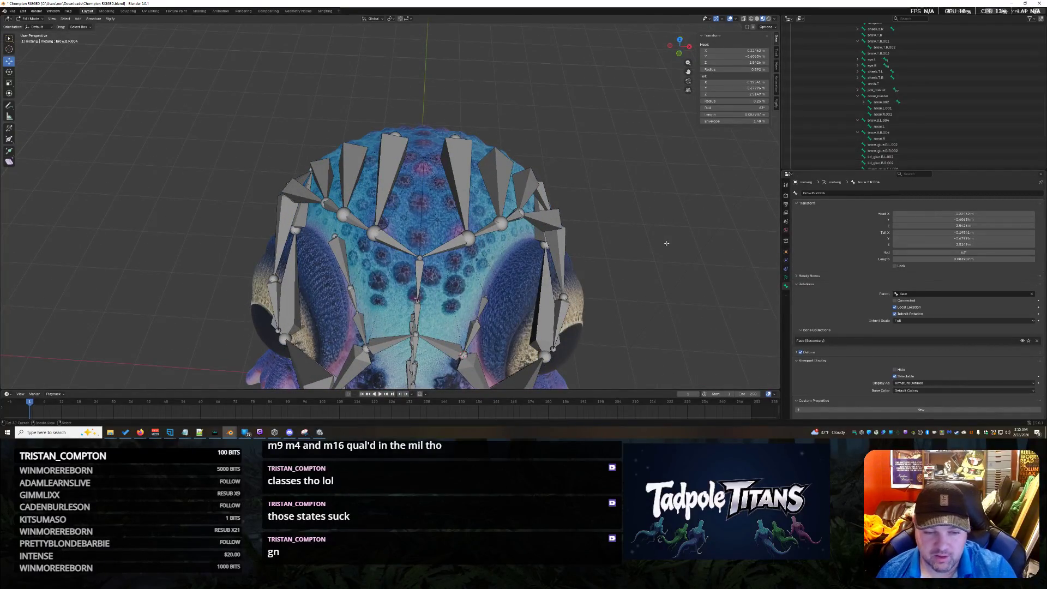
{"action": "left_click", "coordinate": [339, 260]}
{"action": "mouse_move", "coordinate": [340, 260]}
{"action": "middle_mouse_down"}
{"action": "mouse_move", "coordinate": [638, 206]}
{"action": "mouse_move", "coordinate": [546, 218]}
{"action": "middle_mouse_up"}
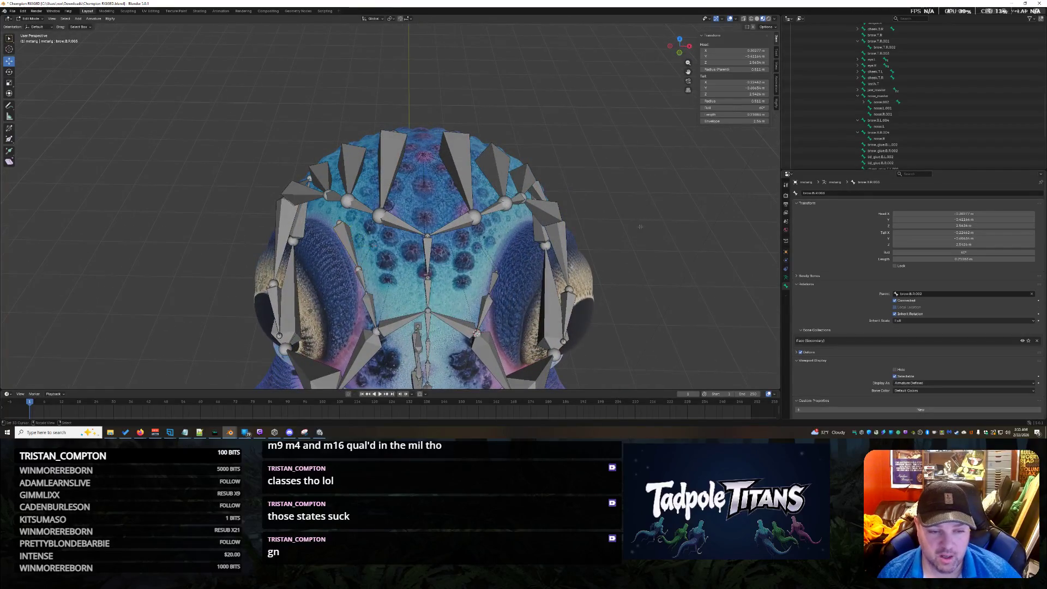
{"action": "scroll", "coordinate": [918, 131], "scroll_direction": "up", "scroll_amount": 5}
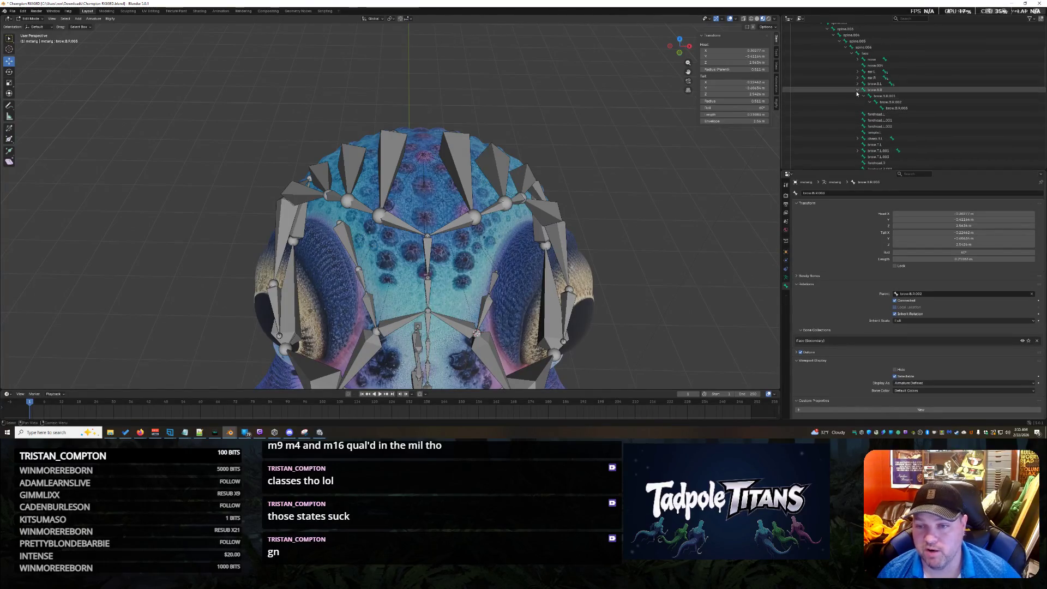
Fold the brow.B.R branch, then select and fold the brow.T.R.001 branch
{"action": "left_click", "coordinate": [857, 89]}
{"action": "scroll", "coordinate": [910, 121], "scroll_direction": "down", "scroll_amount": 5}
{"action": "left_click", "coordinate": [860, 109]}
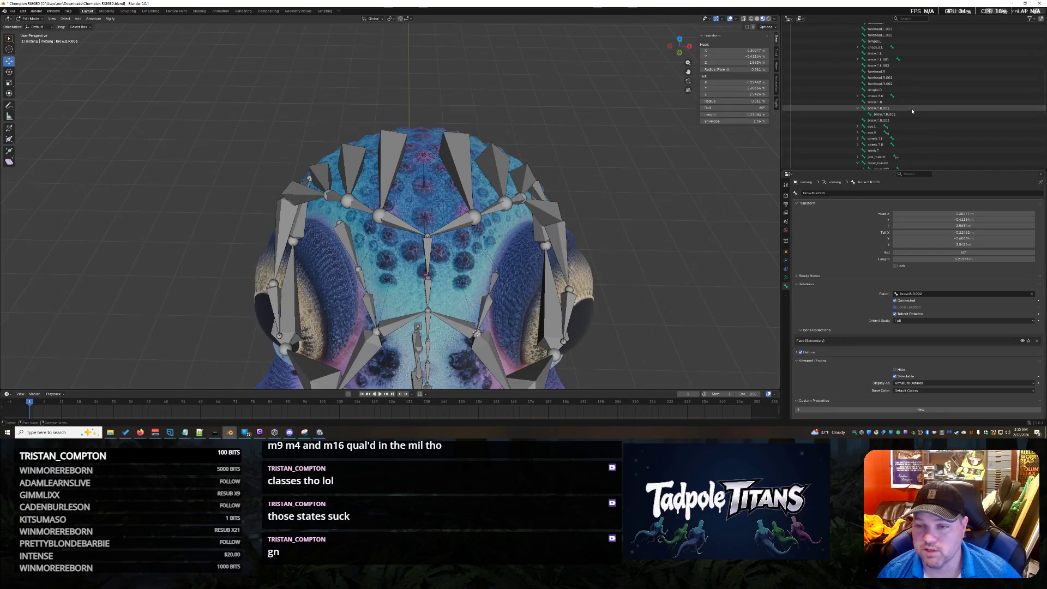
{"action": "left_click", "coordinate": [860, 109]}
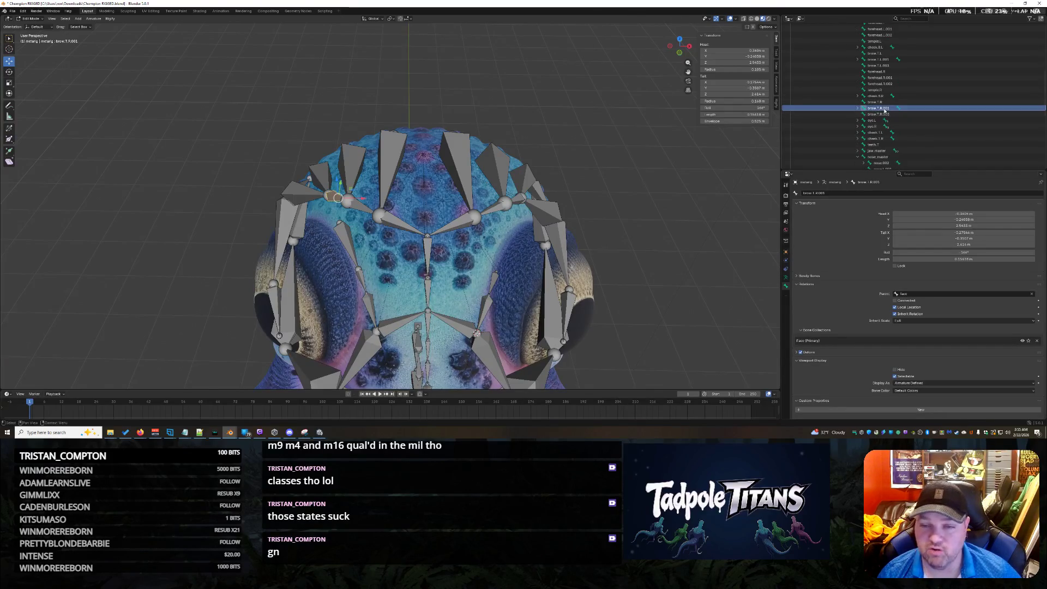
Reorient the view around the head and select the brow.B.R.003 bone
{"action": "middle_click_drag", "start_coordinate": [578, 234], "coordinate": [595, 215]}
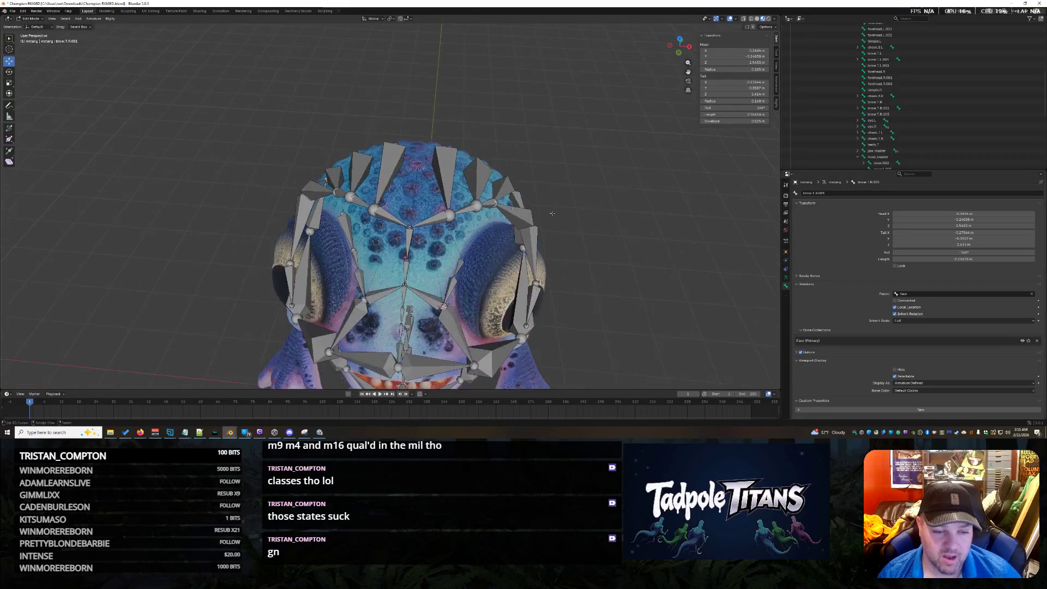
{"action": "scroll", "coordinate": [590, 255], "scroll_direction": "up", "scroll_amount": 1}
{"action": "scroll", "coordinate": [526, 253], "scroll_direction": "up", "scroll_amount": 2}
{"action": "middle_click_drag", "start_coordinate": [528, 255], "coordinate": [536, 265]}
{"action": "left_click", "coordinate": [326, 240]}
{"action": "scroll", "coordinate": [946, 114], "scroll_direction": "up", "scroll_amount": 5}
{"action": "scroll", "coordinate": [944, 113], "scroll_direction": "down", "scroll_amount": 10}
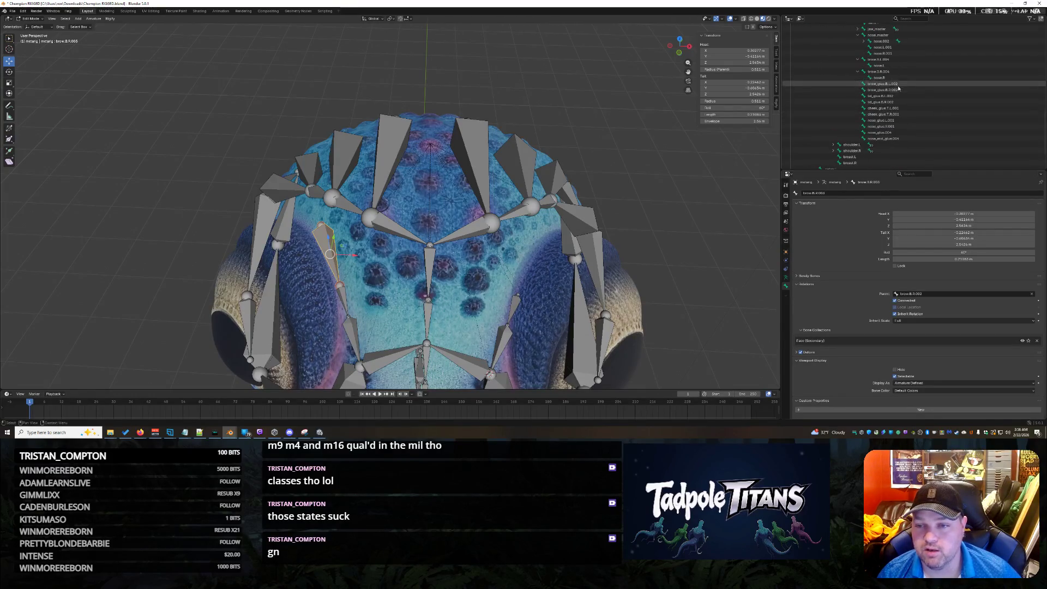
Collapse the brow.B.R.004, brow.B.L.004 and nose_master branches in the Outliner
{"action": "left_click", "coordinate": [857, 72]}
{"action": "left_click", "coordinate": [857, 59]}
{"action": "scroll", "coordinate": [908, 86], "scroll_direction": "up", "scroll_amount": 3}
{"action": "scroll", "coordinate": [927, 99], "scroll_direction": "up", "scroll_amount": 5}
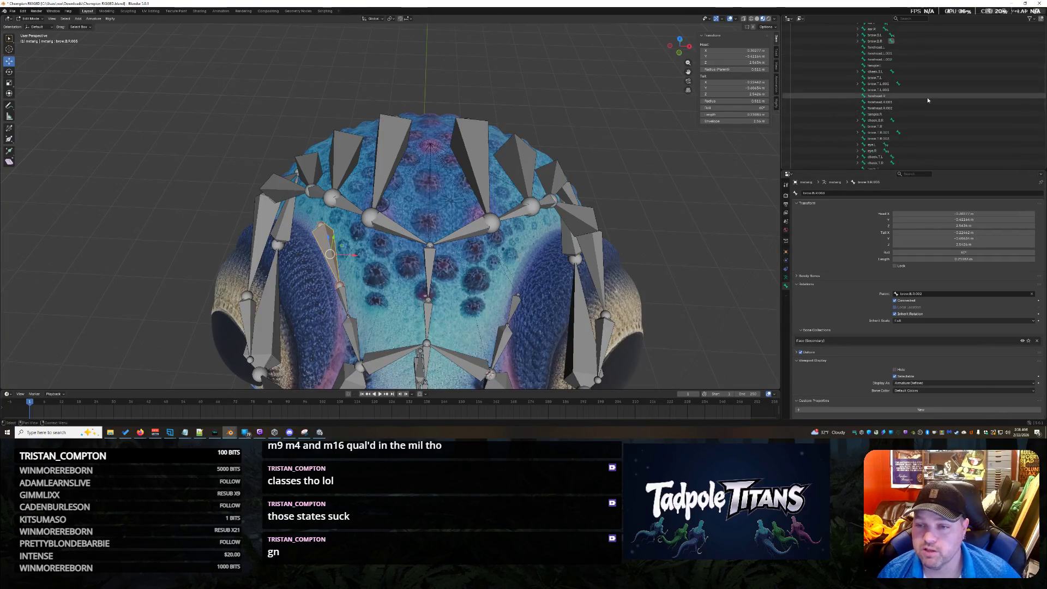
{"action": "scroll", "coordinate": [925, 97], "scroll_direction": "down", "scroll_amount": 10}
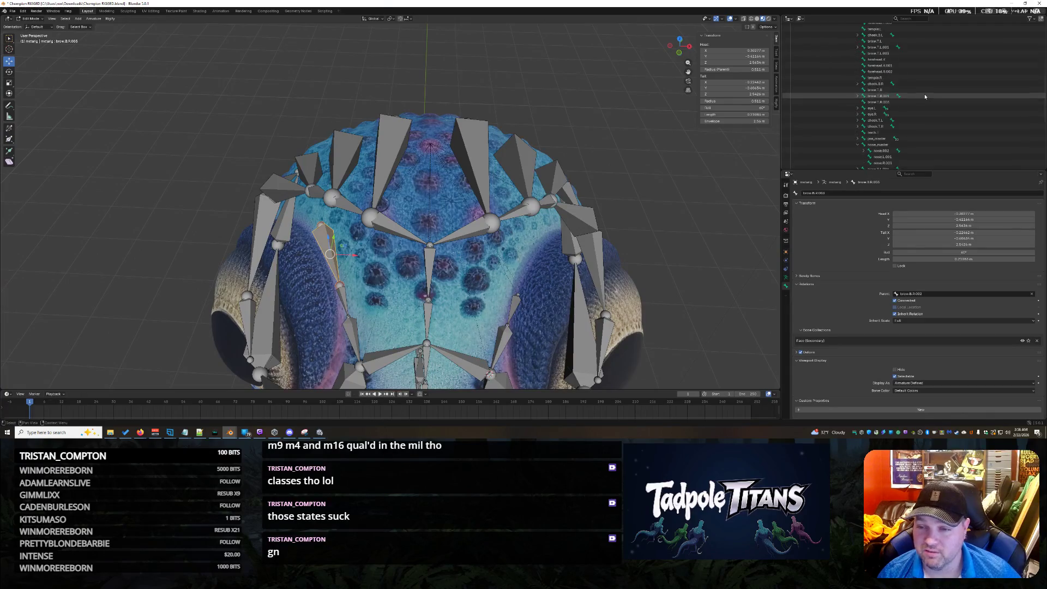
{"action": "scroll", "coordinate": [925, 97], "scroll_direction": "up", "scroll_amount": 3}
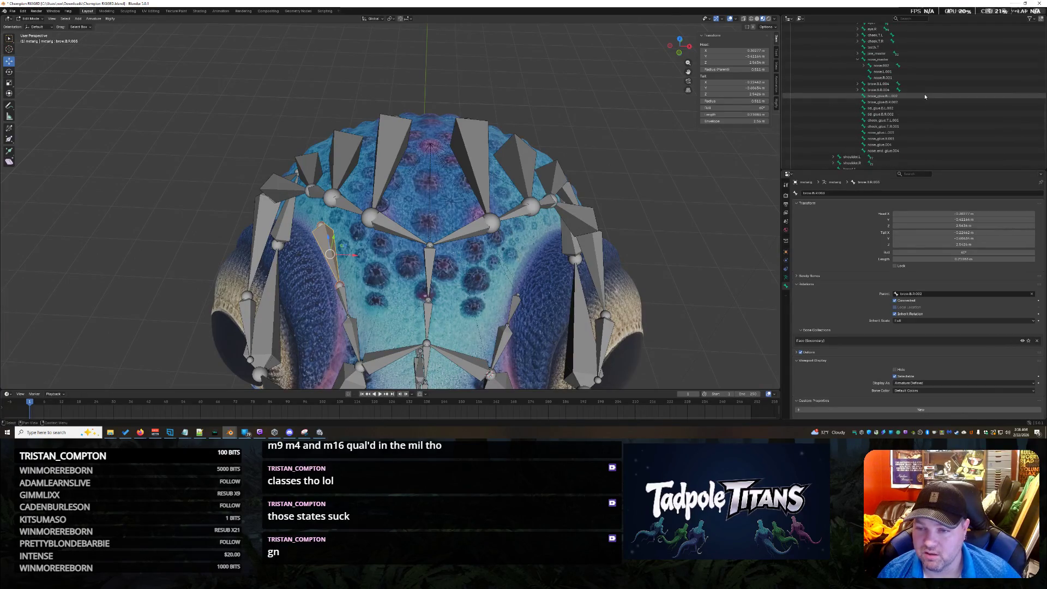
{"action": "scroll", "coordinate": [925, 100], "scroll_direction": "up", "scroll_amount": 8}
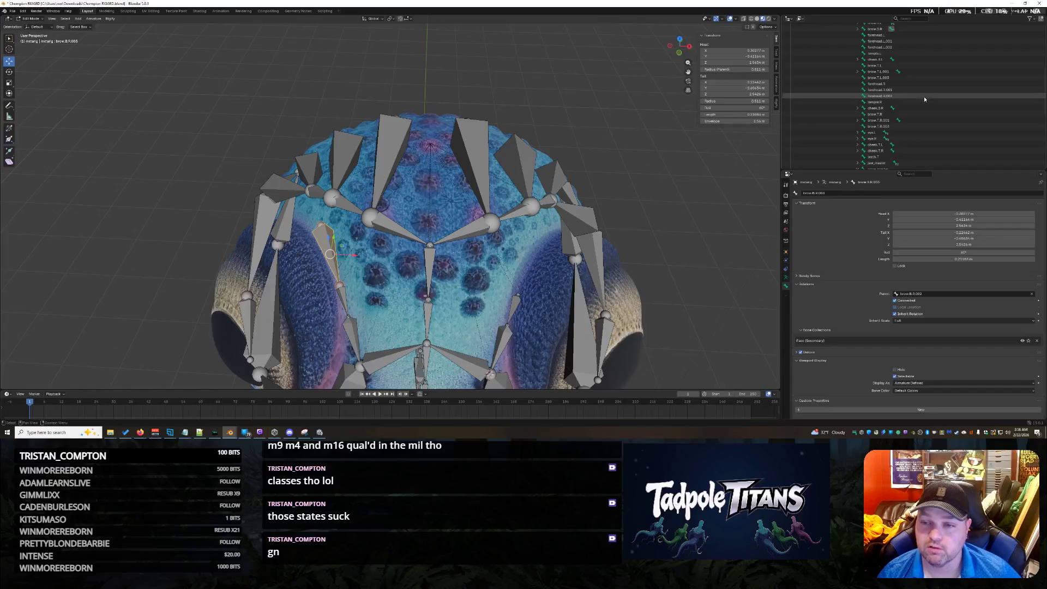
{"action": "scroll", "coordinate": [925, 96], "scroll_direction": "down", "scroll_amount": 1}
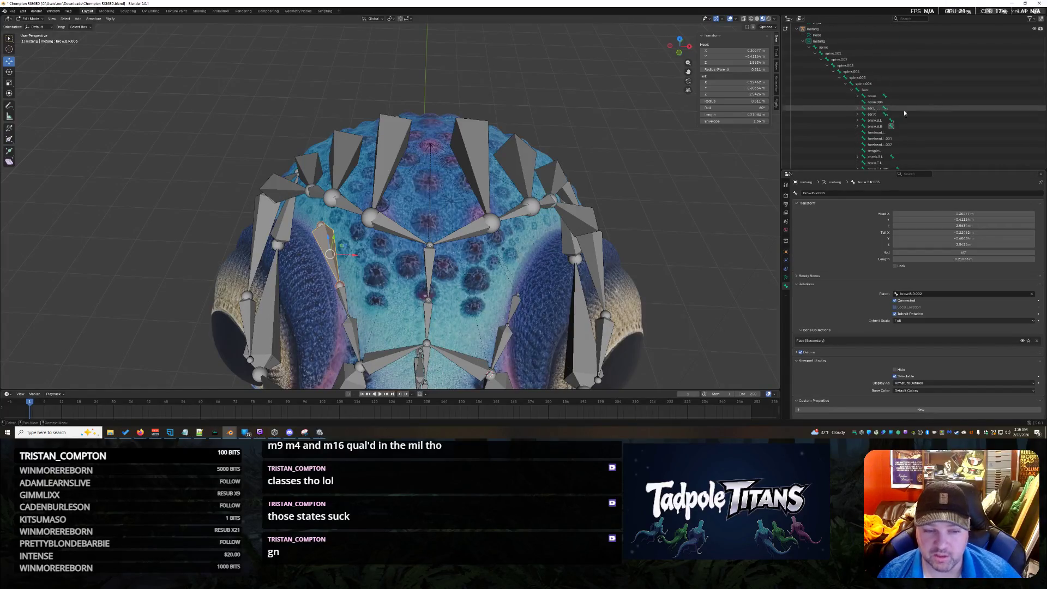
{"action": "scroll", "coordinate": [919, 118], "scroll_direction": "down", "scroll_amount": 5}
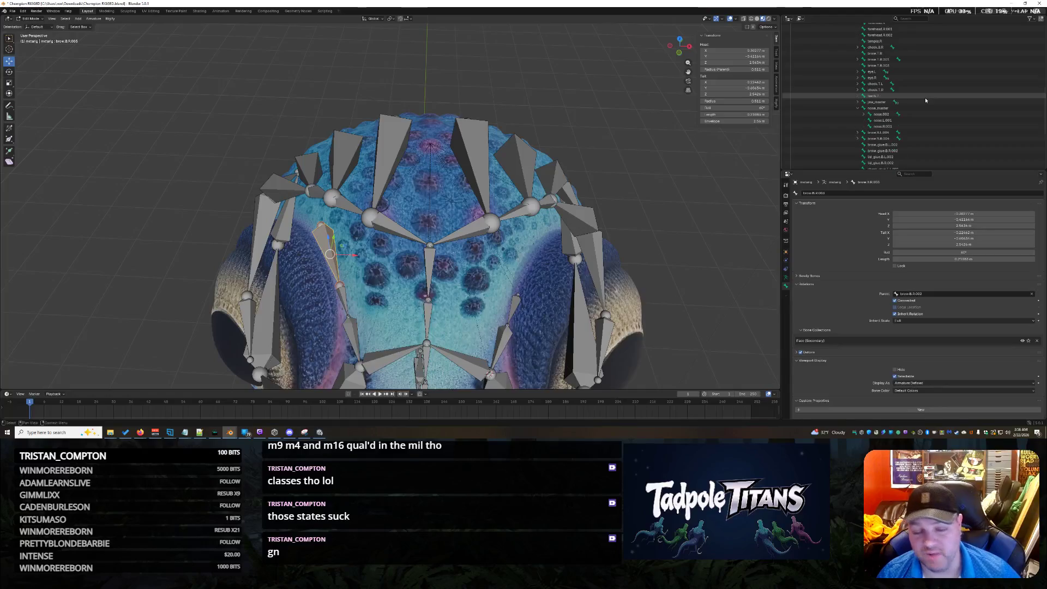
{"action": "scroll", "coordinate": [1007, 106], "scroll_direction": "down", "scroll_amount": 4}
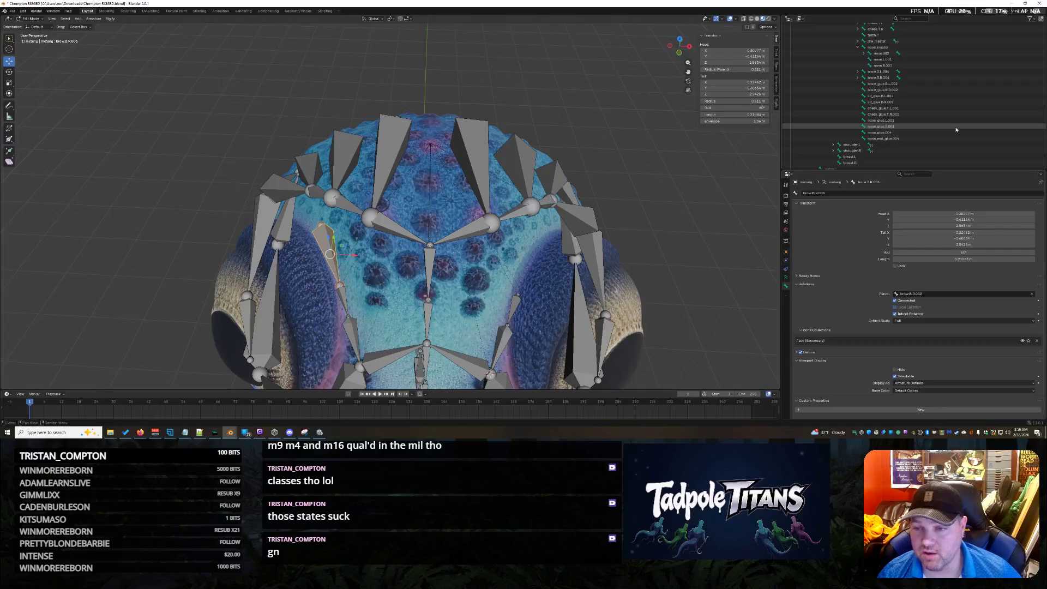
{"action": "scroll", "coordinate": [954, 131], "scroll_direction": "up", "scroll_amount": 6}
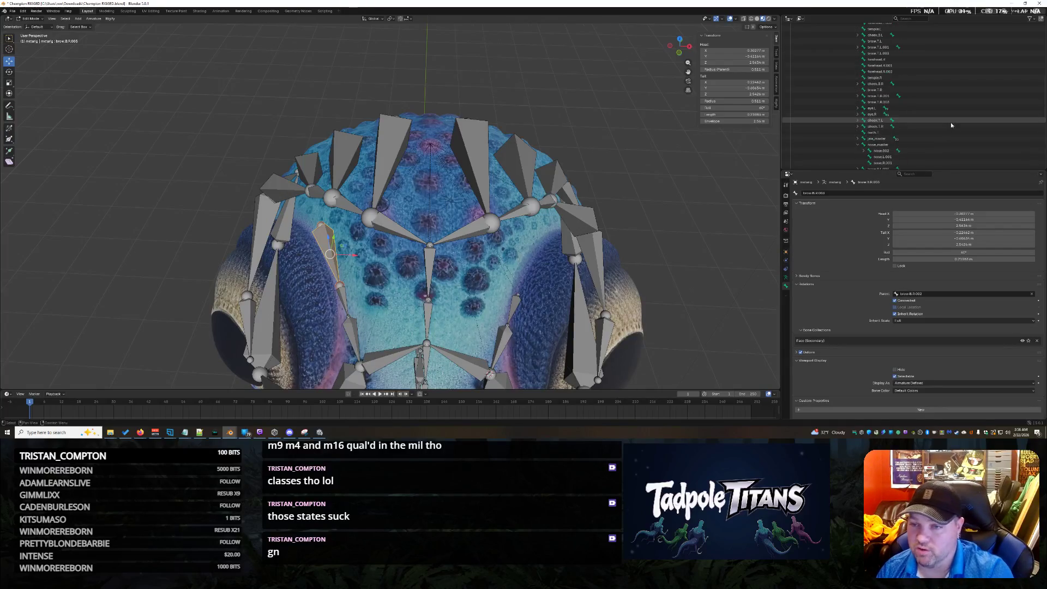
{"action": "scroll", "coordinate": [949, 140], "scroll_direction": "up", "scroll_amount": 3}
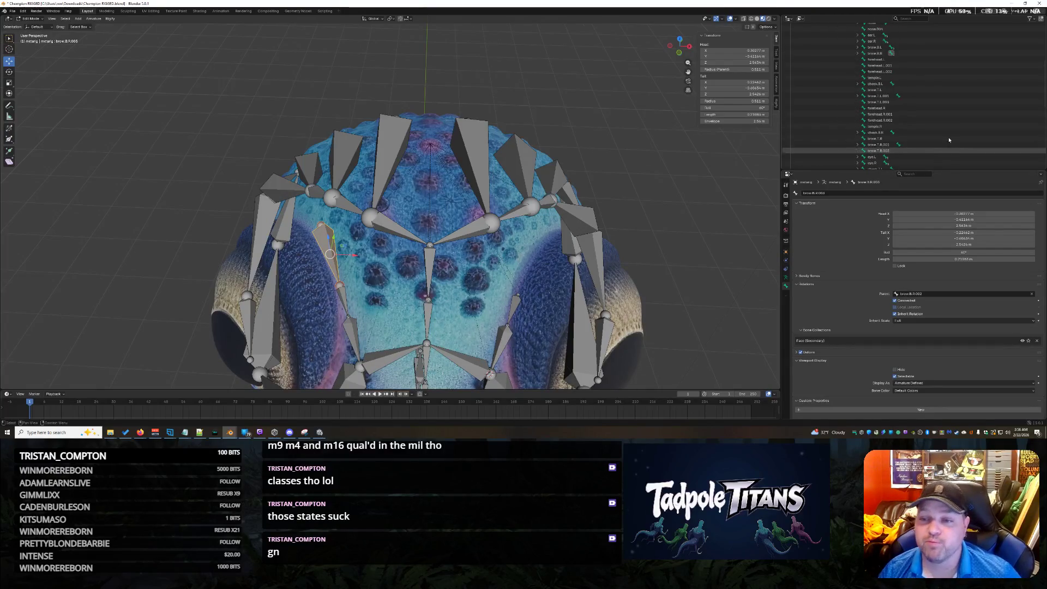
{"action": "scroll", "coordinate": [954, 130], "scroll_direction": "down", "scroll_amount": 3}
{"action": "scroll", "coordinate": [951, 131], "scroll_direction": "down", "scroll_amount": 5}
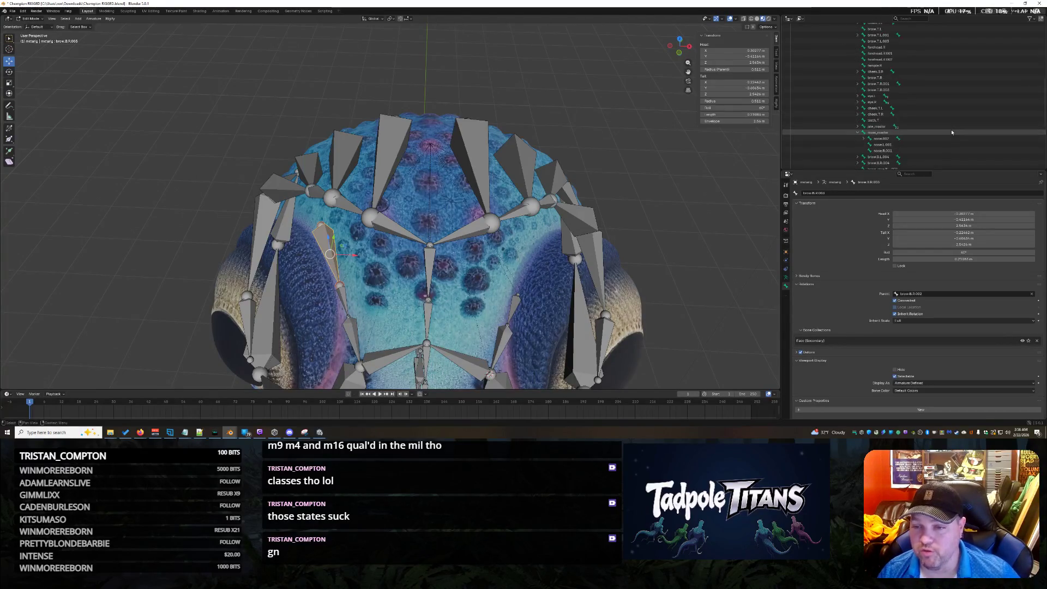
{"action": "scroll", "coordinate": [920, 126], "scroll_direction": "down", "scroll_amount": 3}
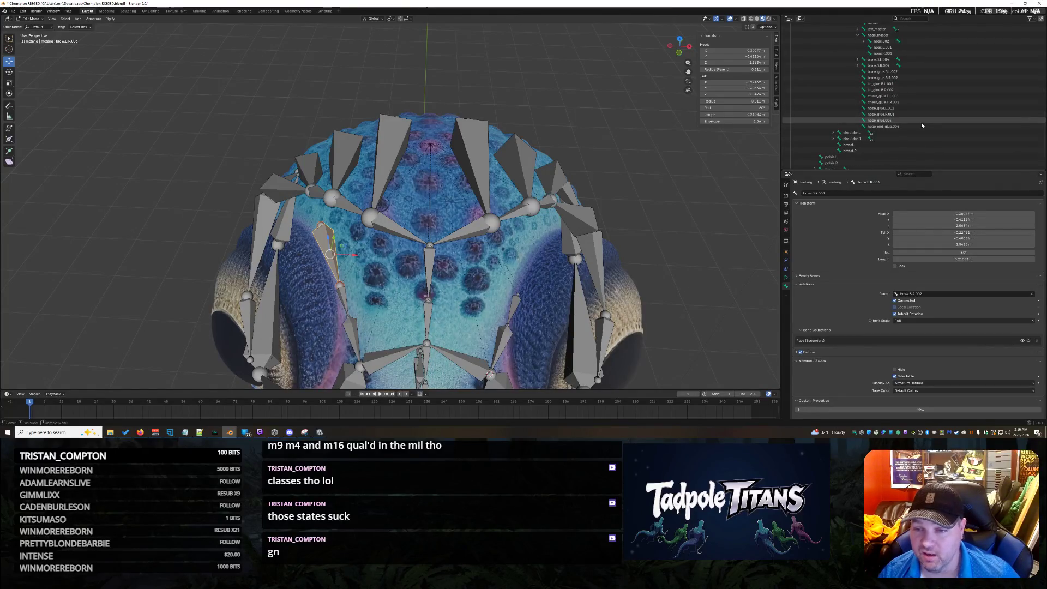
{"action": "scroll", "coordinate": [921, 124], "scroll_direction": "up", "scroll_amount": 2}
{"action": "scroll", "coordinate": [922, 126], "scroll_direction": "up", "scroll_amount": 8}
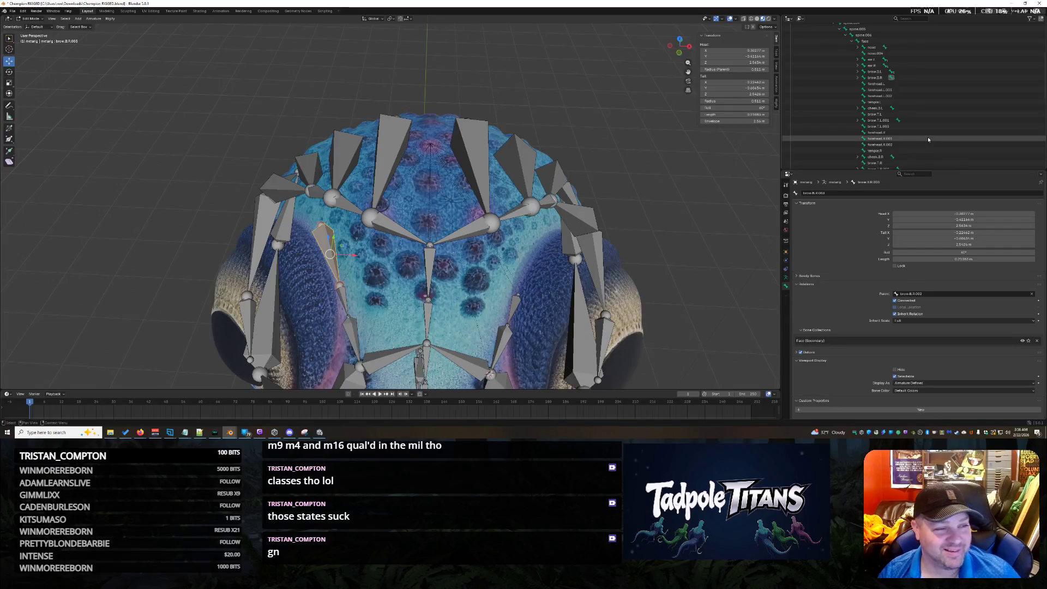
{"action": "scroll", "coordinate": [929, 139], "scroll_direction": "up", "scroll_amount": 2}
{"action": "scroll", "coordinate": [929, 140], "scroll_direction": "down", "scroll_amount": 5}
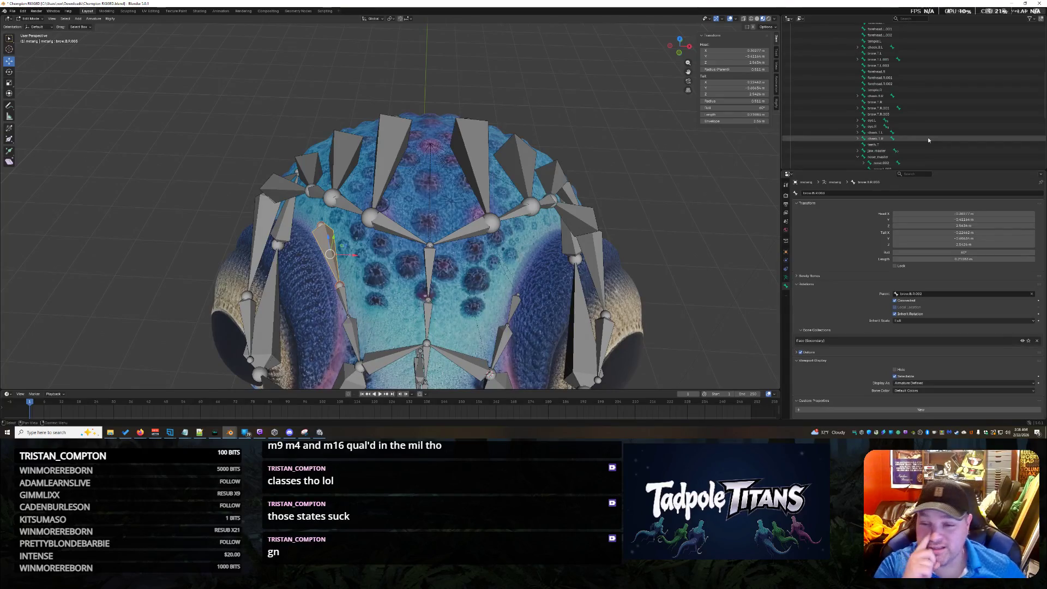
{"action": "scroll", "coordinate": [907, 126], "scroll_direction": "down", "scroll_amount": 3}
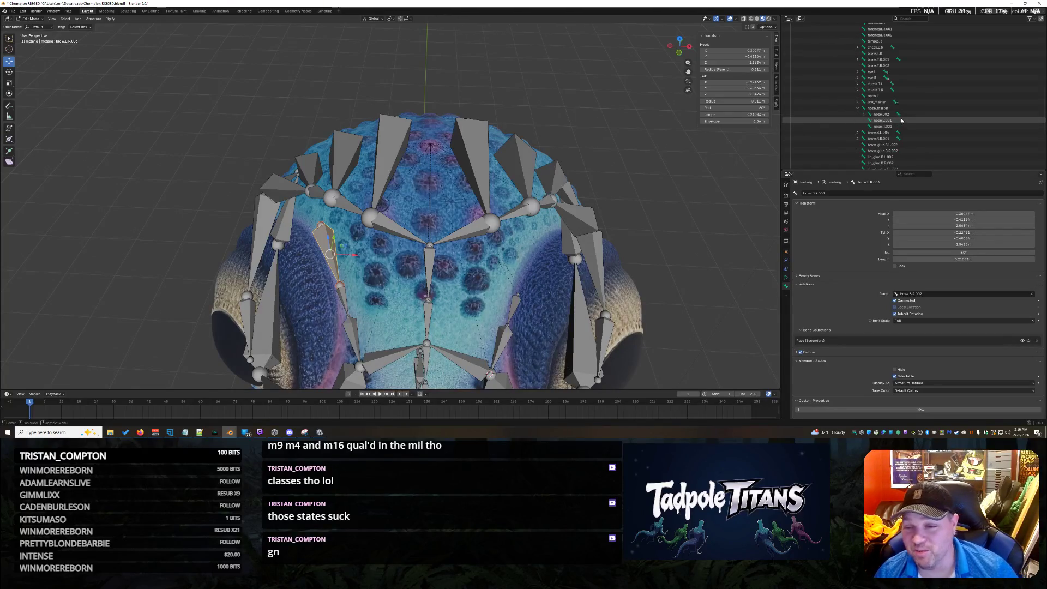
{"action": "left_click", "coordinate": [859, 109]}
{"action": "scroll", "coordinate": [929, 104], "scroll_direction": "down", "scroll_amount": 2}
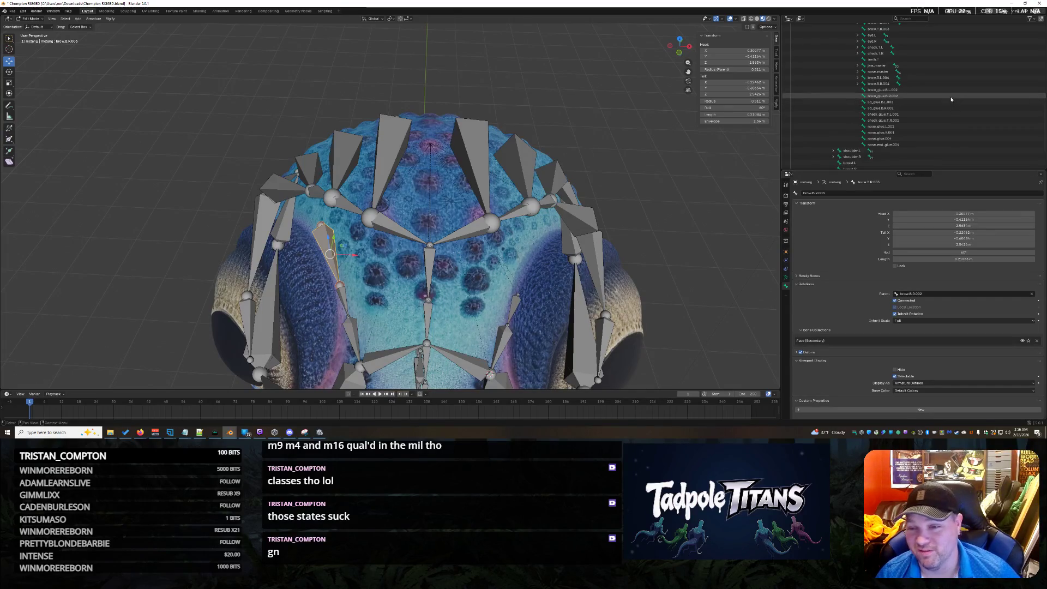
Expand brow.B.L down to brow.B.L.003, select it and uncheck Hide
{"action": "scroll", "coordinate": [951, 101], "scroll_direction": "up", "scroll_amount": 5}
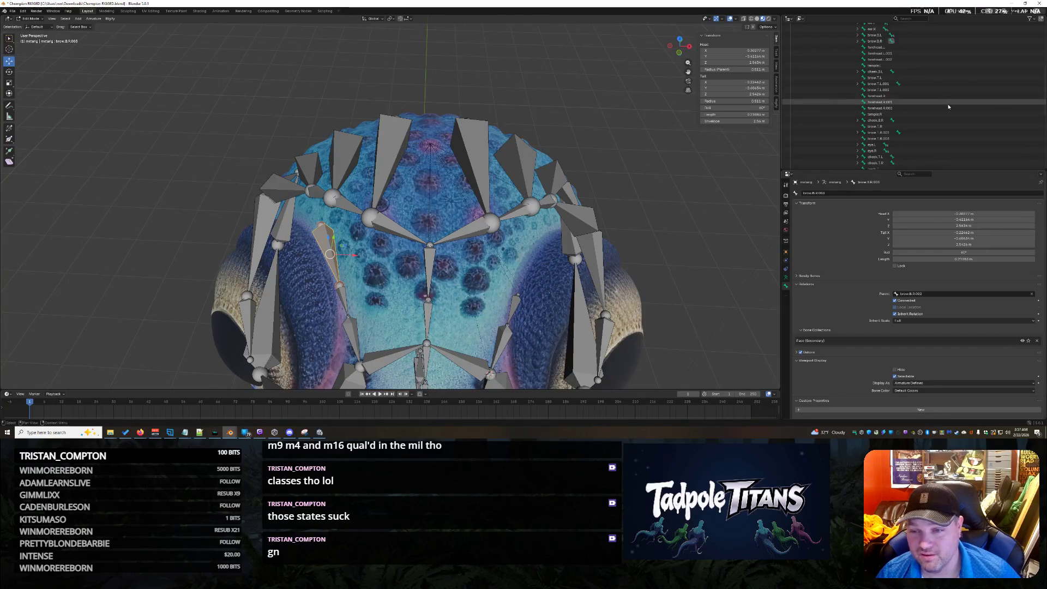
{"action": "scroll", "coordinate": [948, 104], "scroll_direction": "up", "scroll_amount": 2}
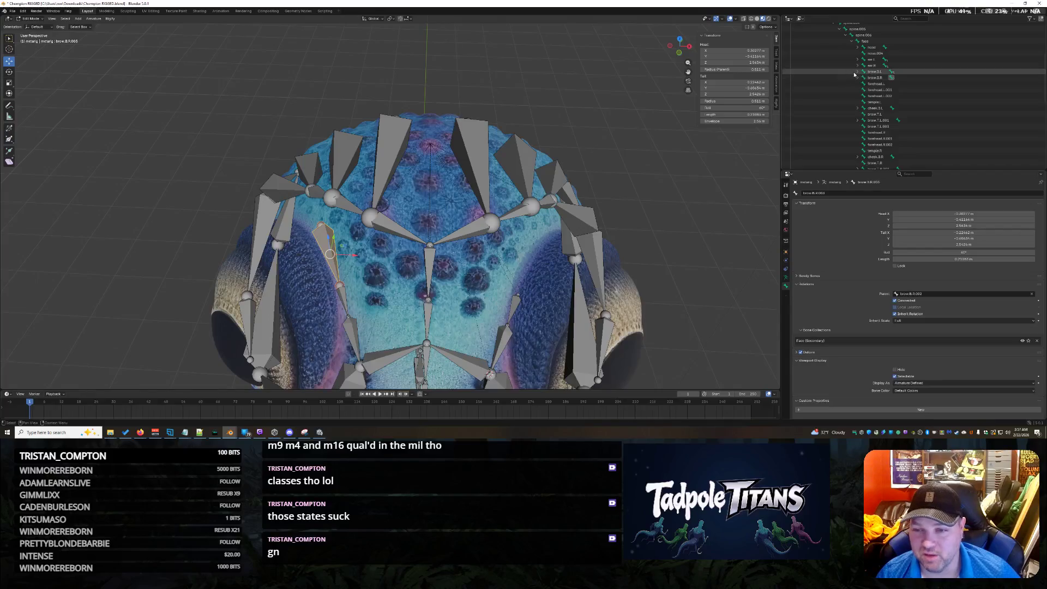
{"action": "left_click", "coordinate": [857, 71]}
{"action": "left_click", "coordinate": [864, 77]}
{"action": "left_click", "coordinate": [869, 83]}
{"action": "left_click", "coordinate": [894, 90]}
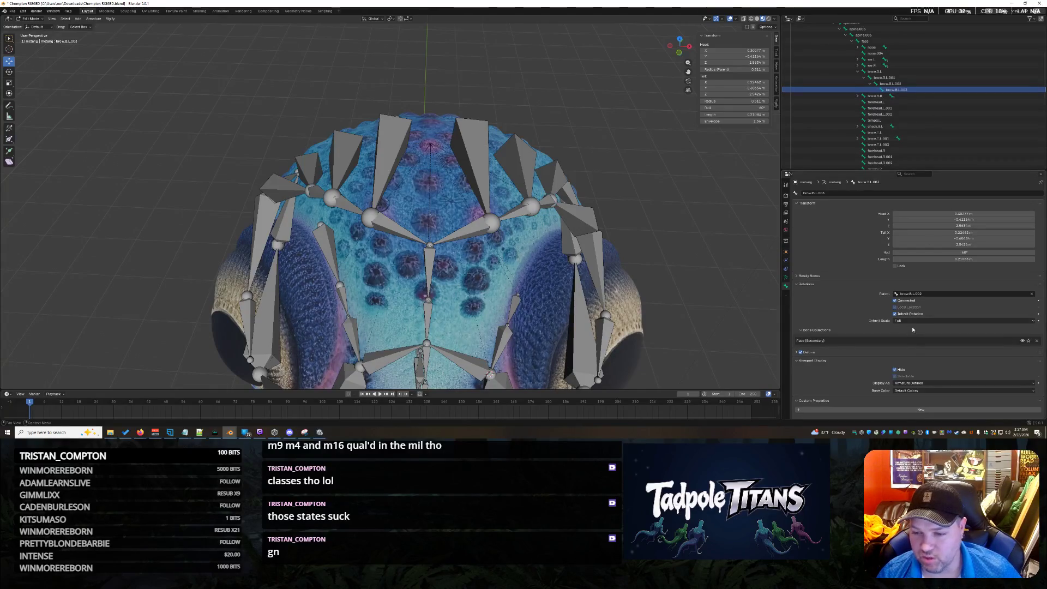
{"action": "left_click", "coordinate": [896, 370]}
{"action": "mouse_move", "coordinate": [644, 257]}
{"action": "middle_mouse_down"}
{"action": "mouse_move", "coordinate": [678, 271]}
{"action": "mouse_move", "coordinate": [664, 257]}
{"action": "middle_mouse_up"}
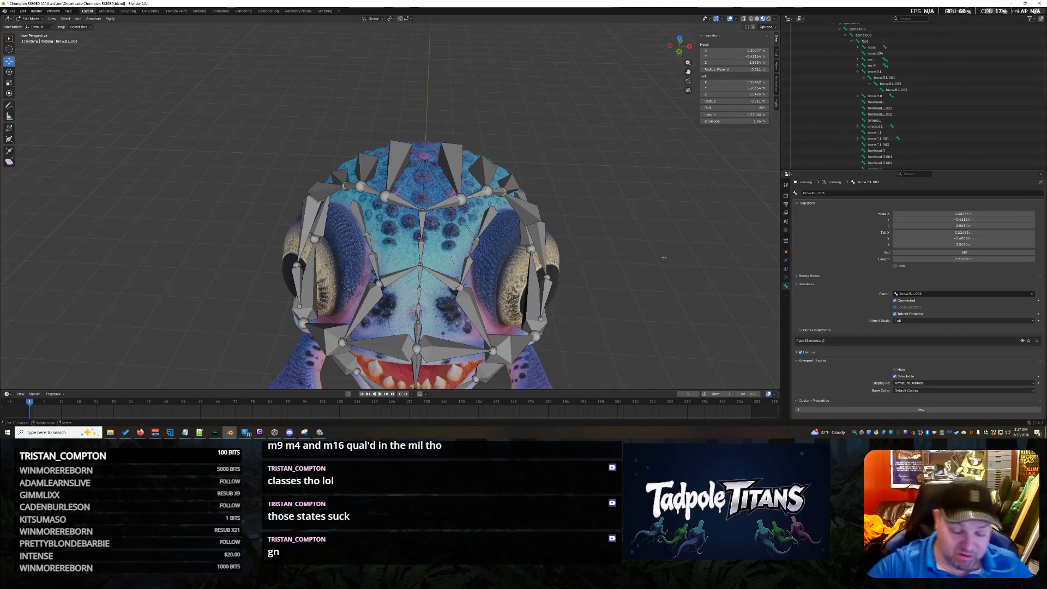
Inspect the creature's rig from several angles and reveal all hidden bones with Alt+H
{"action": "middle_click_drag", "start_coordinate": [649, 219], "coordinate": [639, 212]}
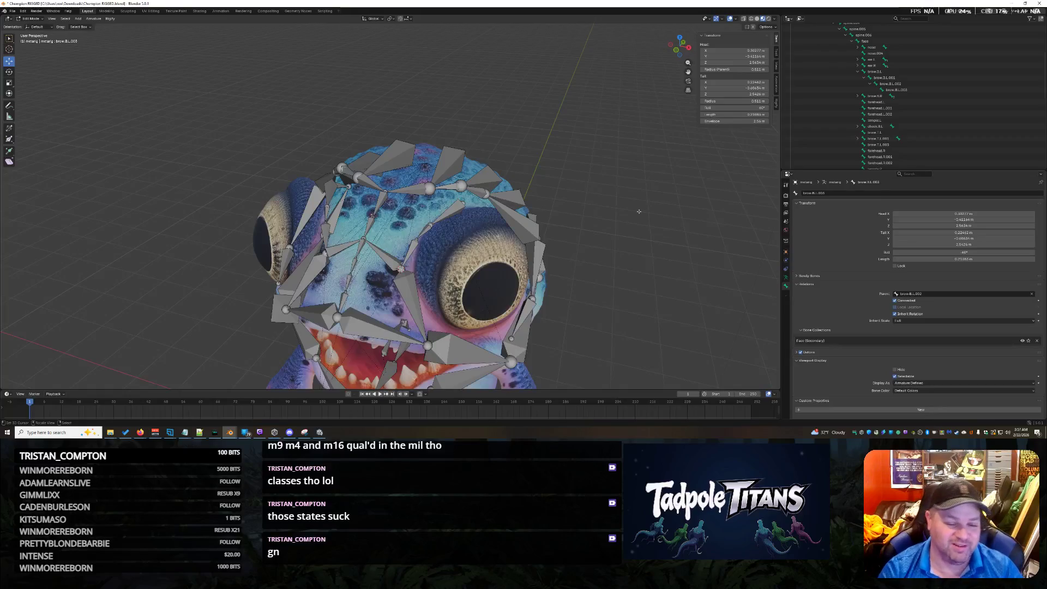
{"action": "scroll", "coordinate": [639, 211], "scroll_direction": "down", "scroll_amount": 5}
{"action": "middle_click_drag", "start_coordinate": [640, 211], "coordinate": [621, 215]}
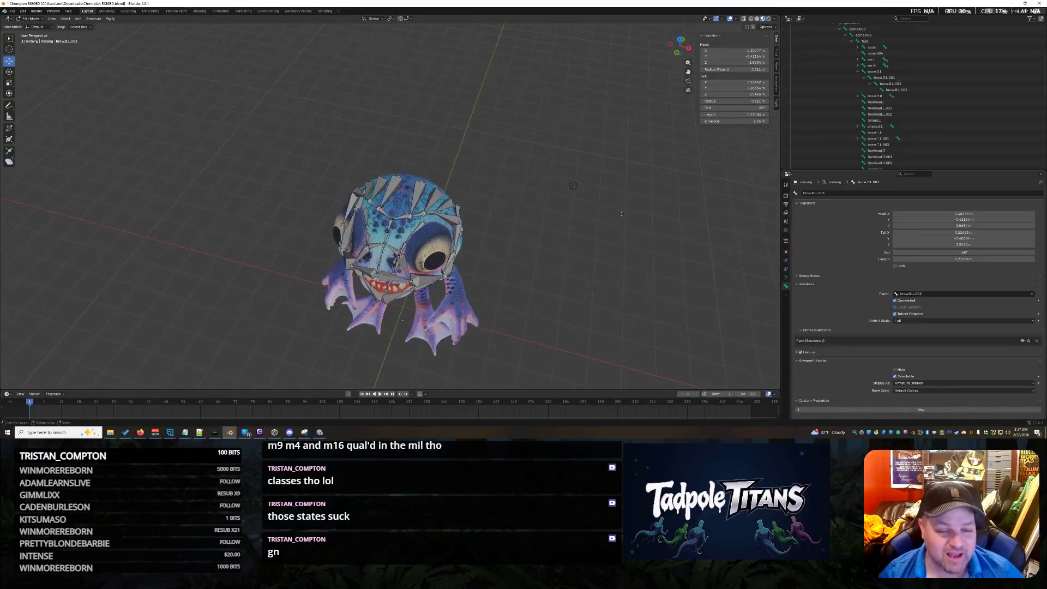
{"action": "middle_click_drag", "start_coordinate": [564, 248], "coordinate": [589, 207]}
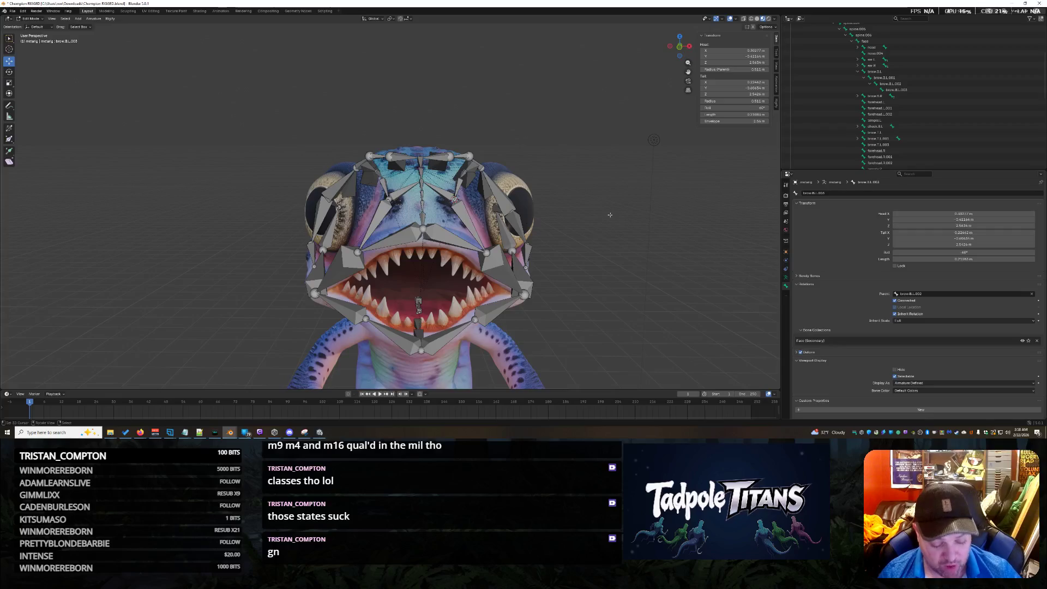
{"action": "mouse_move", "coordinate": [616, 244]}
{"action": "middle_mouse_down"}
{"action": "mouse_move", "coordinate": [654, 245]}
{"action": "mouse_move", "coordinate": [592, 244]}
{"action": "mouse_move", "coordinate": [625, 244]}
{"action": "middle_mouse_up"}
{"action": "key", "text": "alt+h"}
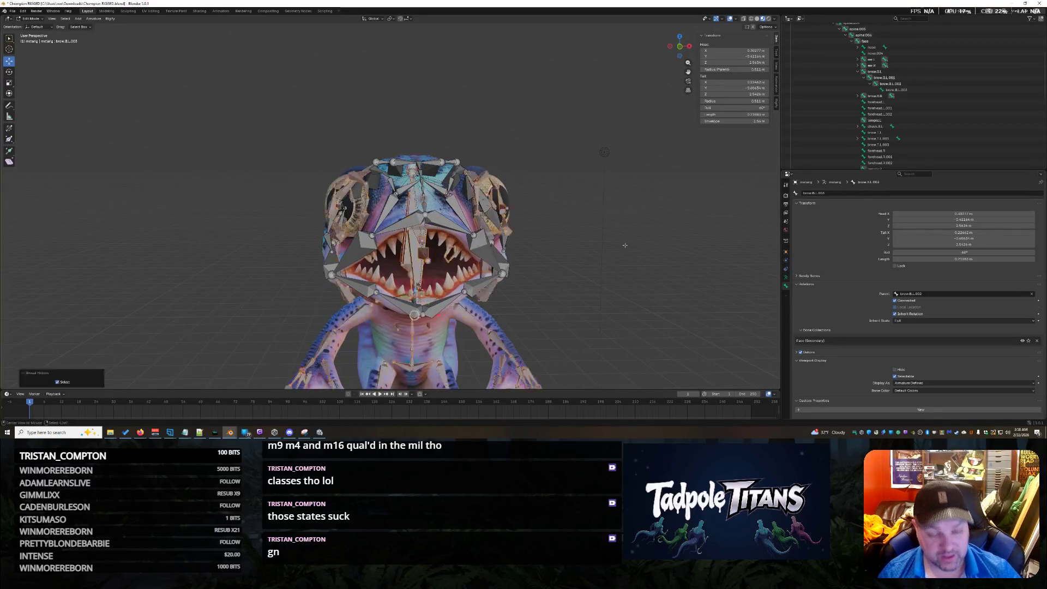
{"action": "middle_click_drag", "start_coordinate": [599, 239], "coordinate": [595, 266]}
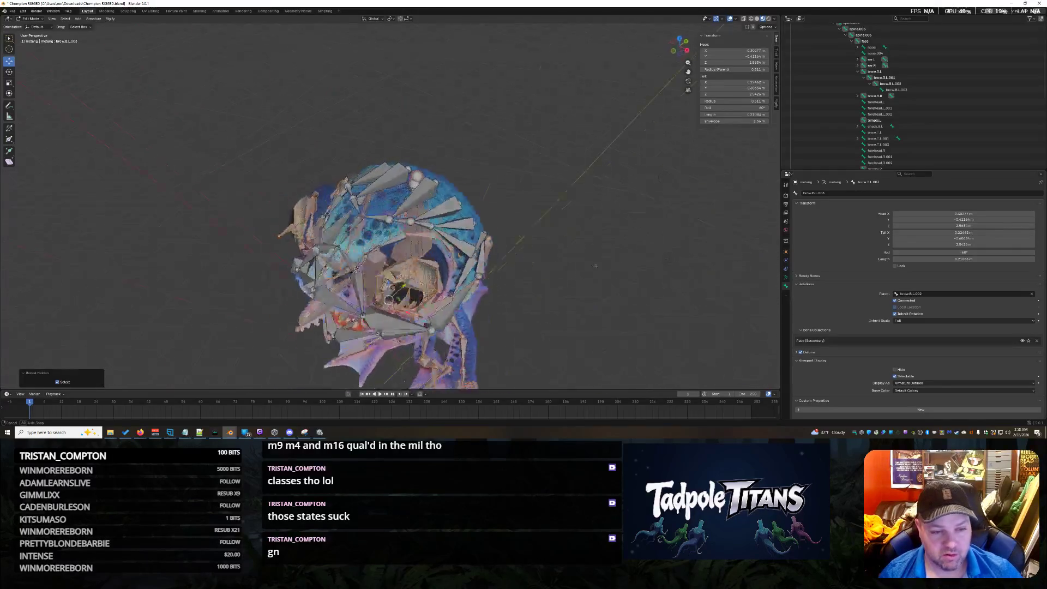
{"action": "mouse_move", "coordinate": [652, 242]}
{"action": "middle_mouse_down"}
{"action": "mouse_move", "coordinate": [713, 175]}
{"action": "mouse_move", "coordinate": [582, 233]}
{"action": "mouse_move", "coordinate": [620, 236]}
{"action": "mouse_move", "coordinate": [603, 254]}
{"action": "mouse_move", "coordinate": [612, 251]}
{"action": "mouse_move", "coordinate": [566, 246]}
{"action": "mouse_move", "coordinate": [567, 224]}
{"action": "mouse_move", "coordinate": [612, 231]}
{"action": "middle_mouse_up"}
Save Champion RIGGED.blend and orbit around the creature to check the rig
{"action": "key", "text": "ctrl+s"}
{"action": "scroll", "coordinate": [608, 225], "scroll_direction": "up", "scroll_amount": 3}
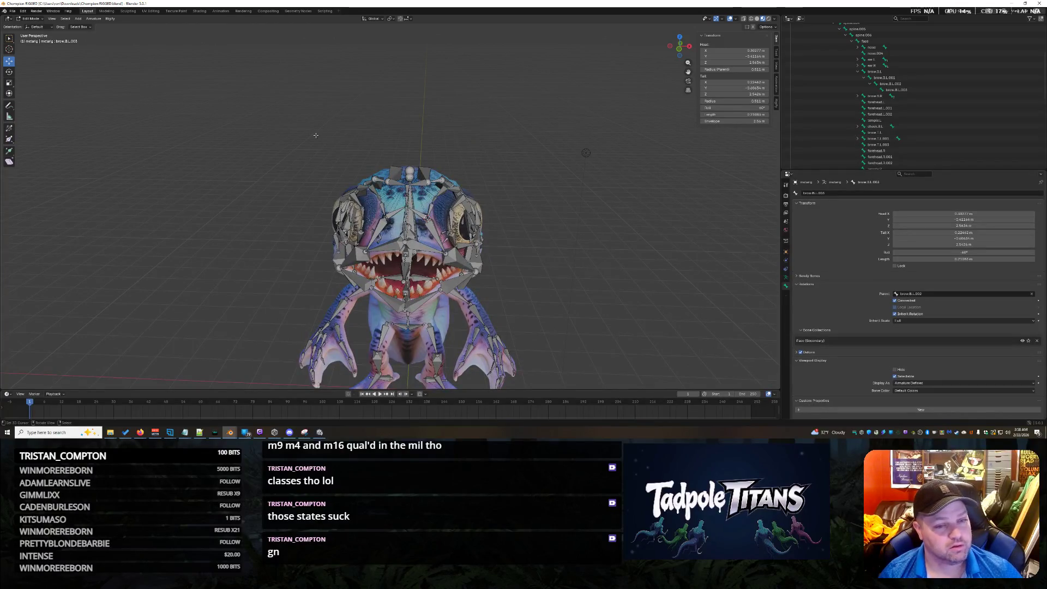
{"action": "mouse_move", "coordinate": [592, 196]}
{"action": "middle_mouse_down"}
{"action": "mouse_move", "coordinate": [573, 190]}
{"action": "mouse_move", "coordinate": [592, 186]}
{"action": "mouse_move", "coordinate": [392, 182]}
{"action": "middle_mouse_up"}
{"action": "middle_click_drag", "start_coordinate": [194, 155], "coordinate": [583, 197]}
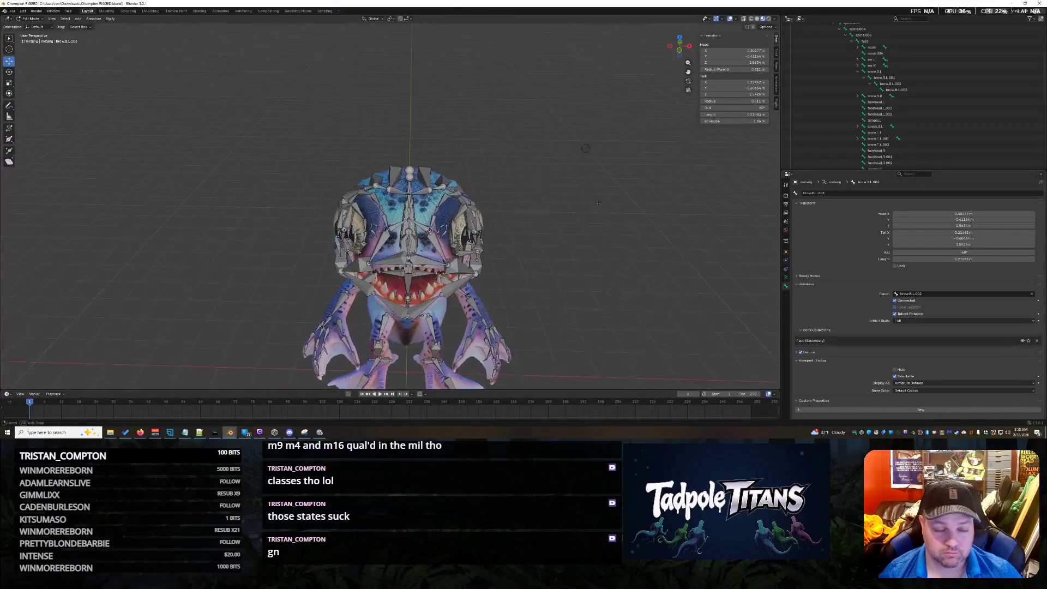
{"action": "mouse_move", "coordinate": [592, 199]}
{"action": "middle_mouse_down"}
{"action": "mouse_move", "coordinate": [600, 214]}
{"action": "mouse_move", "coordinate": [557, 205]}
{"action": "mouse_move", "coordinate": [603, 211]}
{"action": "middle_mouse_up"}
{"action": "scroll", "coordinate": [600, 214], "scroll_direction": "up", "scroll_amount": 2}
{"action": "scroll", "coordinate": [603, 212], "scroll_direction": "down", "scroll_amount": 3}
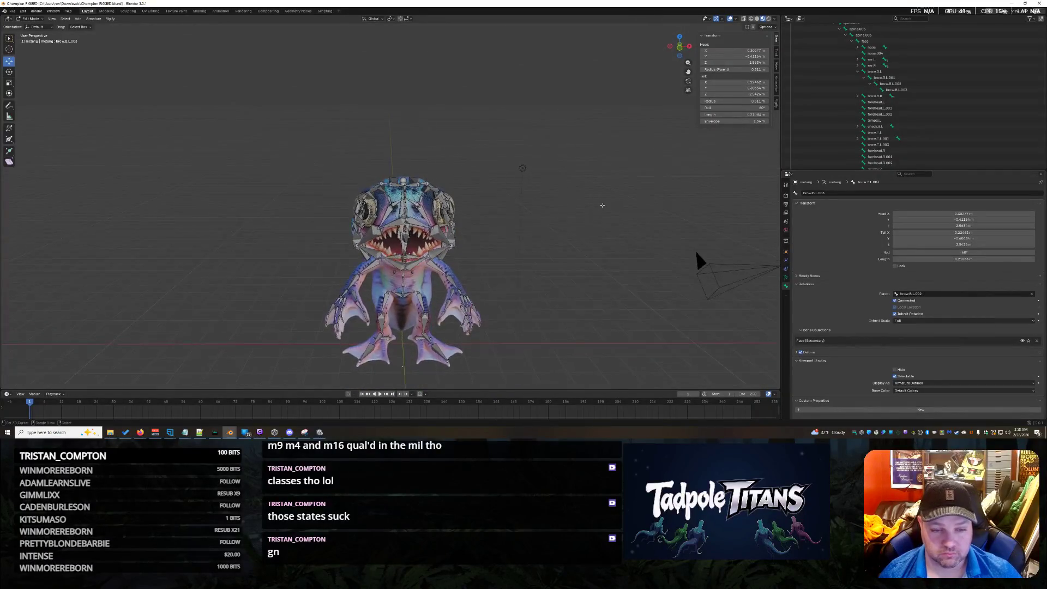
{"action": "scroll", "coordinate": [594, 202], "scroll_direction": "up", "scroll_amount": 4}
{"action": "mouse_move", "coordinate": [595, 192]}
{"action": "middle_mouse_down"}
{"action": "mouse_move", "coordinate": [601, 201]}
{"action": "mouse_move", "coordinate": [592, 202]}
{"action": "middle_mouse_up"}
Raise the nose_master bone 0.73 m along Z and shift it 0.16 m along Y
{"action": "left_click", "coordinate": [340, 233]}
{"action": "key", "text": "g"}
{"action": "key", "text": "z"}
{"action": "left_click", "coordinate": [348, 156]}
{"action": "middle_click_drag", "start_coordinate": [348, 156], "coordinate": [339, 211]}
{"action": "key", "text": "g"}
{"action": "key", "text": "y"}
{"action": "left_click", "coordinate": [348, 233]}
Cancel the started scale, keeping nose_master's size, and save Champion RIGGED.blend
{"action": "key", "text": "s"}
{"action": "right_click", "coordinate": [606, 268]}
{"action": "key", "text": "ctrl+s"}
{"action": "mouse_move", "coordinate": [607, 268]}
{"action": "middle_mouse_down"}
{"action": "mouse_move", "coordinate": [594, 233]}
{"action": "mouse_move", "coordinate": [645, 206]}
{"action": "mouse_move", "coordinate": [692, 205]}
{"action": "mouse_move", "coordinate": [616, 234]}
{"action": "mouse_move", "coordinate": [584, 230]}
{"action": "mouse_move", "coordinate": [594, 249]}
{"action": "mouse_move", "coordinate": [769, 218]}
{"action": "mouse_move", "coordinate": [627, 297]}
{"action": "mouse_move", "coordinate": [532, 268]}
{"action": "middle_mouse_up"}
{"action": "key", "text": "ctrl+s"}
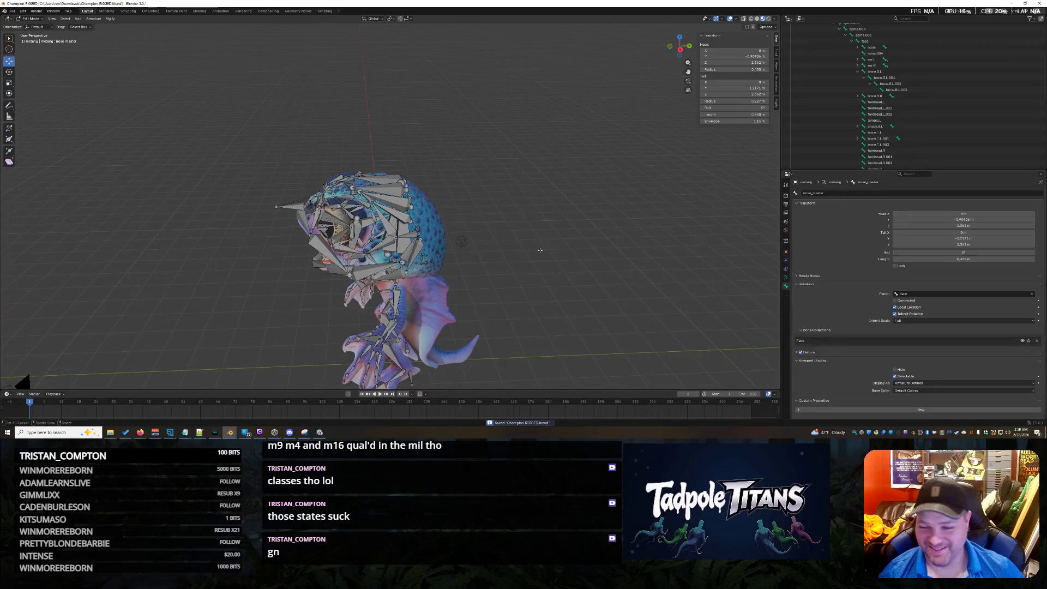
{"action": "scroll", "coordinate": [815, 75], "scroll_direction": "up", "scroll_amount": 5}
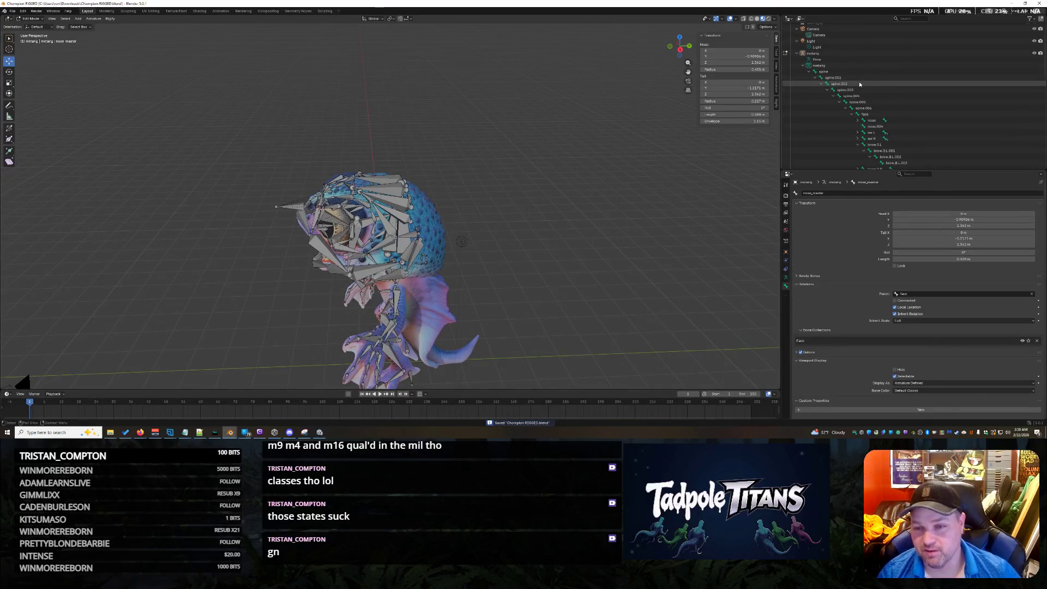
Collapse the spine and metarig entries in the Outliner and orbit to face the creature
{"action": "left_click", "coordinate": [809, 72]}
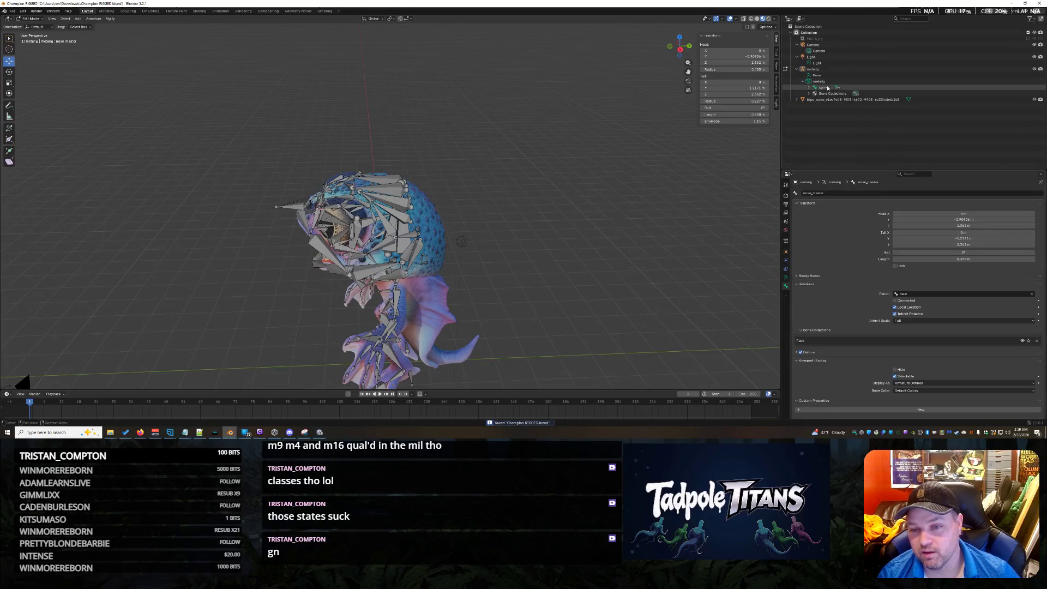
{"action": "left_click", "coordinate": [819, 81]}
{"action": "left_click", "coordinate": [802, 81]}
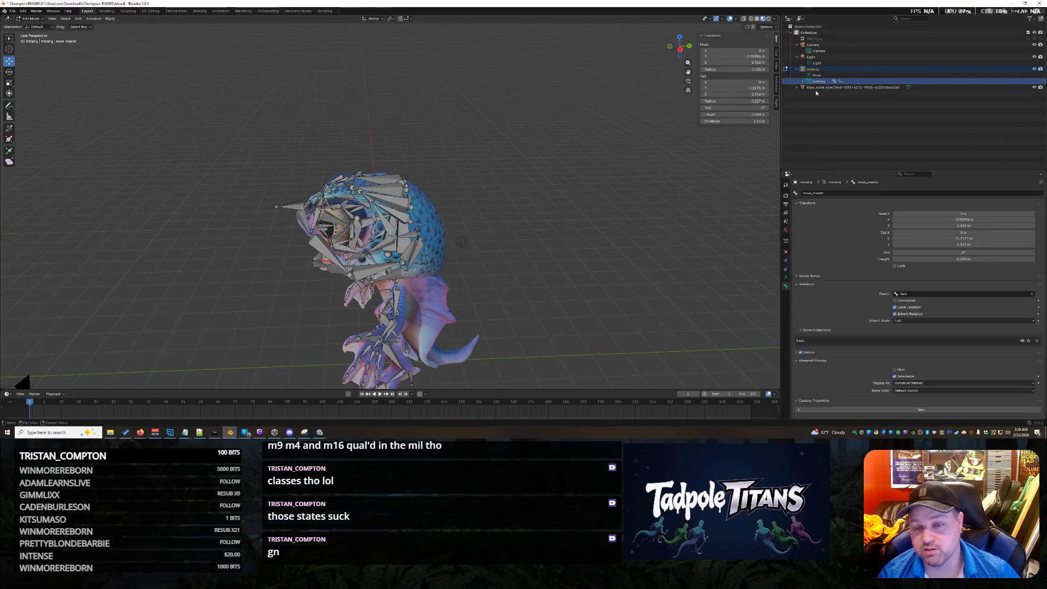
{"action": "mouse_move", "coordinate": [649, 253]}
{"action": "middle_mouse_down"}
{"action": "mouse_move", "coordinate": [618, 214]}
{"action": "mouse_move", "coordinate": [655, 215]}
{"action": "mouse_move", "coordinate": [239, 257]}
{"action": "mouse_move", "coordinate": [596, 285]}
{"action": "mouse_move", "coordinate": [629, 215]}
{"action": "mouse_move", "coordinate": [586, 219]}
{"action": "mouse_move", "coordinate": [663, 218]}
{"action": "mouse_move", "coordinate": [583, 229]}
{"action": "mouse_move", "coordinate": [614, 235]}
{"action": "mouse_move", "coordinate": [580, 253]}
{"action": "mouse_move", "coordinate": [602, 252]}
{"action": "mouse_move", "coordinate": [592, 247]}
{"action": "middle_mouse_up"}
{"action": "scroll", "coordinate": [629, 215], "scroll_direction": "up", "scroll_amount": 3}
{"action": "scroll", "coordinate": [568, 253], "scroll_direction": "down", "scroll_amount": 5}
{"action": "scroll", "coordinate": [592, 247], "scroll_direction": "down", "scroll_amount": 3}
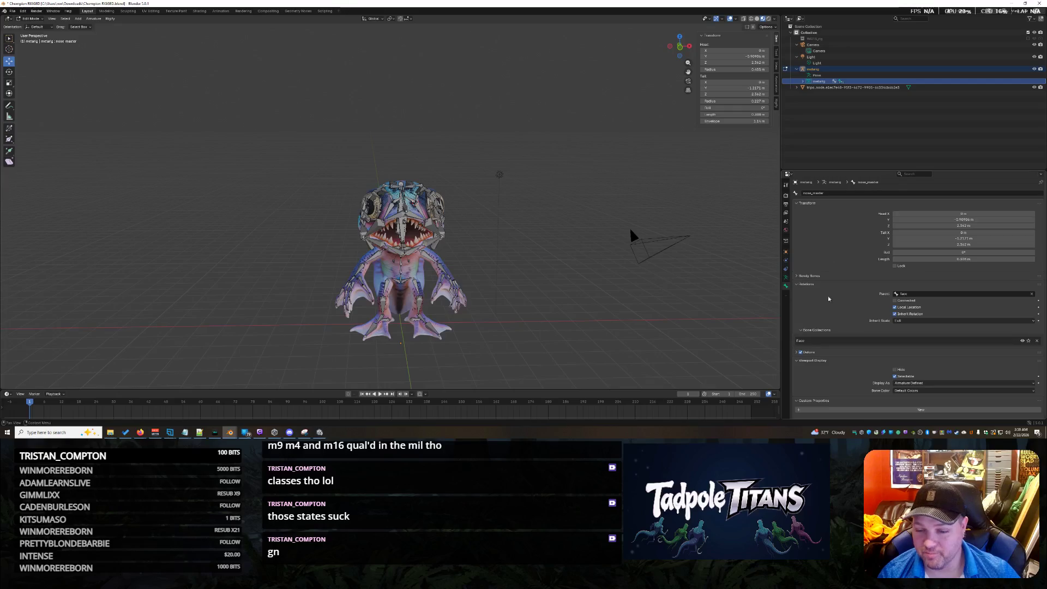
{"action": "left_click", "coordinate": [30, 18]}
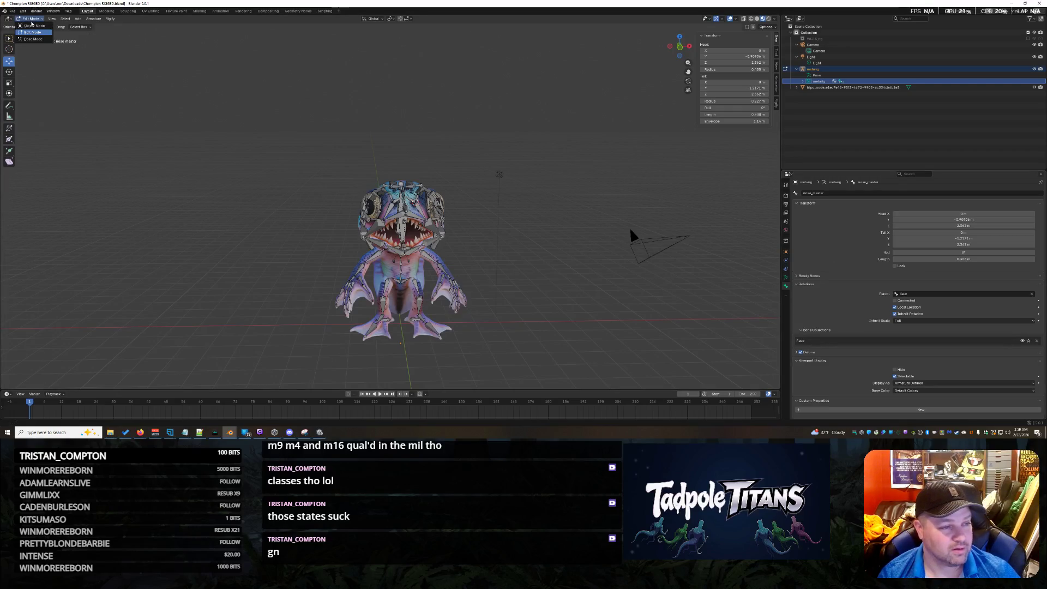
Put the metarig in Pose Mode and run Rigify's Generate Rig from the Armature properties
{"action": "left_click", "coordinate": [33, 39]}
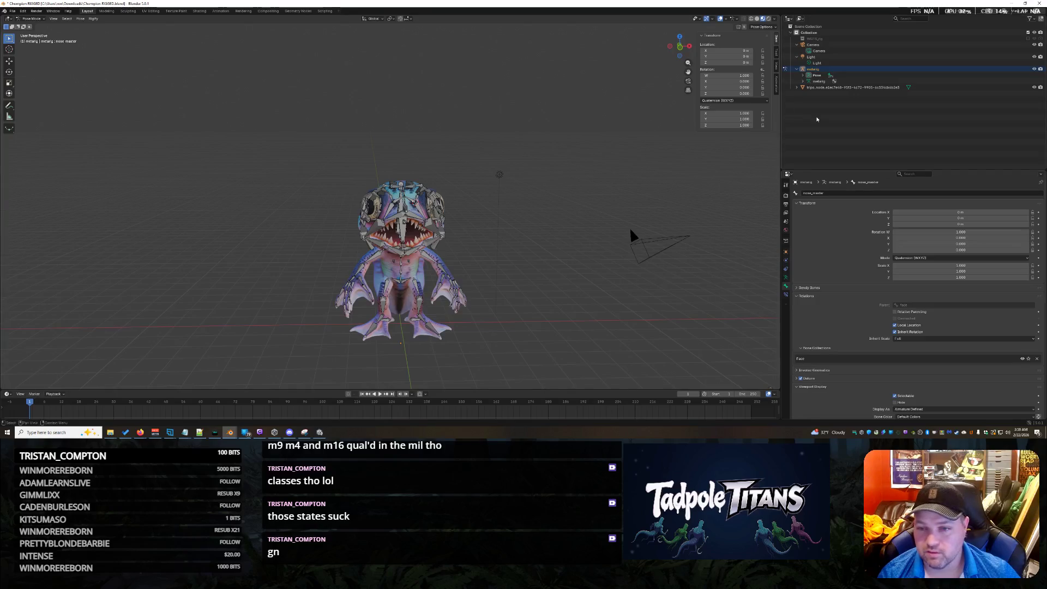
{"action": "scroll", "coordinate": [862, 271], "scroll_direction": "down", "scroll_amount": 5}
{"action": "scroll", "coordinate": [861, 271], "scroll_direction": "up", "scroll_amount": 4}
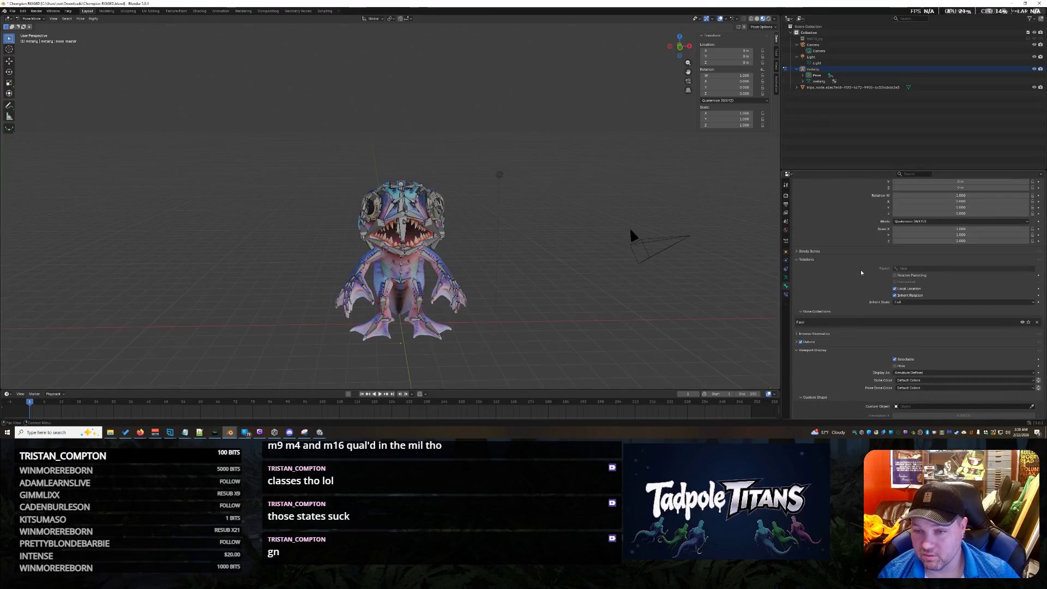
{"action": "left_click", "coordinate": [786, 277]}
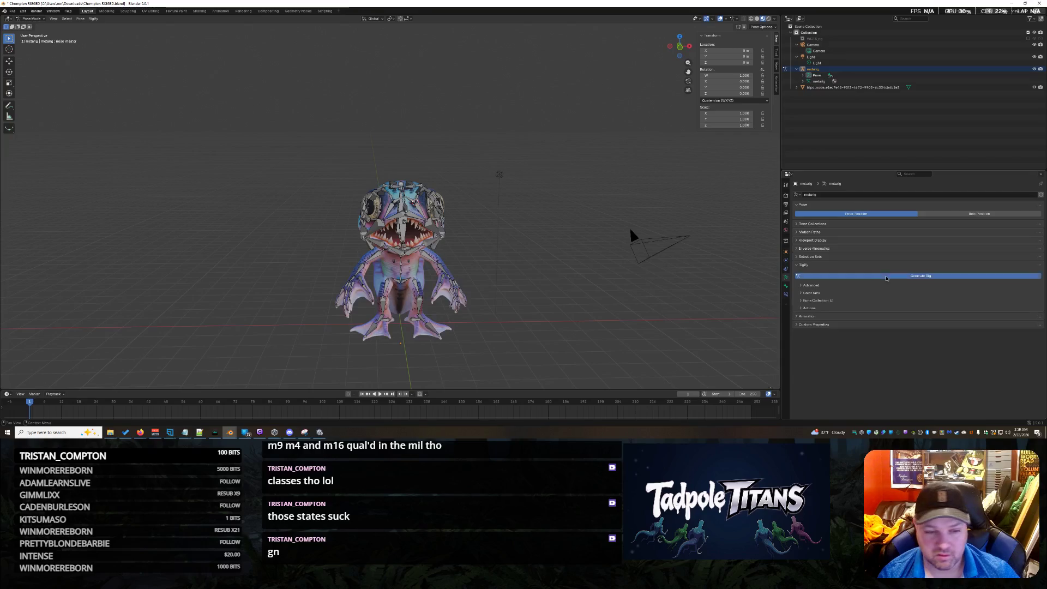
{"action": "left_click", "coordinate": [886, 278]}
{"action": "mouse_move", "coordinate": [573, 320]}
{"action": "middle_mouse_down"}
{"action": "mouse_move", "coordinate": [622, 314]}
{"action": "mouse_move", "coordinate": [595, 309]}
{"action": "mouse_move", "coordinate": [637, 151]}
{"action": "middle_mouse_up"}
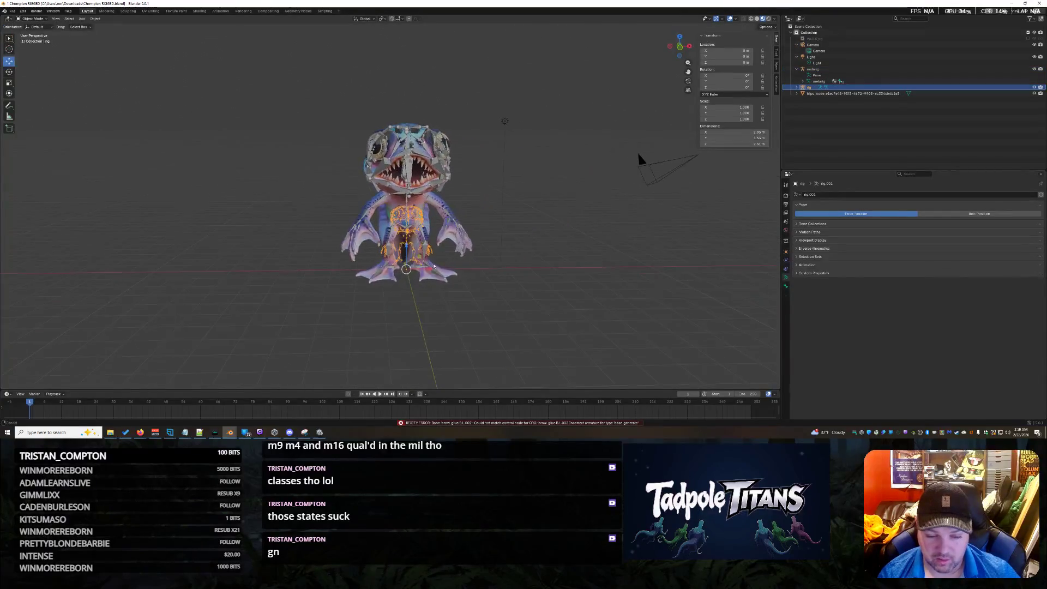
Face the creature and drag the generated rig up above the head
{"action": "scroll", "coordinate": [541, 282], "scroll_direction": "up", "scroll_amount": 2}
{"action": "mouse_move", "coordinate": [583, 278]}
{"action": "middle_mouse_down"}
{"action": "mouse_move", "coordinate": [475, 252]}
{"action": "mouse_move", "coordinate": [409, 255]}
{"action": "mouse_move", "coordinate": [544, 273]}
{"action": "middle_mouse_up"}
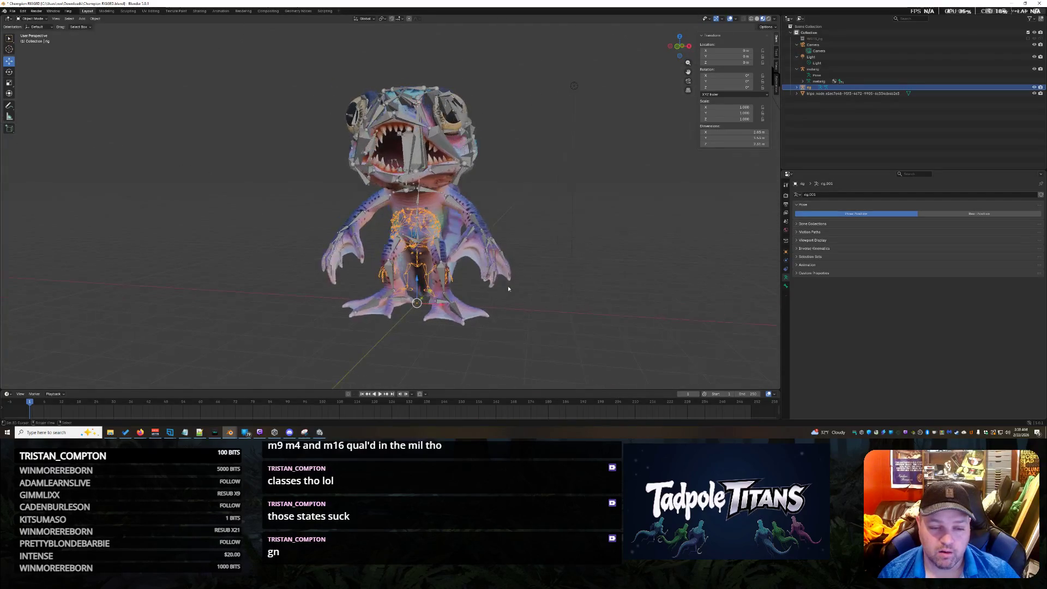
{"action": "left_click_drag", "start_coordinate": [421, 287], "coordinate": [544, 107]}
{"action": "mouse_move", "coordinate": [544, 107]}
{"action": "middle_mouse_down"}
{"action": "mouse_move", "coordinate": [545, 163]}
{"action": "mouse_move", "coordinate": [558, 143]}
{"action": "mouse_move", "coordinate": [542, 180]}
{"action": "middle_mouse_up"}
{"action": "scroll", "coordinate": [542, 214], "scroll_direction": "up", "scroll_amount": 3}
Cancel the move, undo back to the metarig, and save the blend file
{"action": "key", "text": "g"}
{"action": "key", "text": "Escape"}
{"action": "key", "text": "ctrl+z"}
{"action": "key", "text": "ctrl+z"}
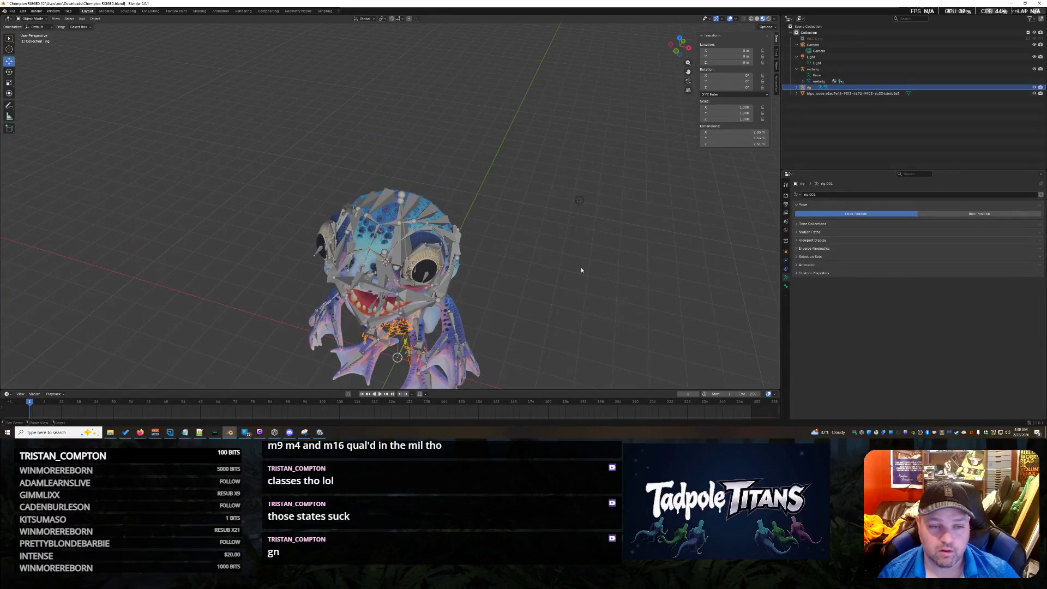
{"action": "middle_click_drag", "start_coordinate": [573, 289], "coordinate": [565, 258]}
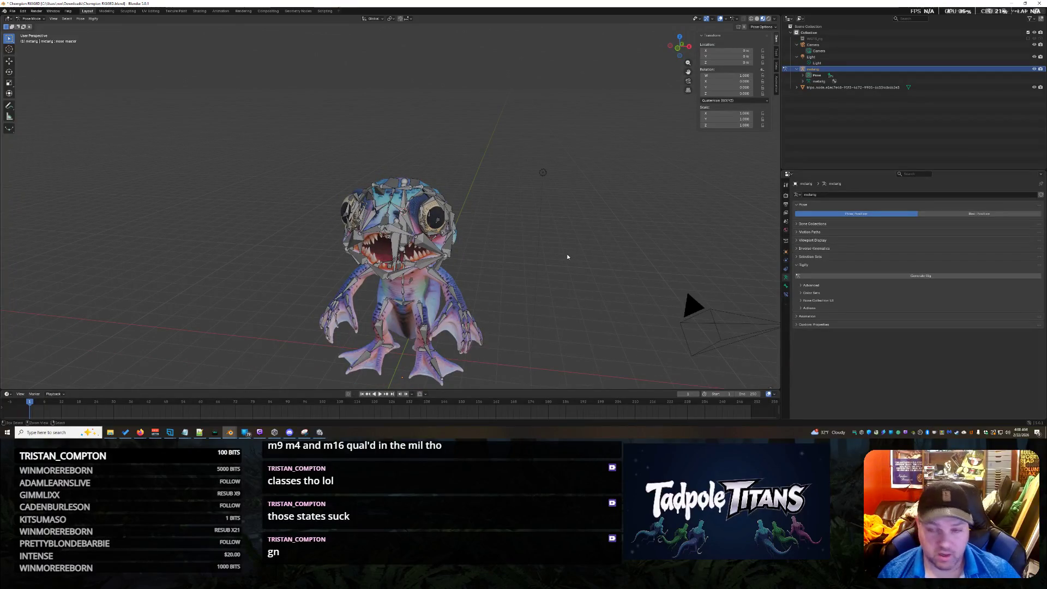
{"action": "key", "text": "ctrl+s"}
{"action": "mouse_move", "coordinate": [572, 244]}
{"action": "middle_mouse_down"}
{"action": "mouse_move", "coordinate": [574, 265]}
{"action": "mouse_move", "coordinate": [585, 235]}
{"action": "mouse_move", "coordinate": [529, 260]}
{"action": "mouse_move", "coordinate": [659, 291]}
{"action": "mouse_move", "coordinate": [610, 280]}
{"action": "middle_mouse_up"}
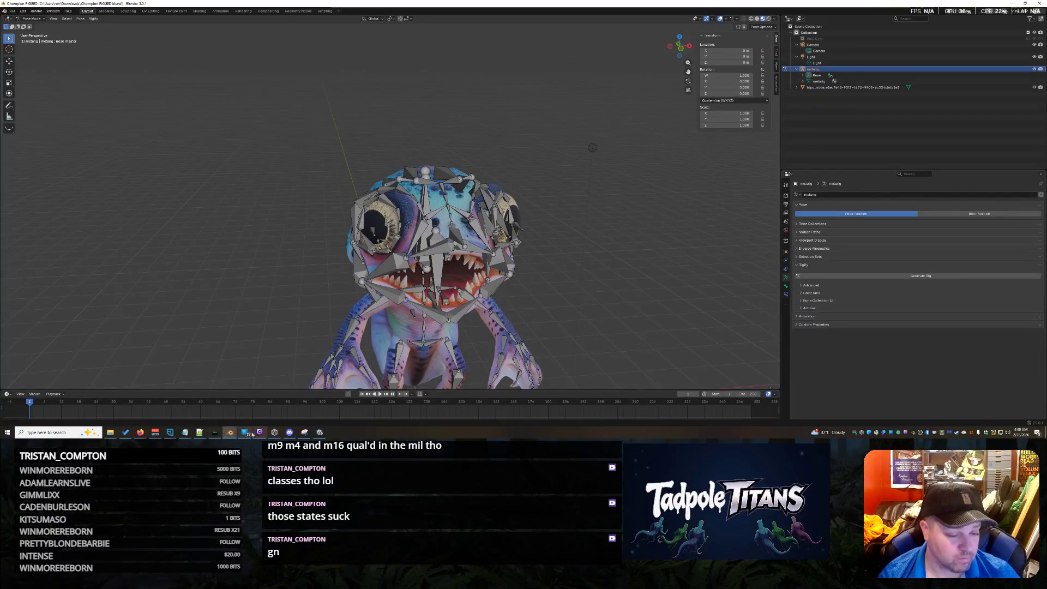
Copy the Rigify error traceback from the system console and bring the Grok chat in Firefox forward
{"action": "mouse_move", "coordinate": [230, 432]}
{"action": "left_click", "coordinate": [281, 409]}
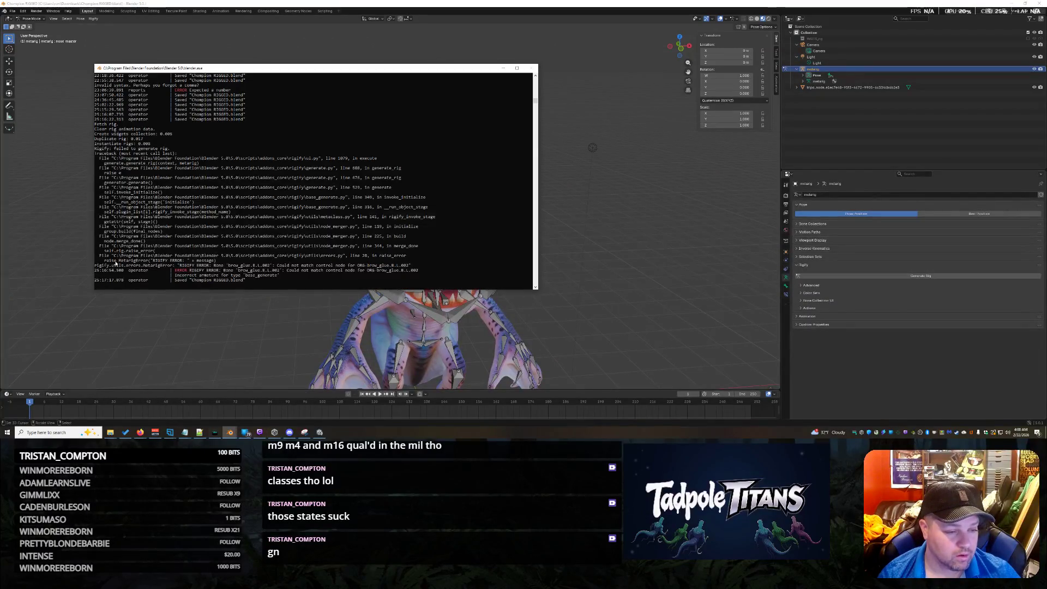
{"action": "left_click_drag", "start_coordinate": [99, 254], "coordinate": [270, 281]}
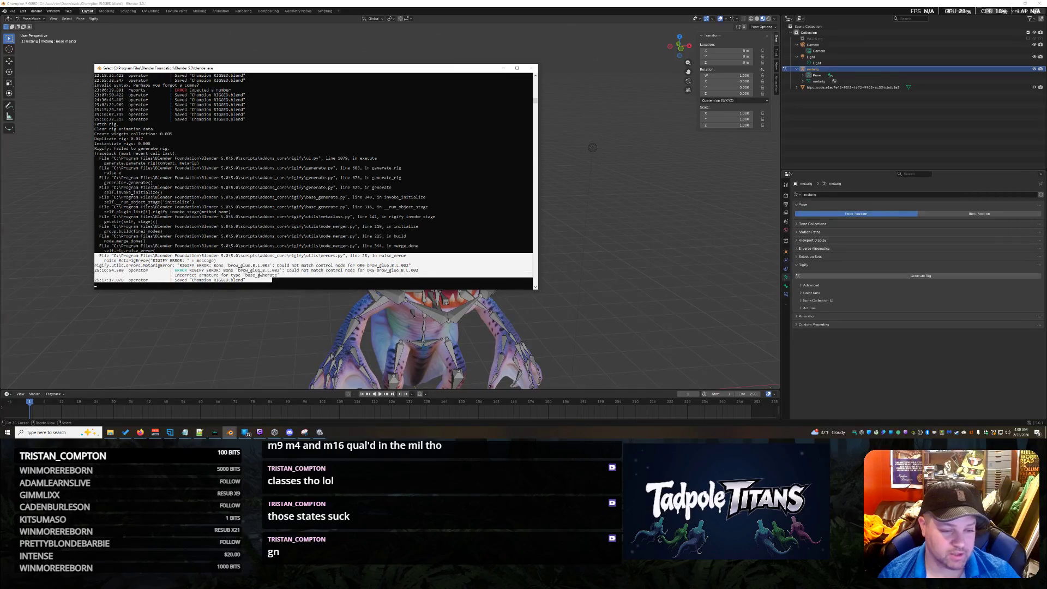
{"action": "right_click", "coordinate": [260, 275]}
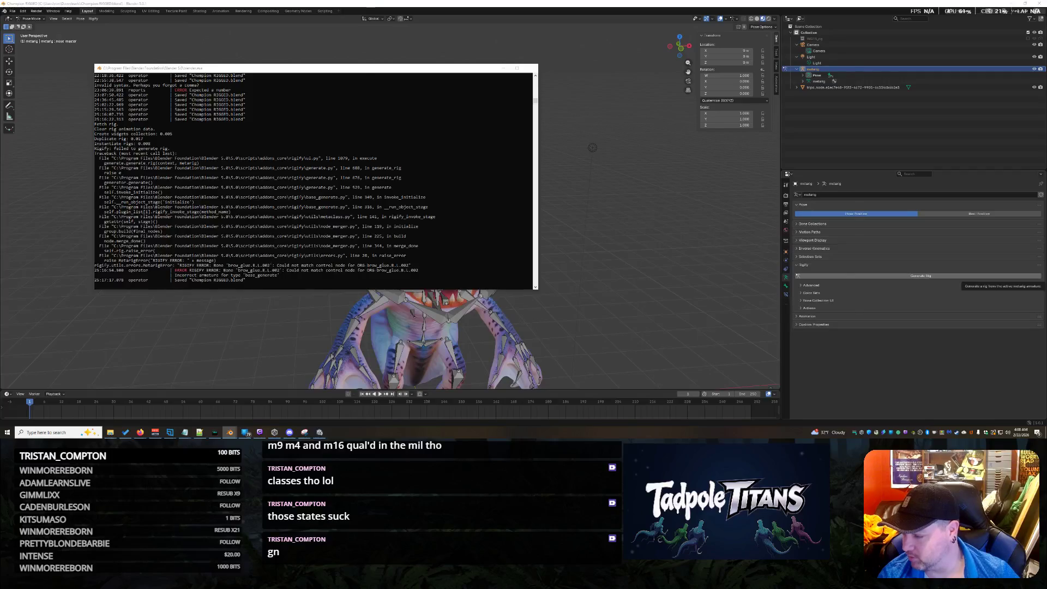
{"action": "left_click", "coordinate": [141, 432]}
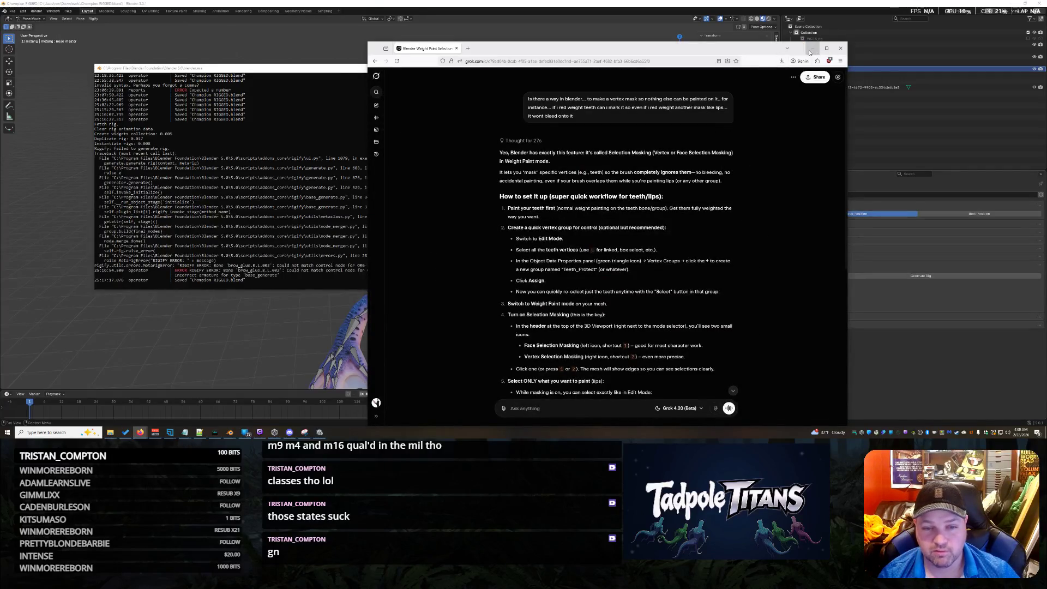
Close the Firefox window and hide the system console to get back to Blender
{"action": "left_click", "coordinate": [842, 50]}
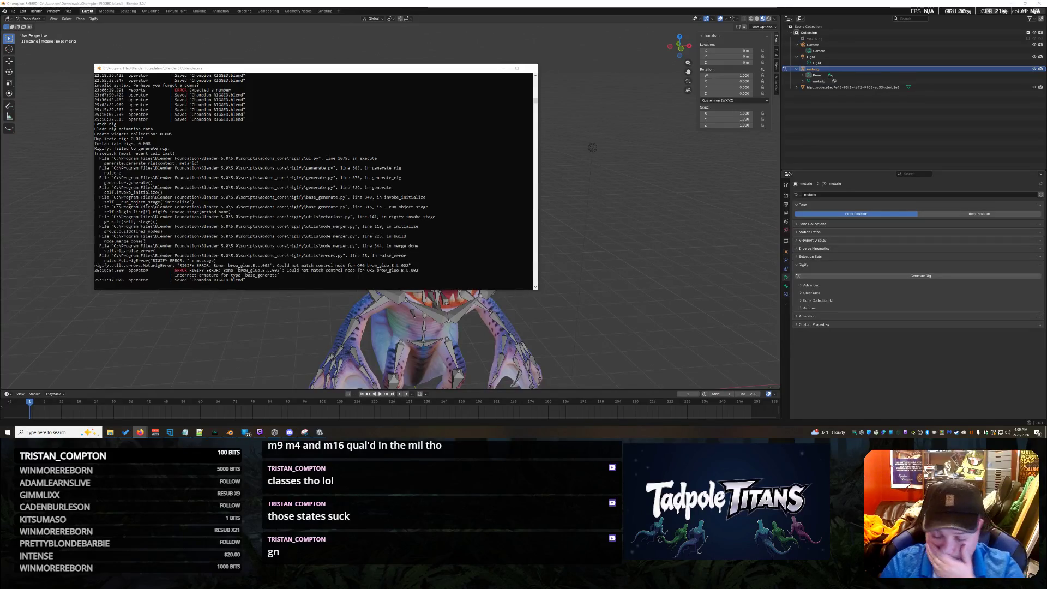
{"action": "left_click", "coordinate": [506, 69]}
Orbit the viewport to face the tadpole creature and its fitted metarig
{"action": "middle_click_drag", "start_coordinate": [589, 251], "coordinate": [597, 278]}
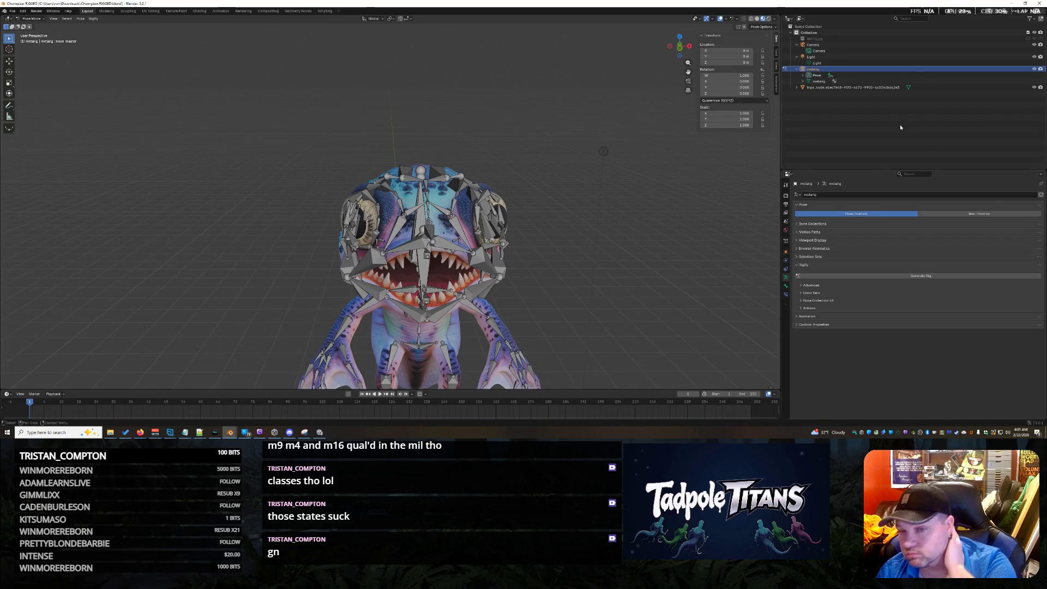
Expand metarig > Pose > spine in the Outliner and step down through spine.004 to the face bone
{"action": "left_click", "coordinate": [803, 81]}
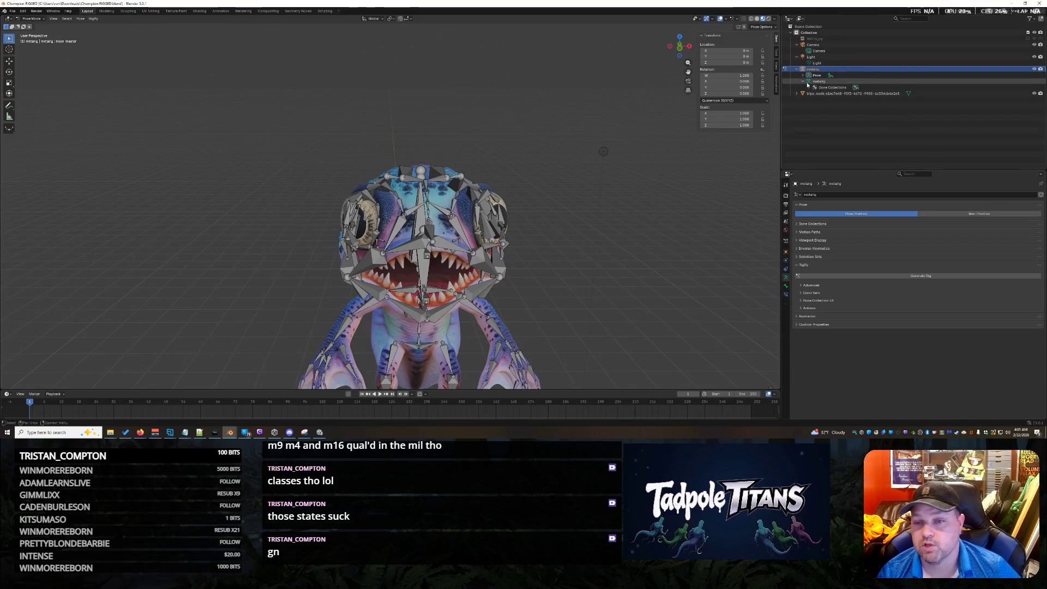
{"action": "left_click", "coordinate": [802, 75]}
{"action": "left_click", "coordinate": [803, 87]}
{"action": "left_click", "coordinate": [809, 81]}
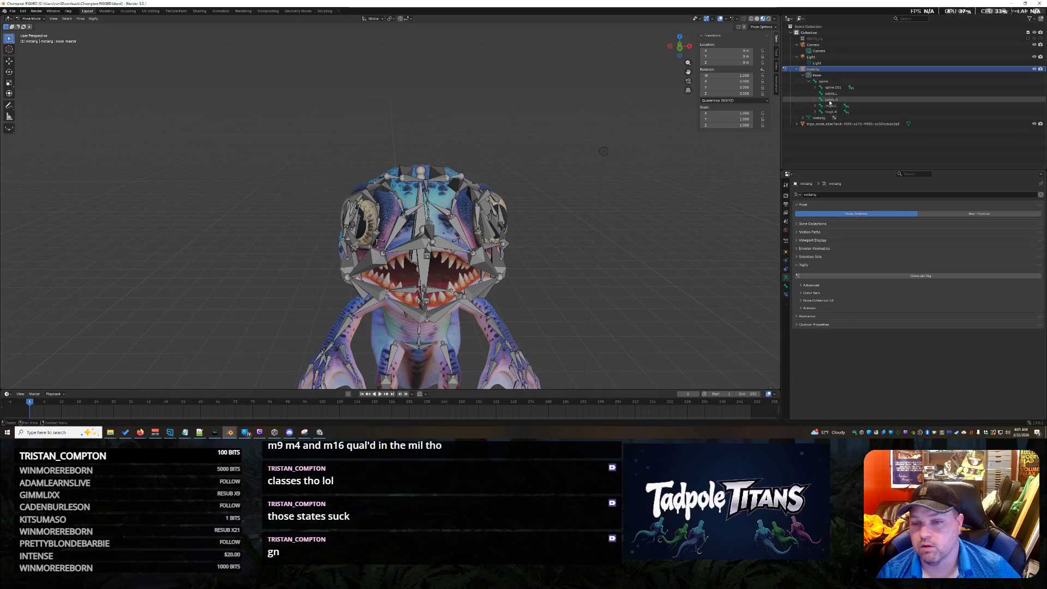
{"action": "left_click", "coordinate": [833, 87]}
{"action": "key", "text": "Right"}
{"action": "key", "text": "Right"}
{"action": "key", "text": "Right"}
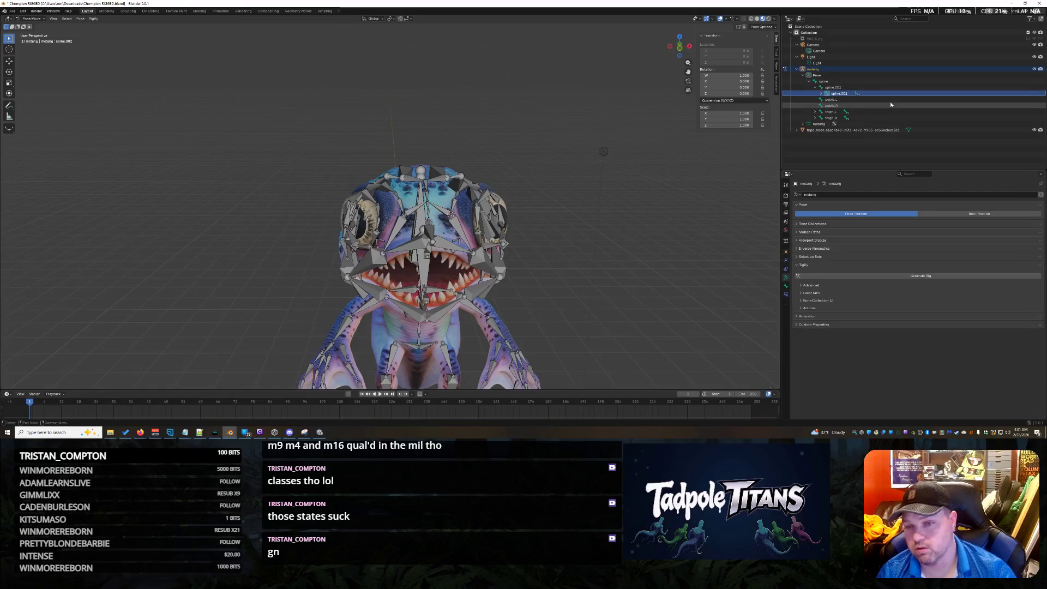
{"action": "key", "text": "Right"}
{"action": "key", "text": "Right"}
{"action": "key", "text": "Right"}
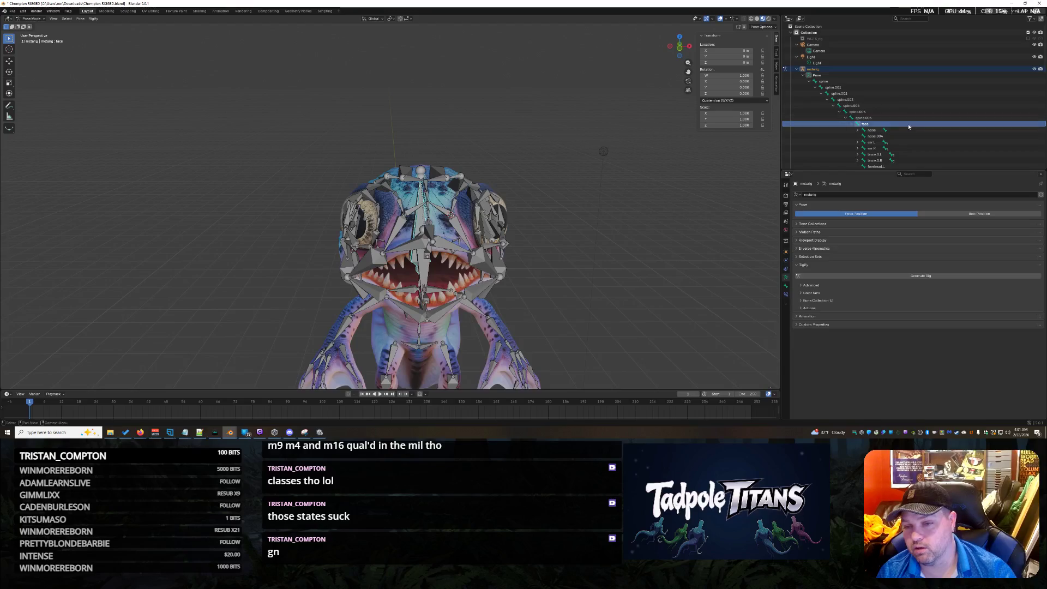
Enlarge the Outliner to list the face's brow and forehead bones, and zoom in on the head
{"action": "left_click_drag", "start_coordinate": [873, 170], "coordinate": [873, 217]}
{"action": "scroll", "coordinate": [896, 143], "scroll_direction": "down", "scroll_amount": 3}
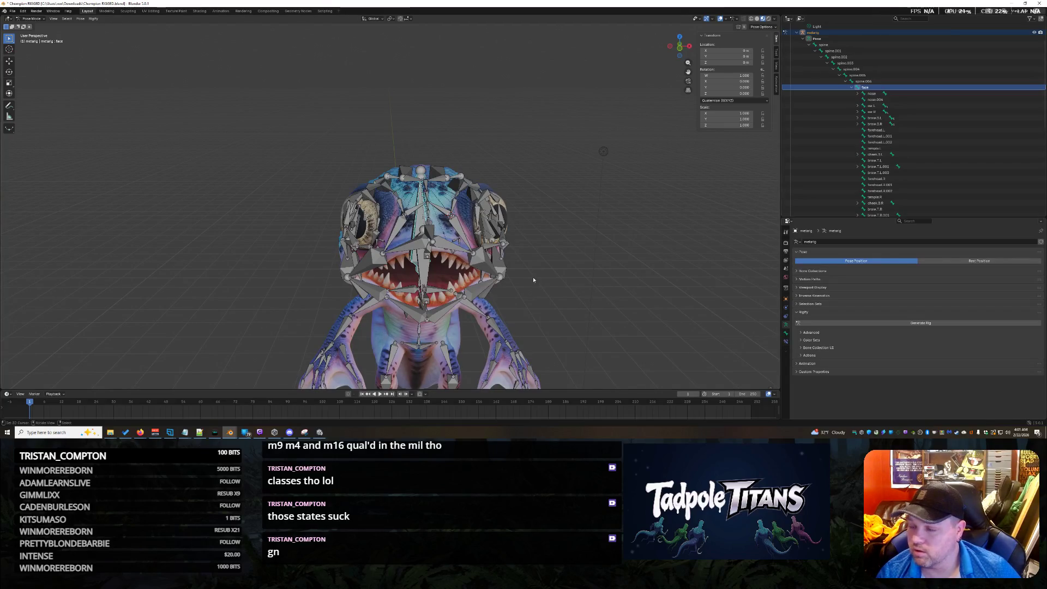
{"action": "mouse_move", "coordinate": [594, 237]}
{"action": "middle_mouse_down"}
{"action": "mouse_move", "coordinate": [628, 243]}
{"action": "mouse_move", "coordinate": [616, 253]}
{"action": "middle_mouse_up"}
{"action": "scroll", "coordinate": [614, 257], "scroll_direction": "up", "scroll_amount": 5}
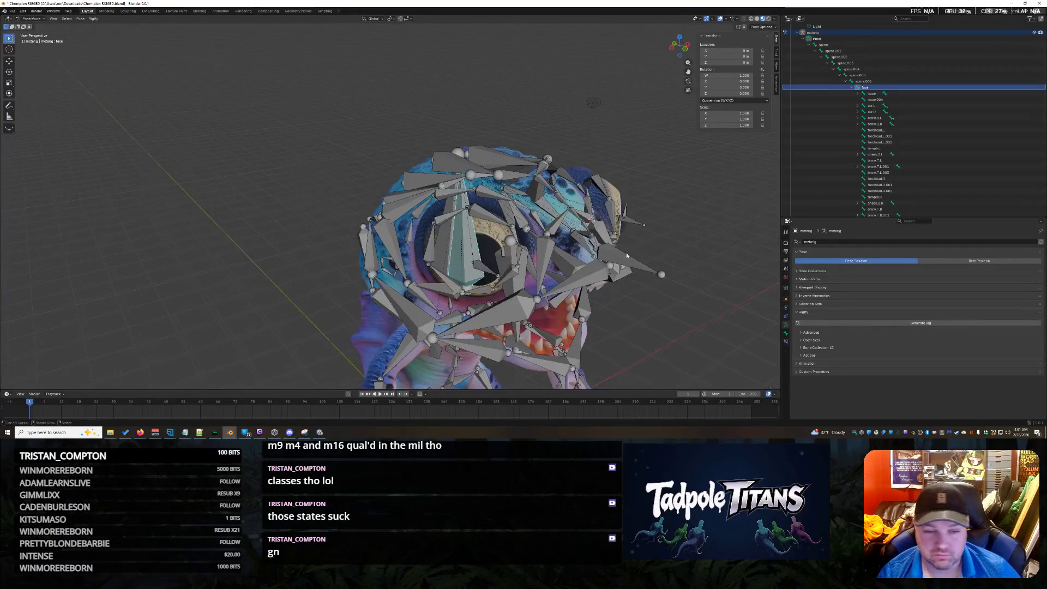
Inspect the right brow, eyelid and cheek bones (brow.B.R.001–003, lid.B.R.001–002, cheek.T.L) on the head
{"action": "left_click", "coordinate": [436, 236]}
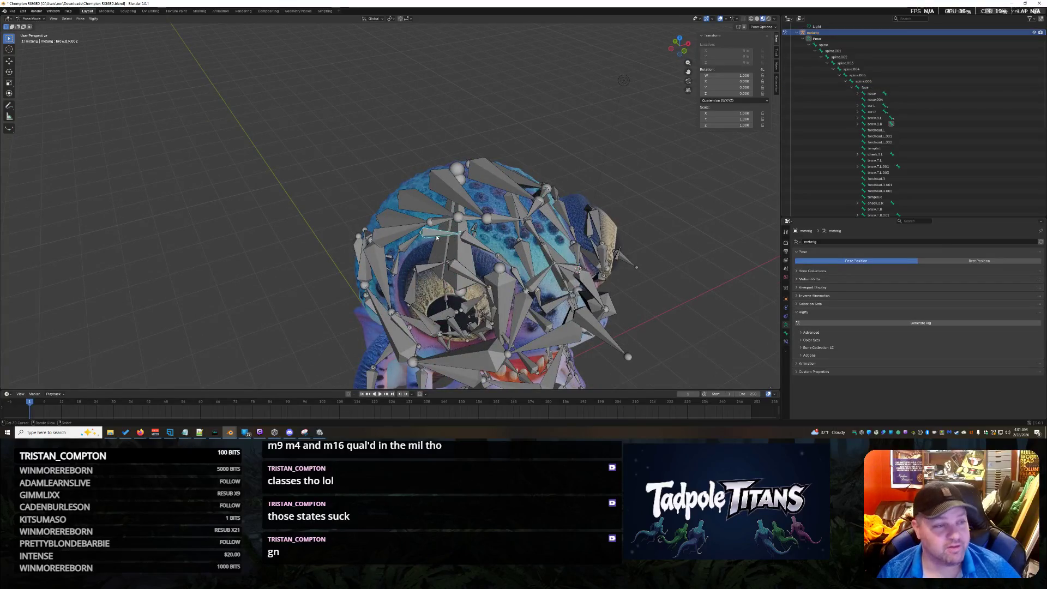
{"action": "left_click", "coordinate": [481, 244]}
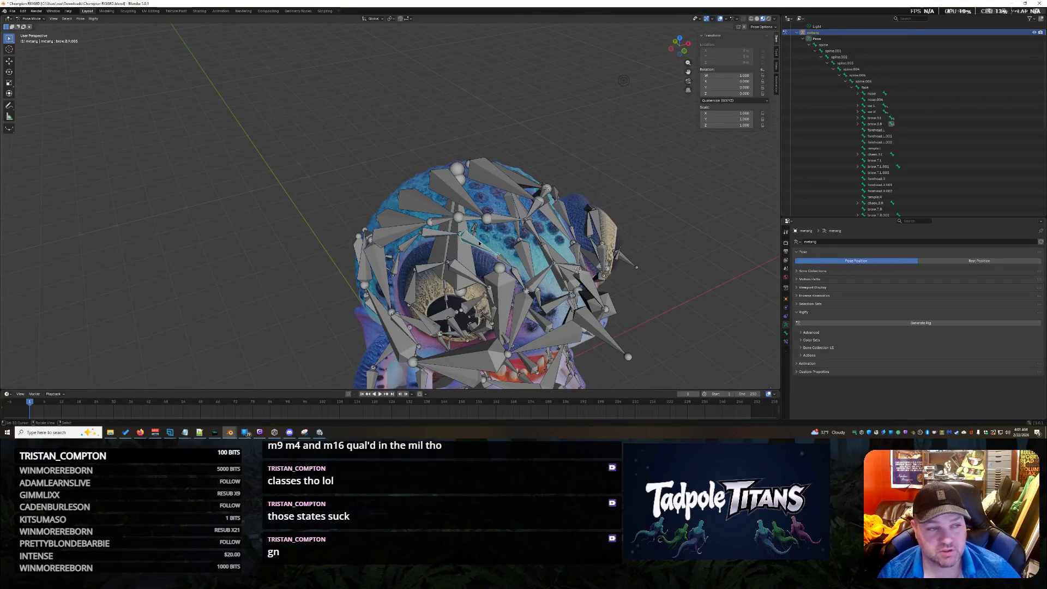
{"action": "left_click", "coordinate": [404, 249]}
{"action": "mouse_move", "coordinate": [403, 248]}
{"action": "middle_mouse_down"}
{"action": "mouse_move", "coordinate": [656, 286]}
{"action": "mouse_move", "coordinate": [622, 284]}
{"action": "middle_mouse_up"}
{"action": "scroll", "coordinate": [600, 283], "scroll_direction": "up", "scroll_amount": 5}
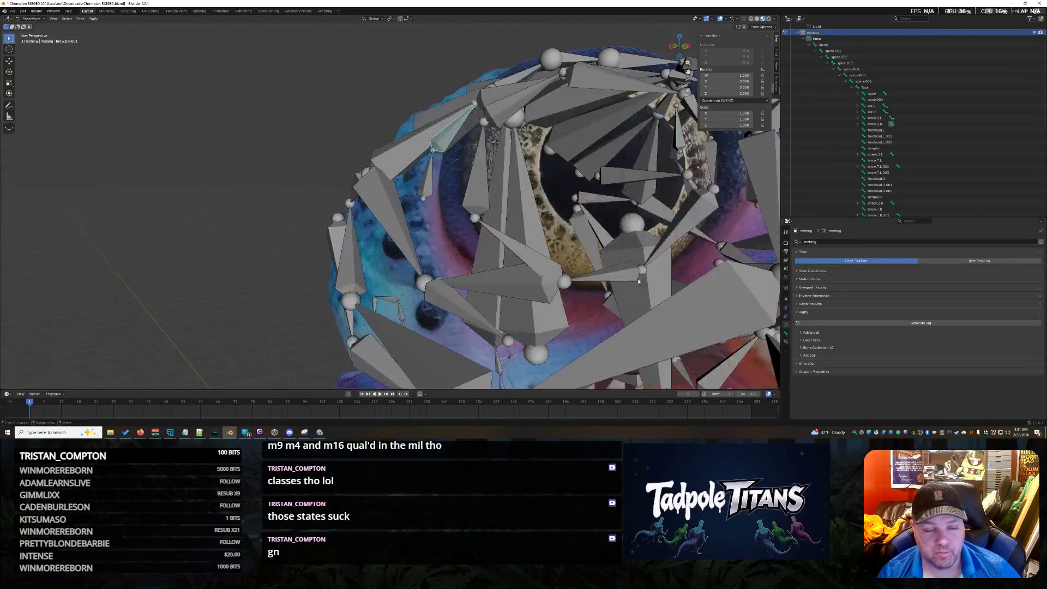
{"action": "left_click", "coordinate": [593, 282]}
{"action": "left_click", "coordinate": [540, 266]}
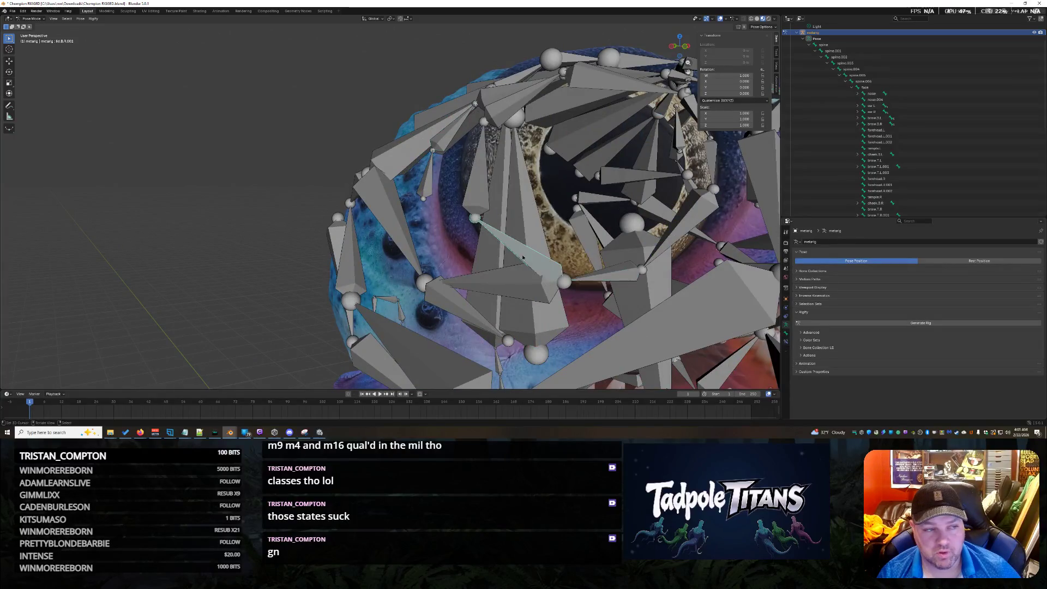
{"action": "middle_click_drag", "start_coordinate": [539, 265], "coordinate": [582, 285]}
{"action": "left_click", "coordinate": [455, 287]}
{"action": "left_click", "coordinate": [456, 286]}
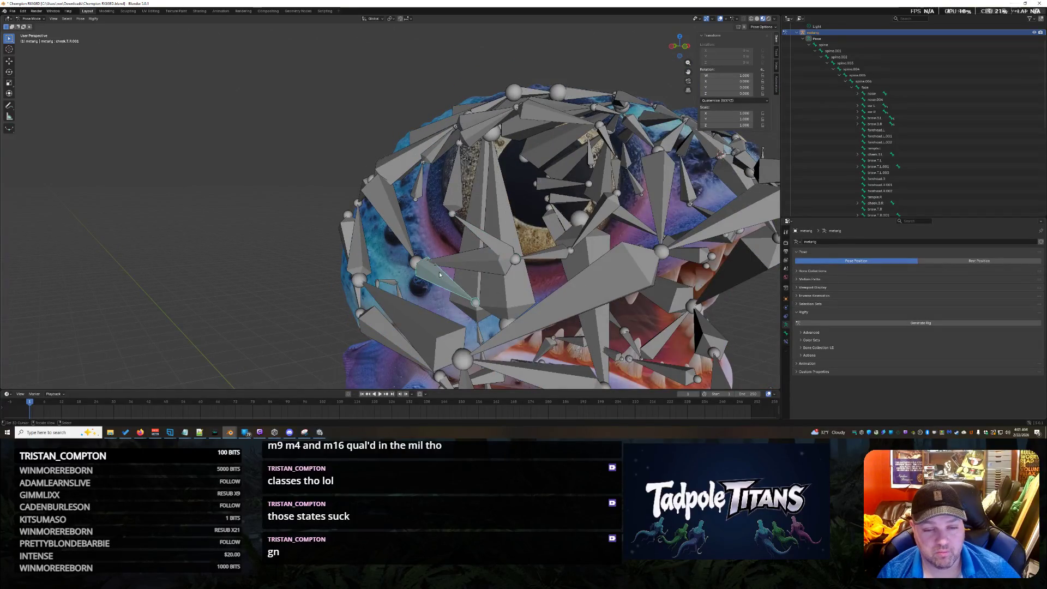
{"action": "left_click", "coordinate": [735, 239]}
{"action": "mouse_move", "coordinate": [736, 239]}
{"action": "middle_mouse_down"}
{"action": "mouse_move", "coordinate": [682, 253]}
{"action": "mouse_move", "coordinate": [620, 246]}
{"action": "mouse_move", "coordinate": [664, 264]}
{"action": "mouse_move", "coordinate": [652, 261]}
{"action": "mouse_move", "coordinate": [657, 271]}
{"action": "mouse_move", "coordinate": [613, 257]}
{"action": "middle_mouse_up"}
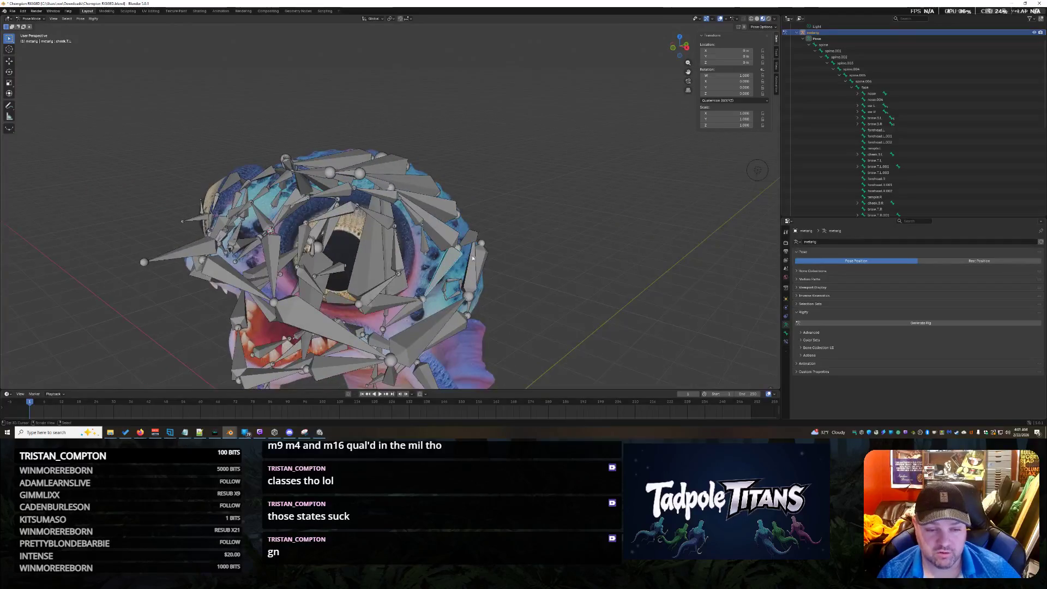
Inspect the left brow bones brow.B.L, brow.B.L.001 and brow.B.L.002 from a side view
{"action": "left_click", "coordinate": [426, 249]}
{"action": "left_click", "coordinate": [417, 222]}
{"action": "left_click", "coordinate": [380, 193]}
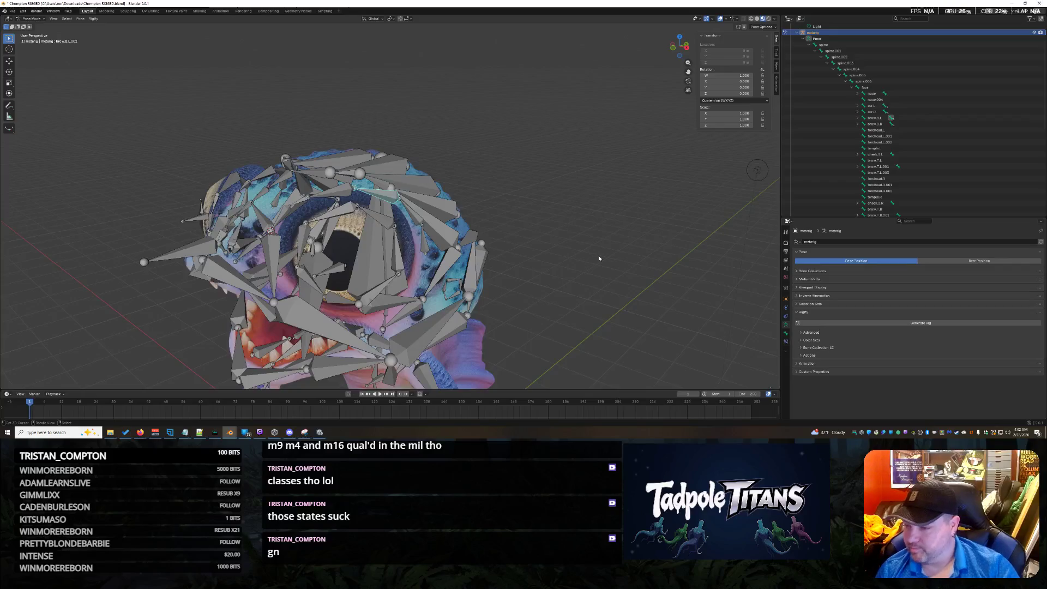
{"action": "middle_click_drag", "start_coordinate": [599, 258], "coordinate": [561, 248]}
{"action": "key", "text": "ctrl+z"}
{"action": "scroll", "coordinate": [565, 217], "scroll_direction": "up", "scroll_amount": 3}
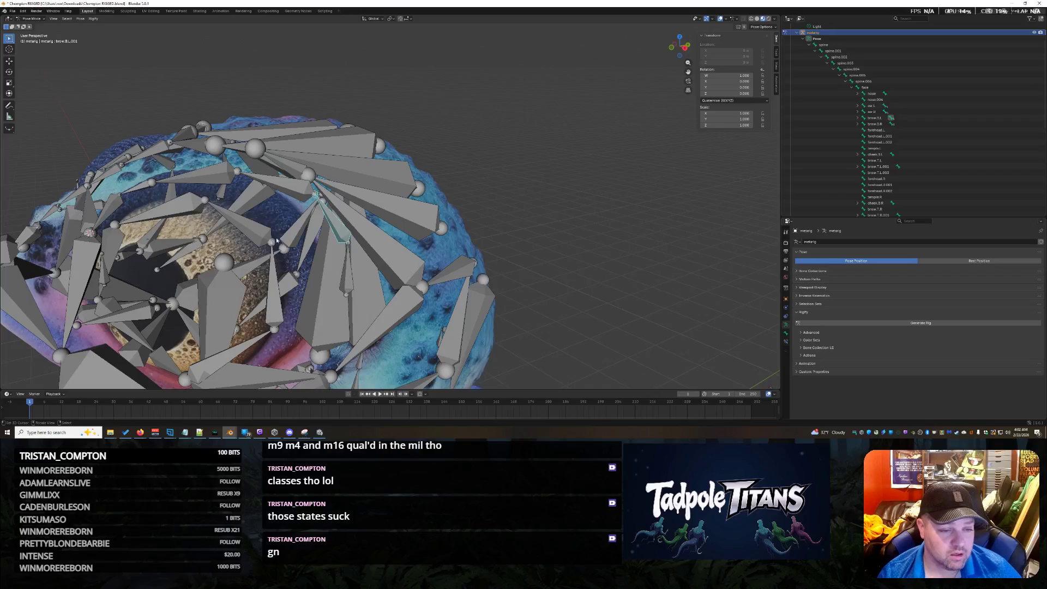
{"action": "scroll", "coordinate": [551, 216], "scroll_direction": "up", "scroll_amount": 4}
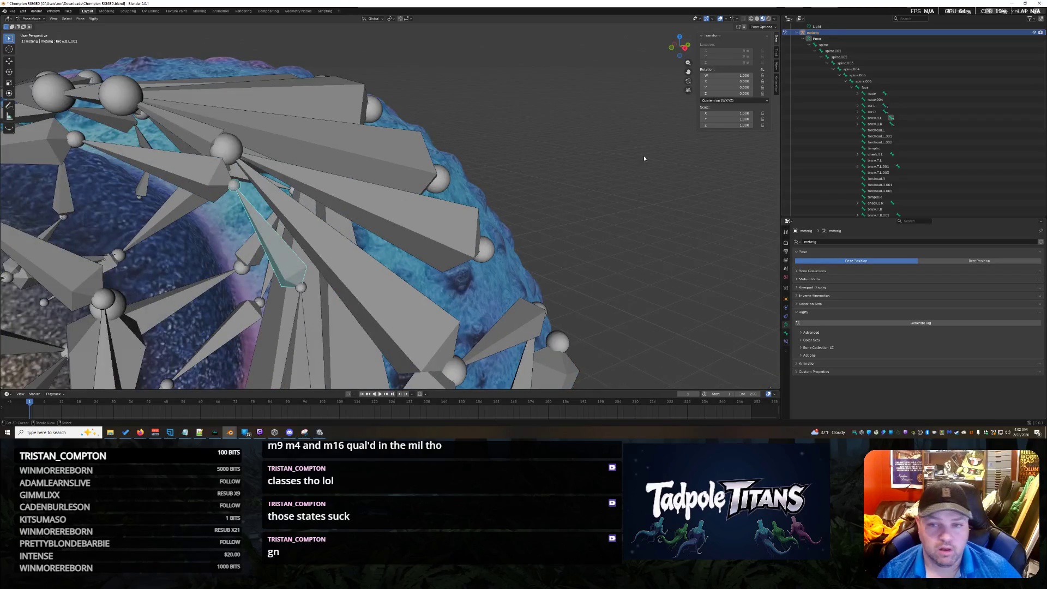
{"action": "key", "text": "ctrl+shift+z"}
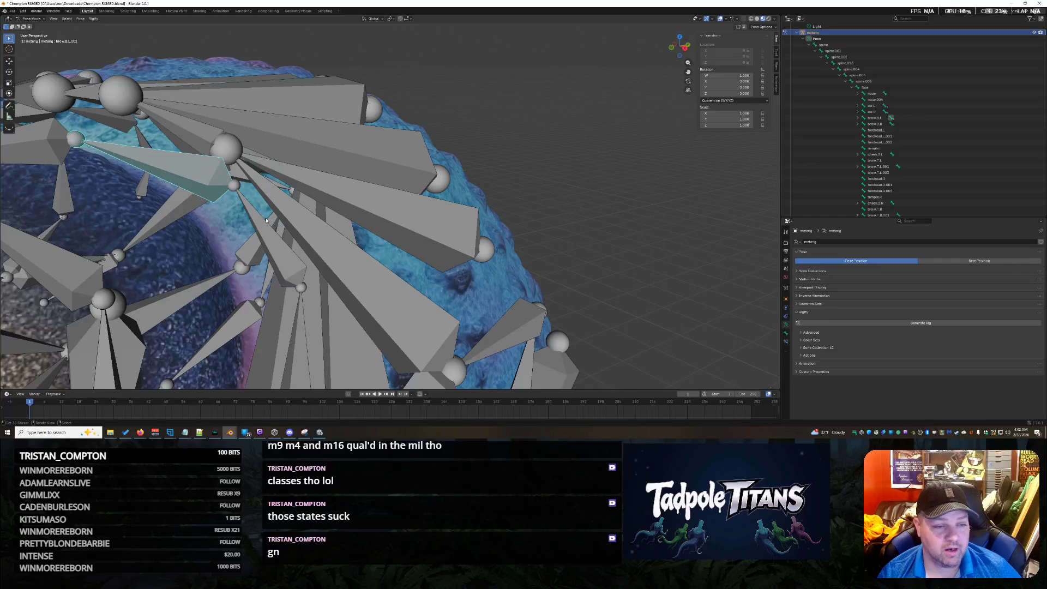
{"action": "left_click", "coordinate": [256, 220]}
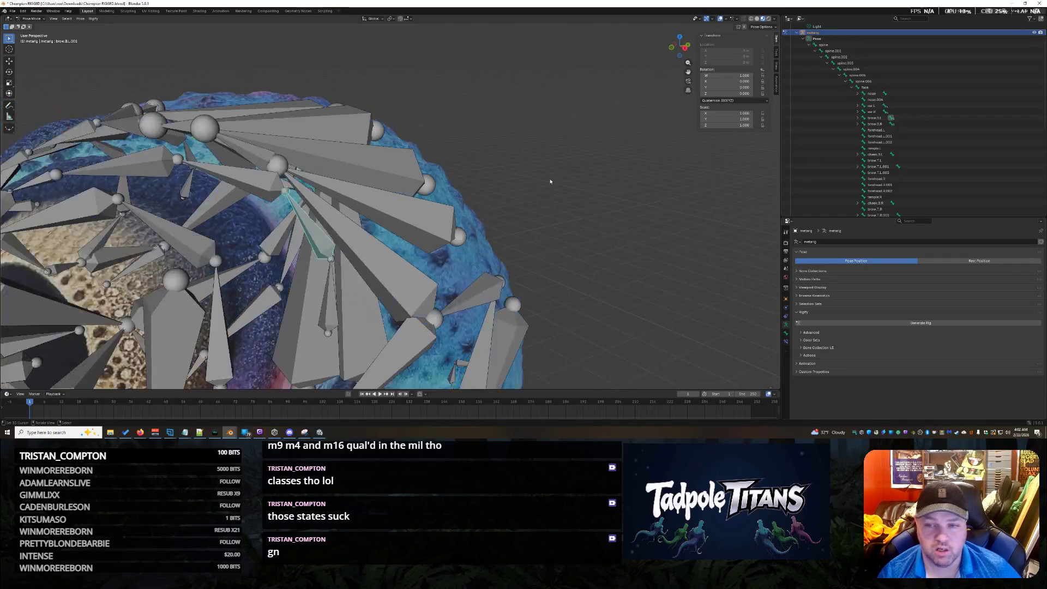
Switch the metarig to Edit Mode and select brow.B.L.002, brow.B.L.001 and cheek.glue.T.R.001
{"action": "left_click", "coordinate": [31, 19]}
{"action": "left_click", "coordinate": [34, 32]}
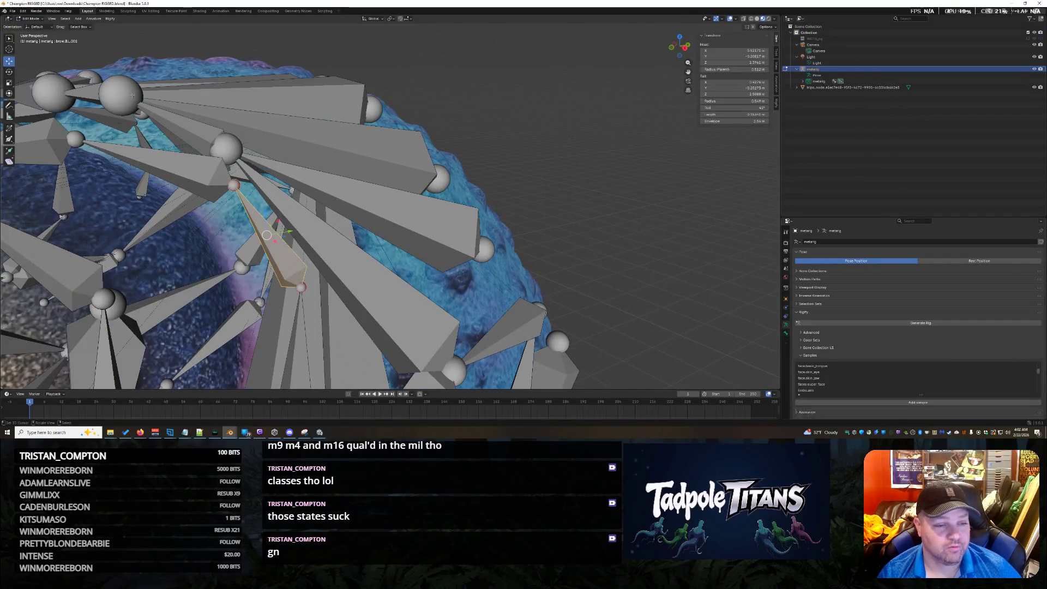
{"action": "left_click", "coordinate": [196, 170]}
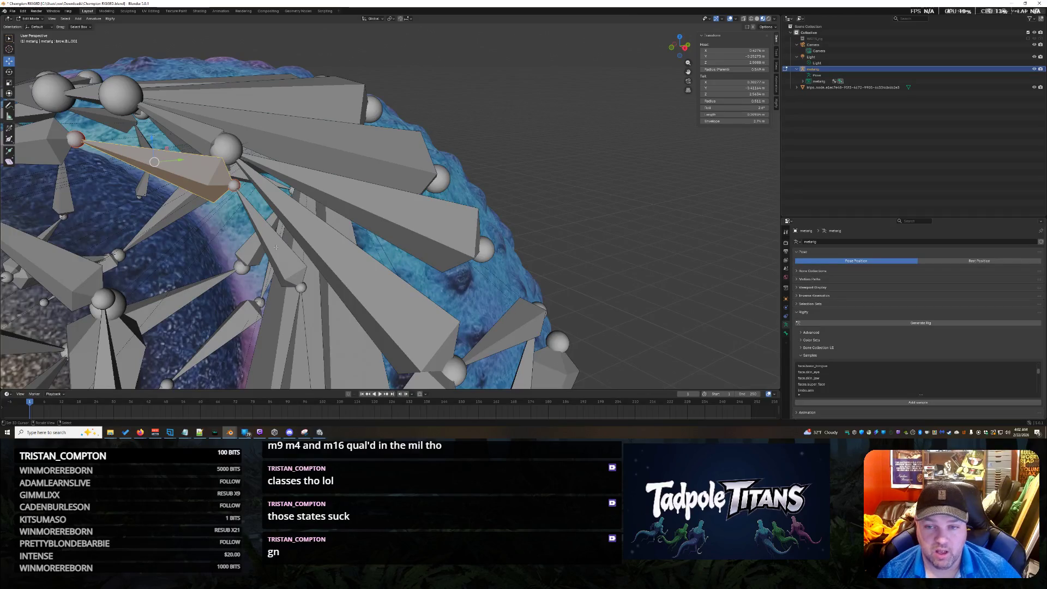
{"action": "left_click", "coordinate": [276, 247]}
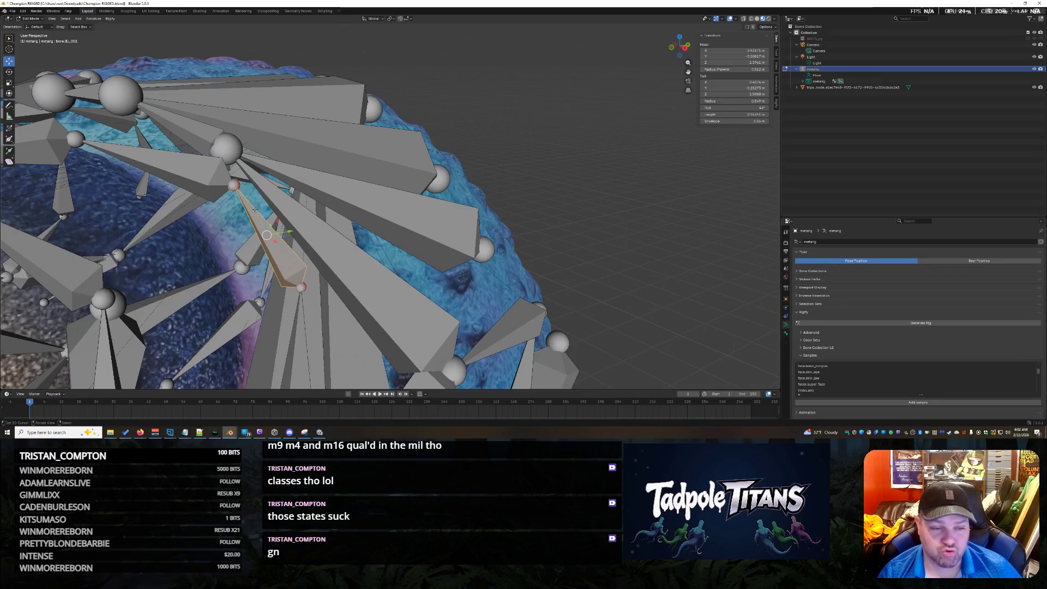
{"action": "left_click", "coordinate": [178, 167]}
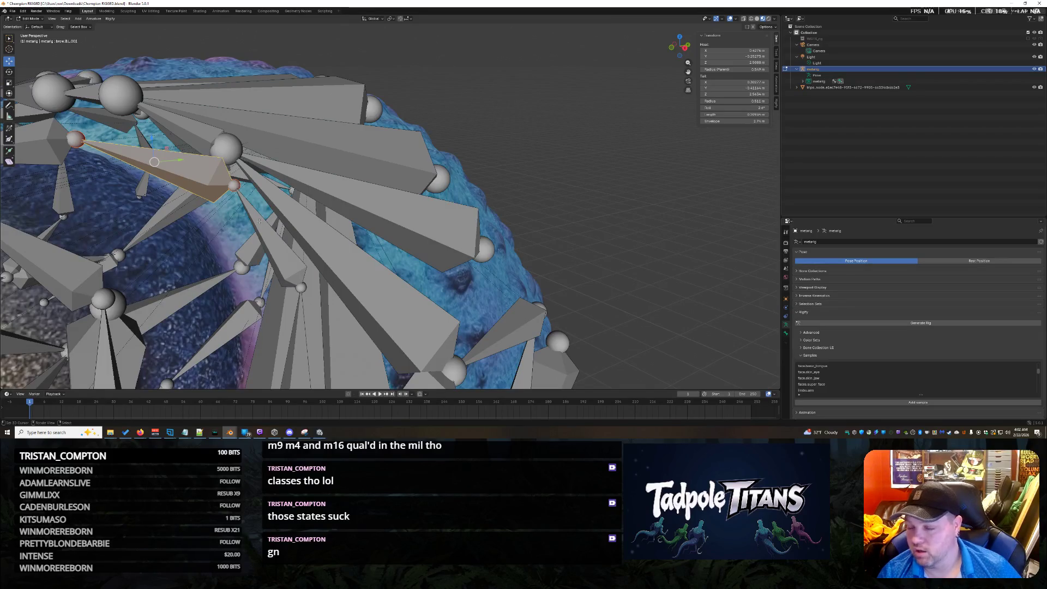
{"action": "left_click", "coordinate": [259, 221]}
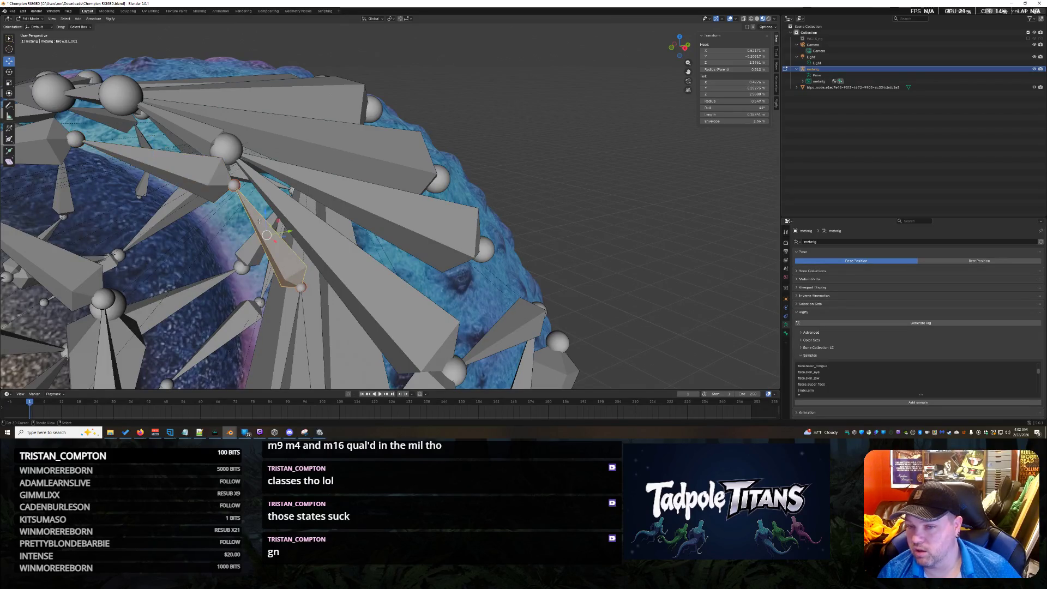
{"action": "left_click", "coordinate": [236, 180]}
{"action": "left_click", "coordinate": [233, 193]}
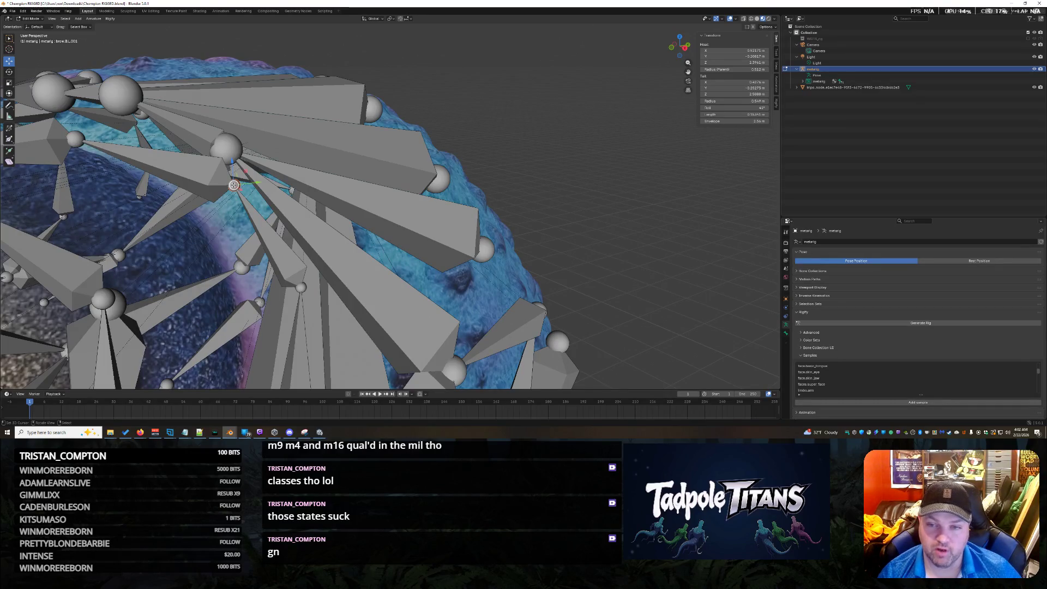
Recheck cheek.T.R and the brow.B.L bones from several angles, ending on a frontal view
{"action": "left_click", "coordinate": [186, 175]}
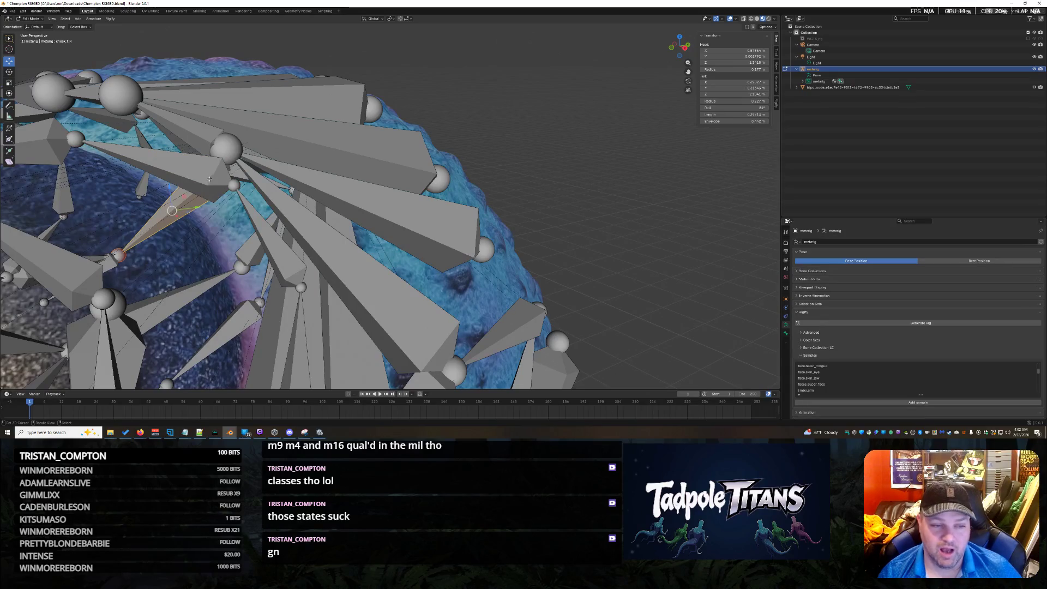
{"action": "left_click", "coordinate": [211, 179]}
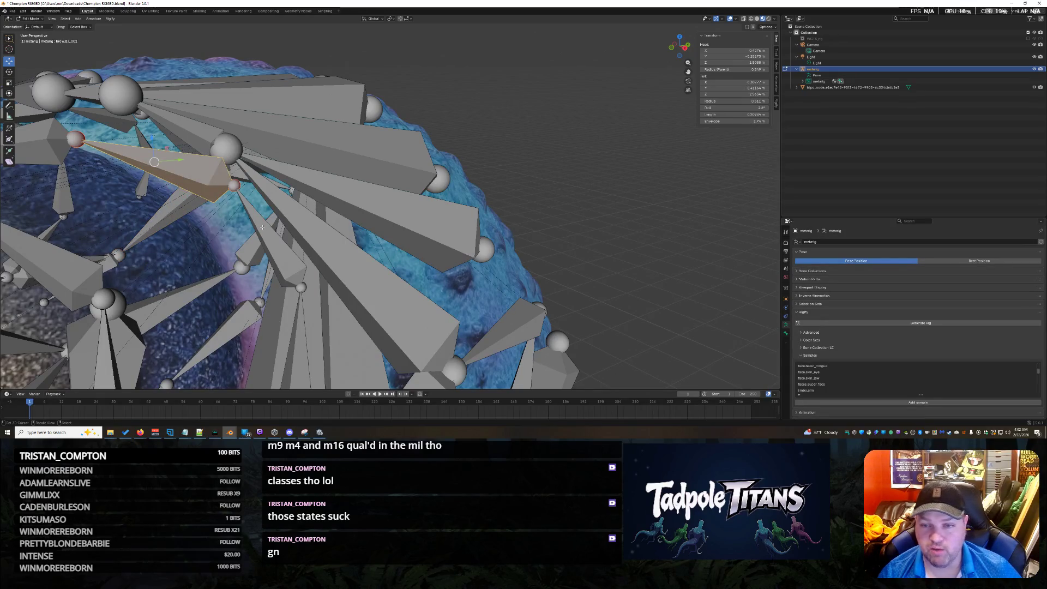
{"action": "left_click", "coordinate": [171, 165]}
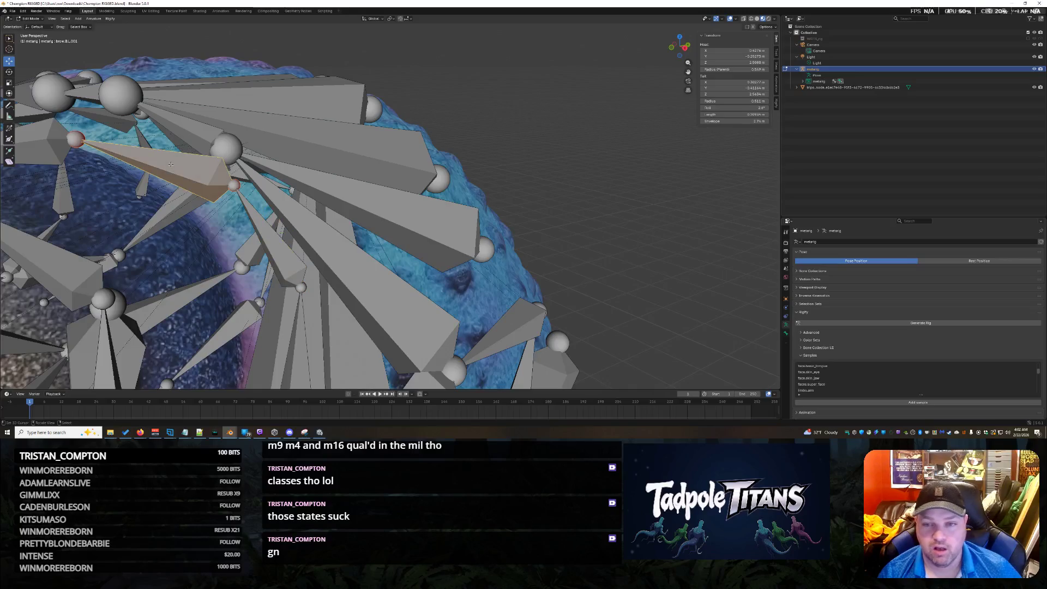
{"action": "left_click", "coordinate": [276, 248]}
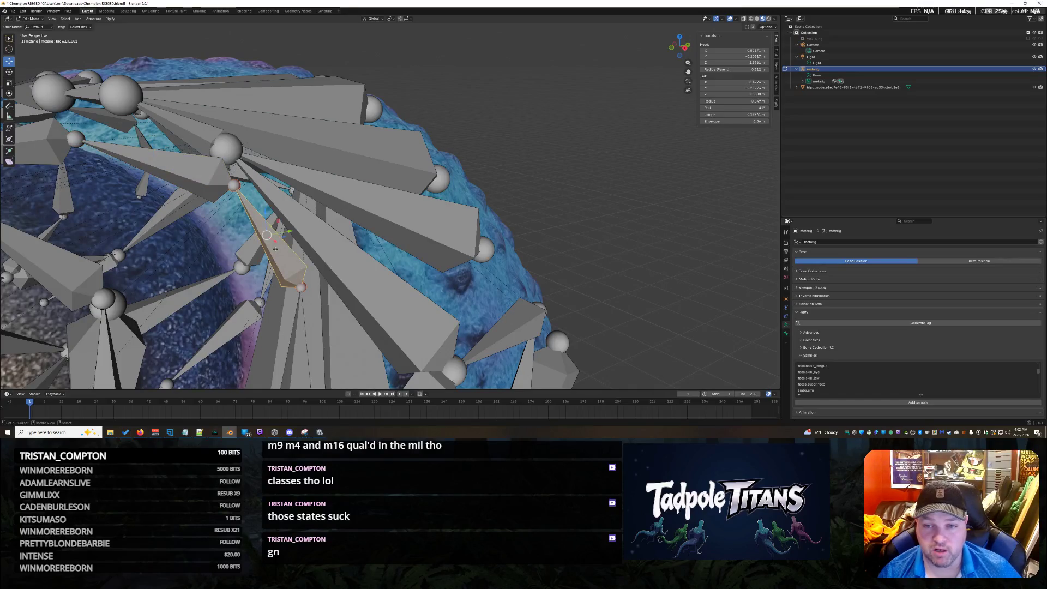
{"action": "scroll", "coordinate": [315, 219], "scroll_direction": "down", "scroll_amount": 5}
{"action": "middle_click_drag", "start_coordinate": [567, 234], "coordinate": [484, 208]}
{"action": "scroll", "coordinate": [484, 208], "scroll_direction": "up", "scroll_amount": 6}
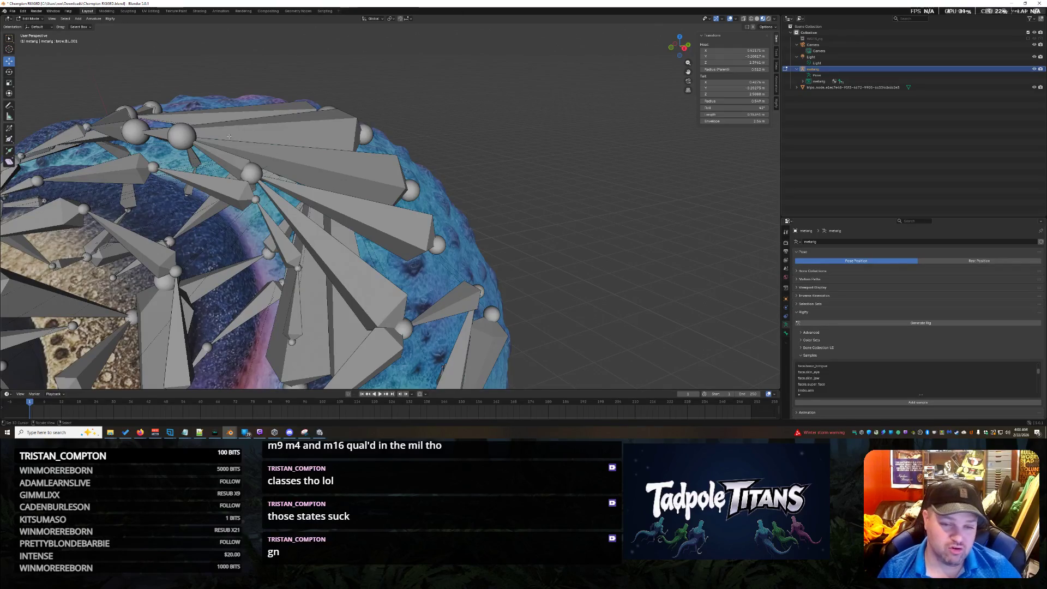
{"action": "mouse_move", "coordinate": [401, 232]}
{"action": "middle_mouse_down"}
{"action": "mouse_move", "coordinate": [480, 175]}
{"action": "mouse_move", "coordinate": [519, 180]}
{"action": "mouse_move", "coordinate": [544, 238]}
{"action": "mouse_move", "coordinate": [540, 265]}
{"action": "mouse_move", "coordinate": [584, 271]}
{"action": "mouse_move", "coordinate": [565, 275]}
{"action": "mouse_move", "coordinate": [525, 238]}
{"action": "mouse_move", "coordinate": [341, 257]}
{"action": "middle_mouse_up"}
{"action": "scroll", "coordinate": [508, 158], "scroll_direction": "down", "scroll_amount": 5}
{"action": "scroll", "coordinate": [507, 158], "scroll_direction": "down", "scroll_amount": 3}
{"action": "scroll", "coordinate": [545, 238], "scroll_direction": "up", "scroll_amount": 5}
{"action": "scroll", "coordinate": [583, 273], "scroll_direction": "up", "scroll_amount": 5}
{"action": "left_click", "coordinate": [323, 257]}
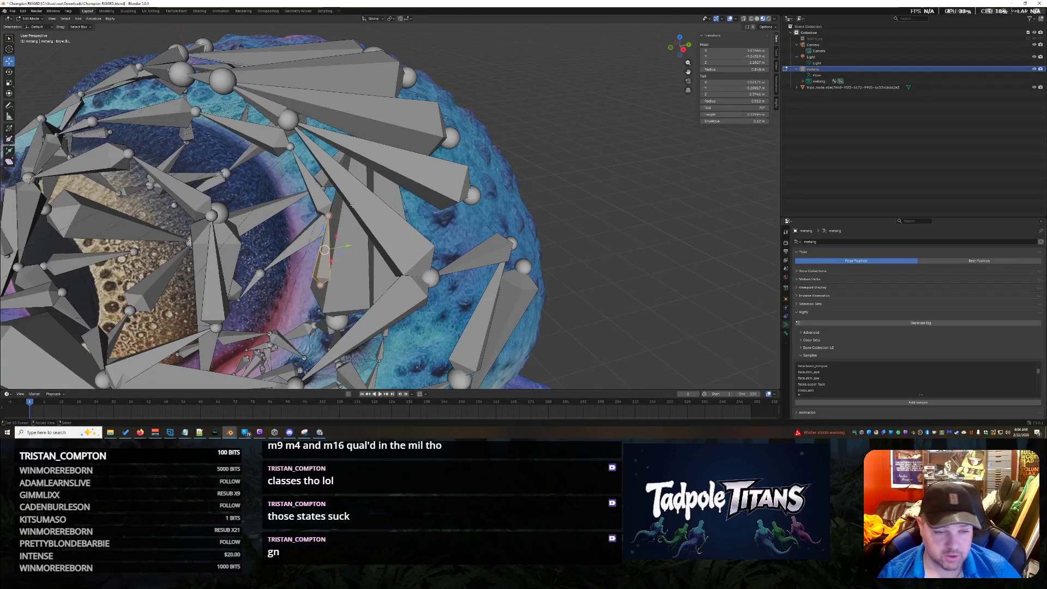
Set the upper brow bone's head X to 0.4276 m, matching the adjacent bone's tail X
{"action": "left_click", "coordinate": [270, 141]}
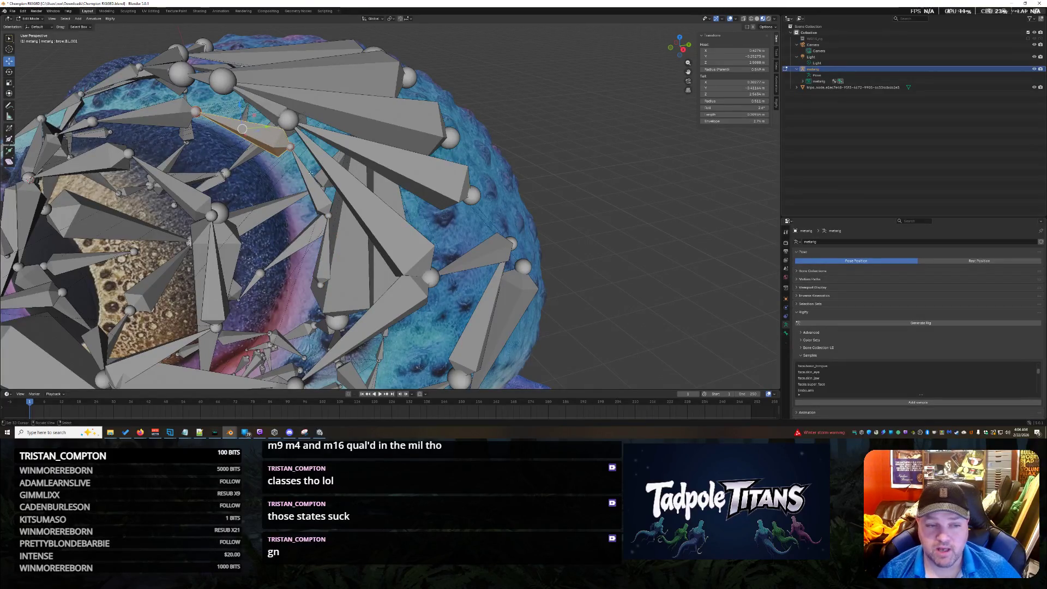
{"action": "left_click", "coordinate": [306, 177]}
{"action": "left_click", "coordinate": [738, 82]}
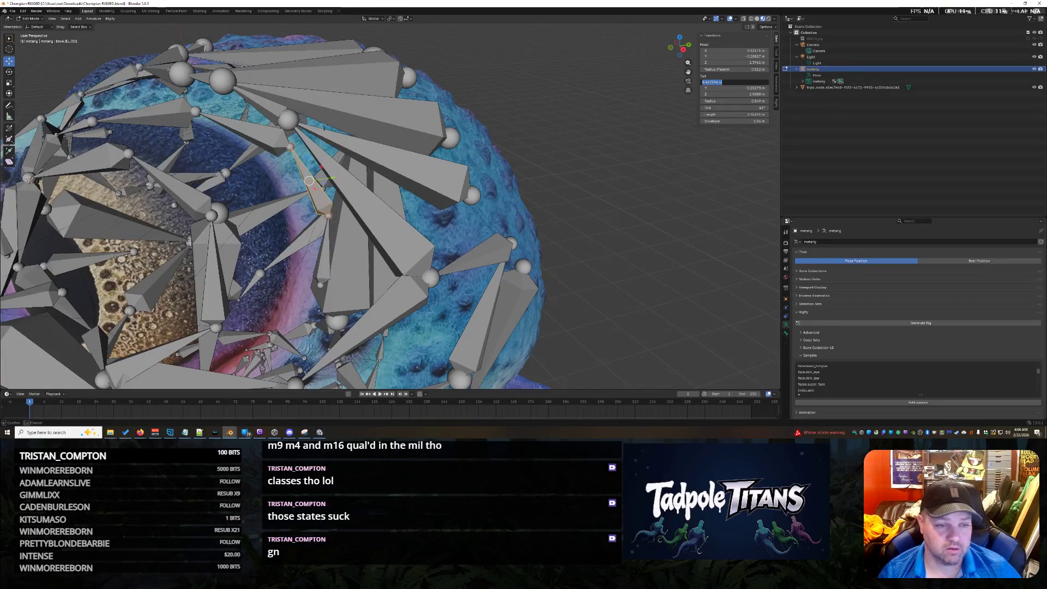
{"action": "left_click", "coordinate": [283, 141]}
{"action": "left_click", "coordinate": [284, 141]}
{"action": "left_click", "coordinate": [730, 50]}
{"action": "key", "text": "Return"}
Compare neighbouring brow bones' coordinates and adjust a bone's tail Z
{"action": "left_click", "coordinate": [314, 174]}
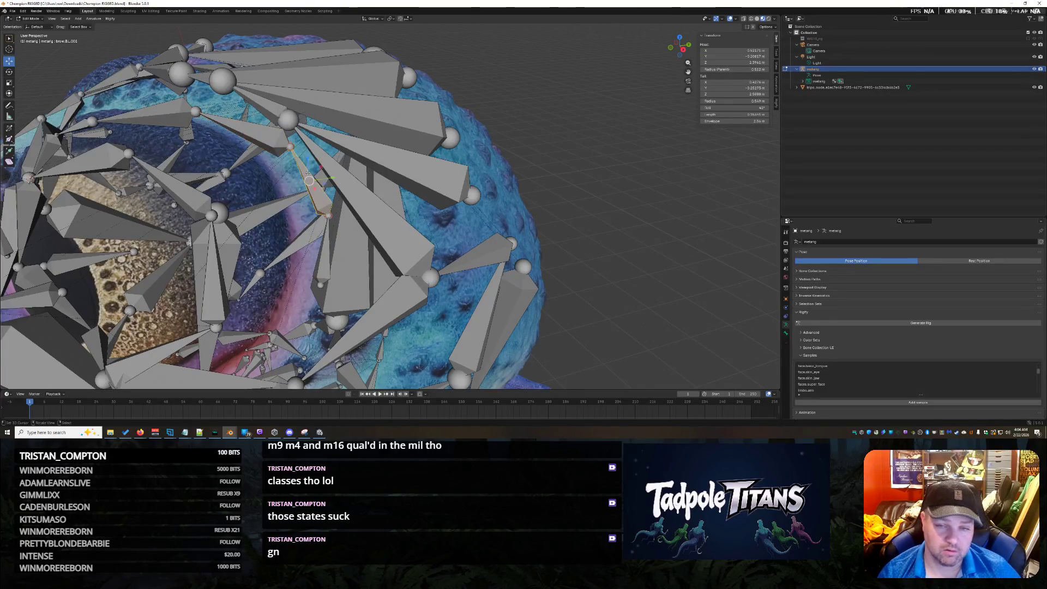
{"action": "left_click", "coordinate": [740, 88]}
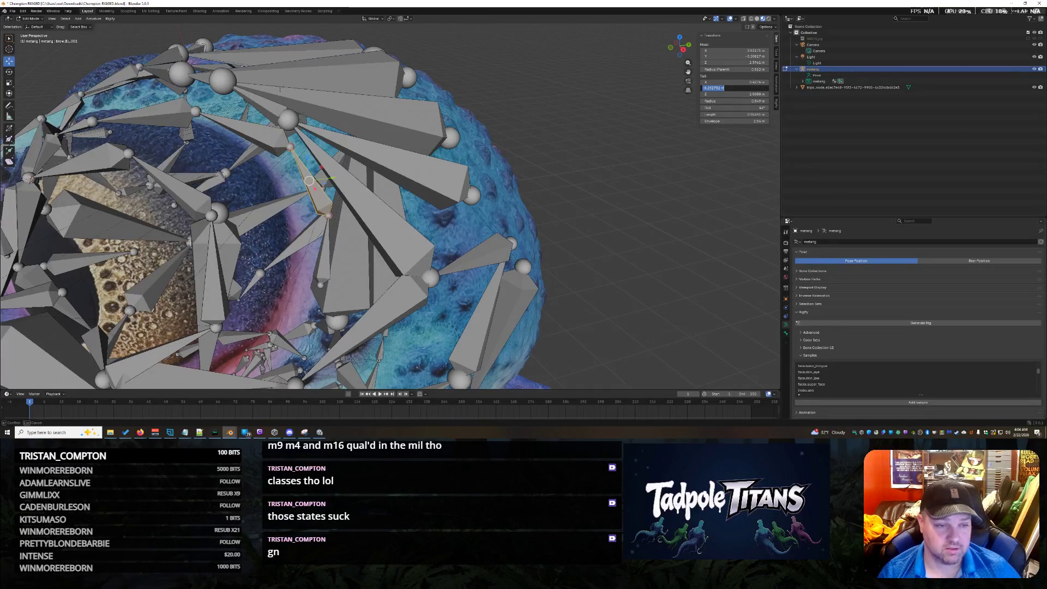
{"action": "left_click", "coordinate": [256, 132]}
{"action": "left_click", "coordinate": [257, 131]}
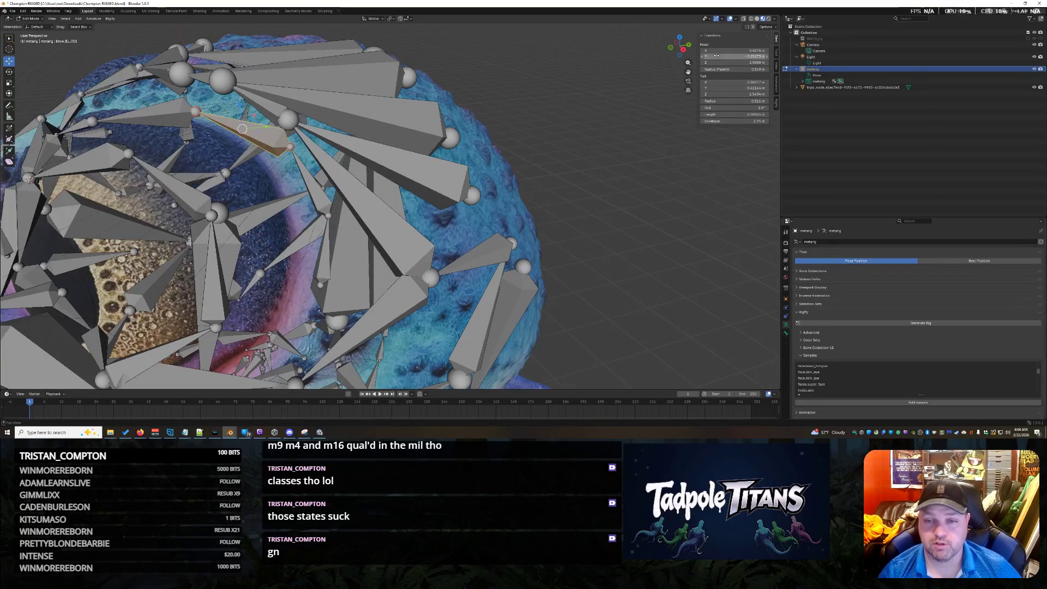
{"action": "left_click", "coordinate": [324, 205]}
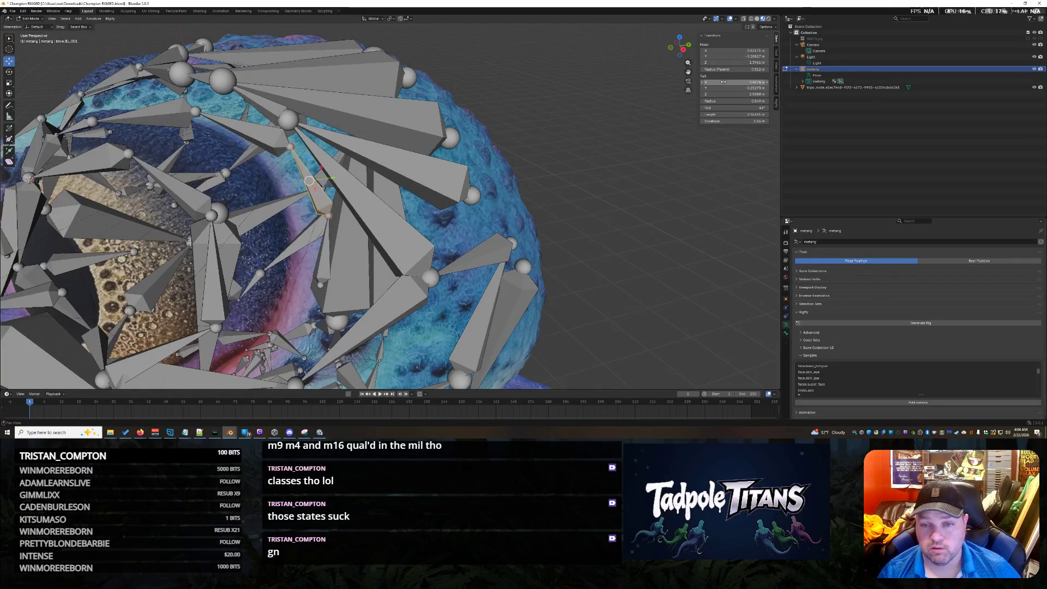
{"action": "left_click", "coordinate": [733, 94]}
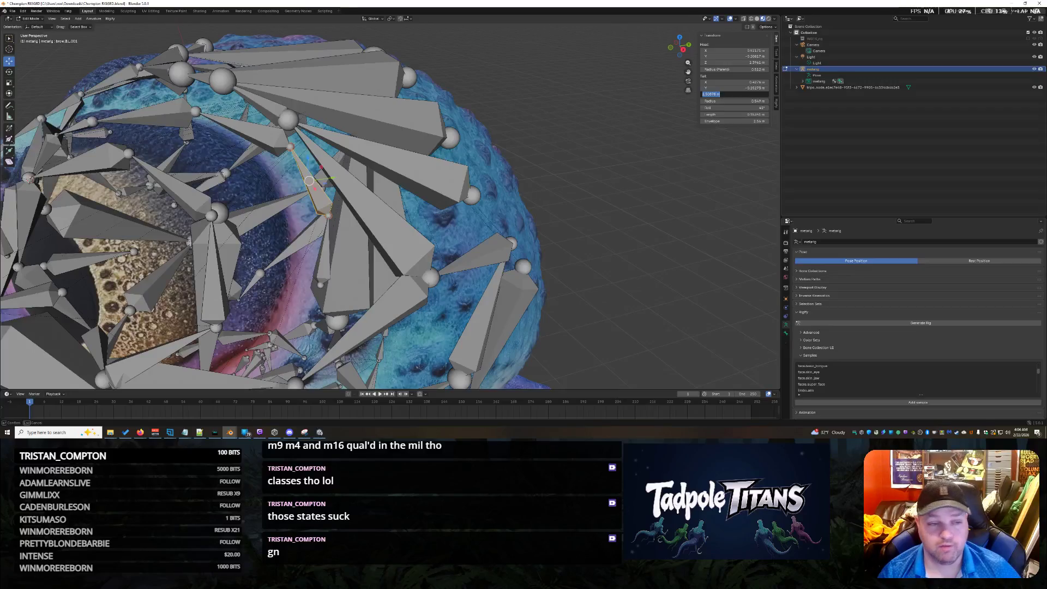
{"action": "key", "text": "Return"}
Lower the brow bone's head by -0.1 to Z 2.4088 m, then undo that and the extra extrusion
{"action": "left_click", "coordinate": [267, 136]}
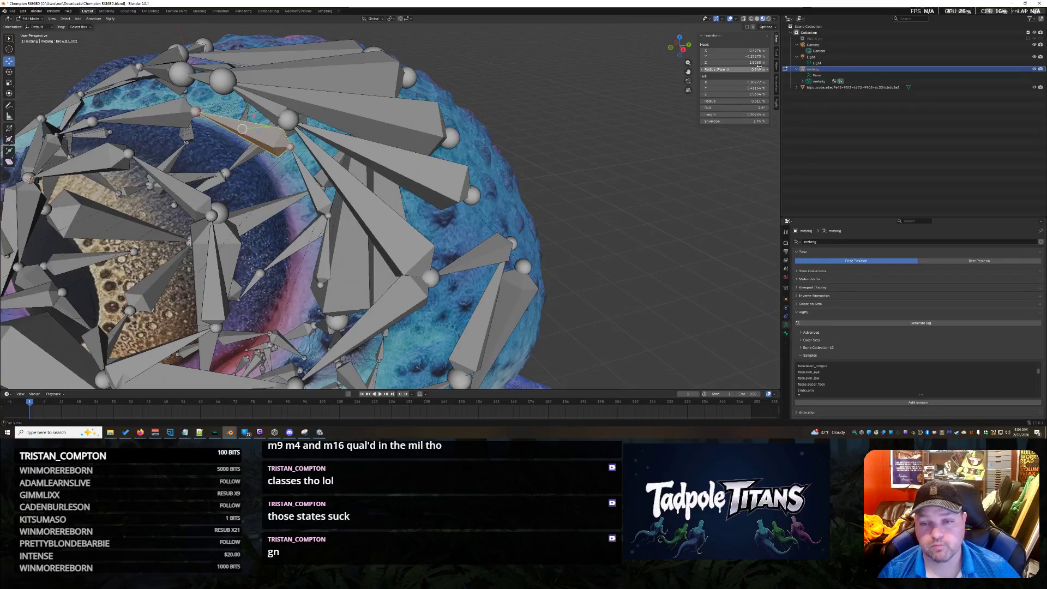
{"action": "left_click_drag", "start_coordinate": [734, 50], "coordinate": [709, 62]}
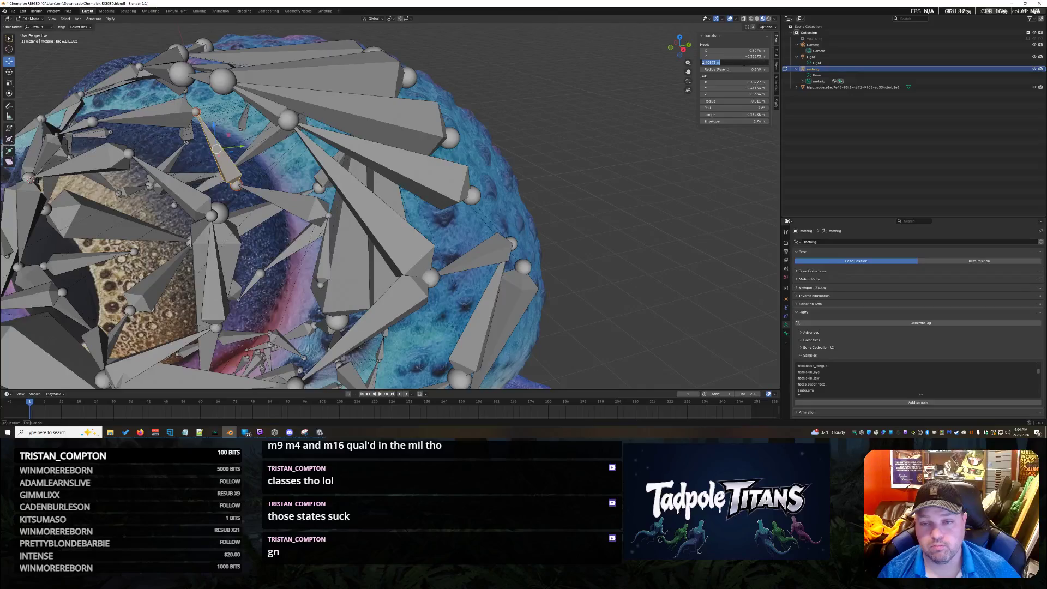
{"action": "type", "text": "-0.1"}
{"action": "key", "text": "Return"}
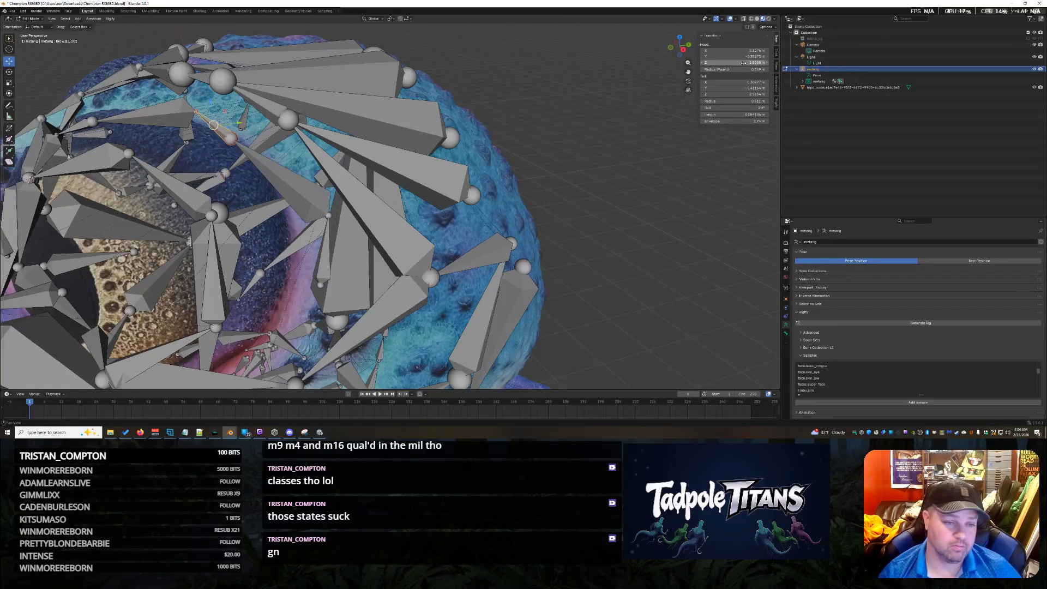
{"action": "key", "text": "ctrl+z"}
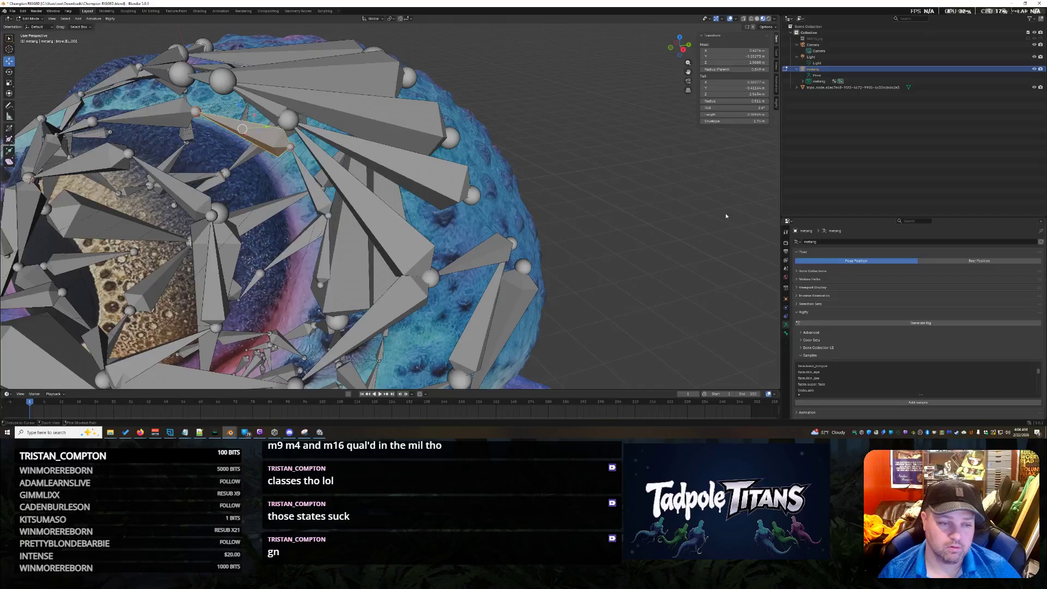
{"action": "key", "text": "ctrl+z"}
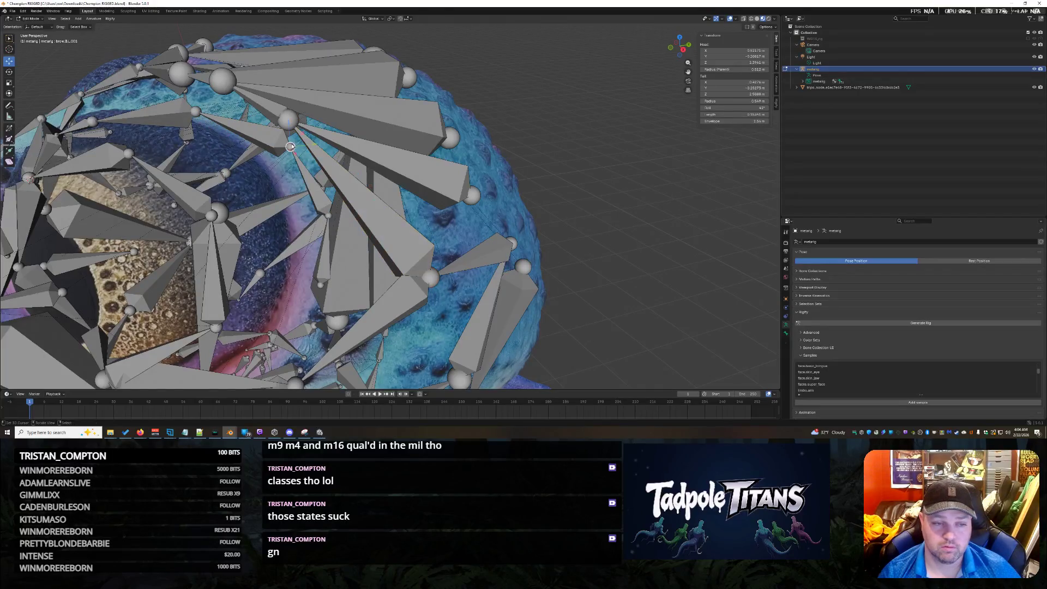
Set a new tail Z value on the remaining brow bone
{"action": "left_click", "coordinate": [734, 94]}
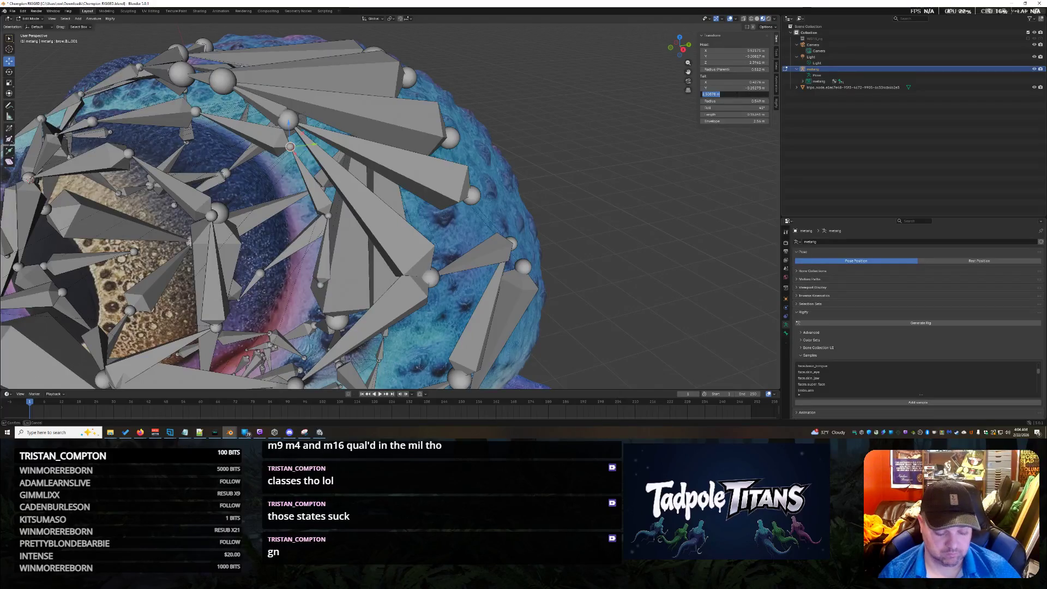
{"action": "key", "text": "Return"}
{"action": "middle_click_drag", "start_coordinate": [579, 181], "coordinate": [609, 175]}
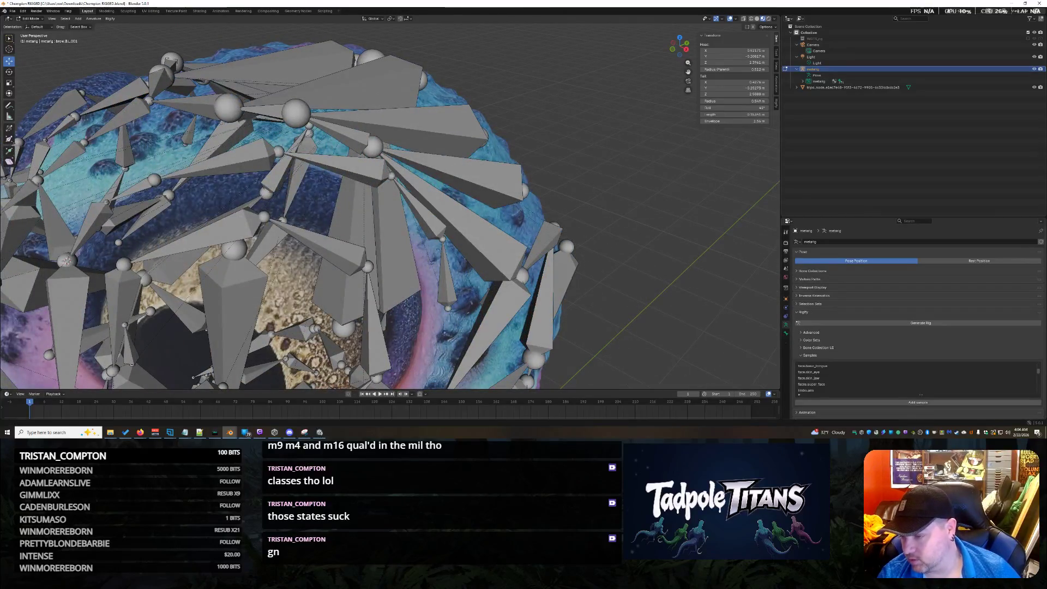
{"action": "scroll", "coordinate": [896, 306], "scroll_direction": "down", "scroll_amount": 1}
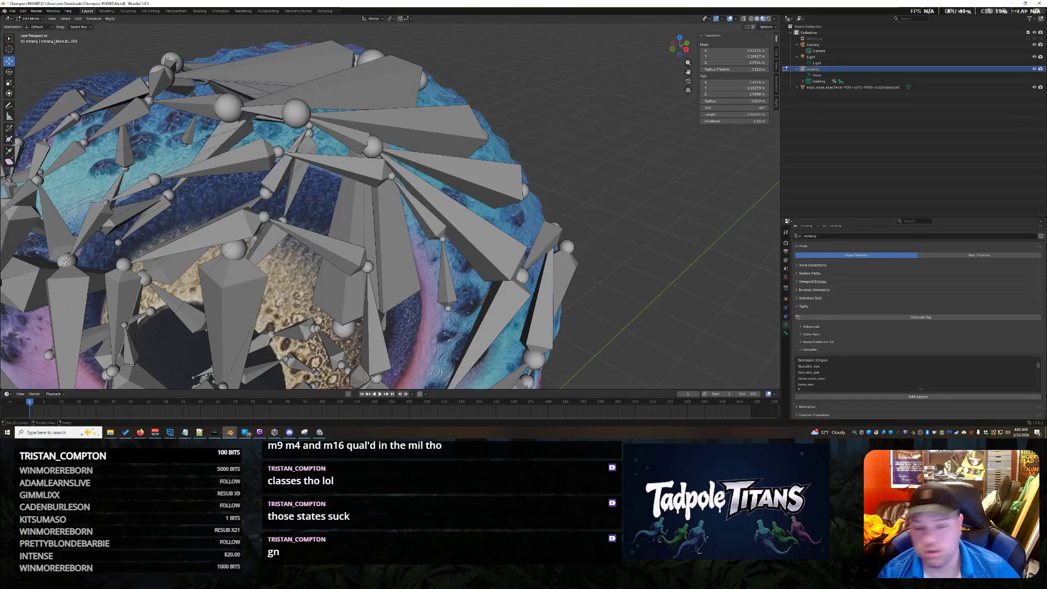
{"action": "left_click", "coordinate": [31, 18]}
Switch to Object Mode, run Validate Collection References in Rigify's Bone Collection UI, and save Champion RIGGED.blend
{"action": "left_click", "coordinate": [32, 25]}
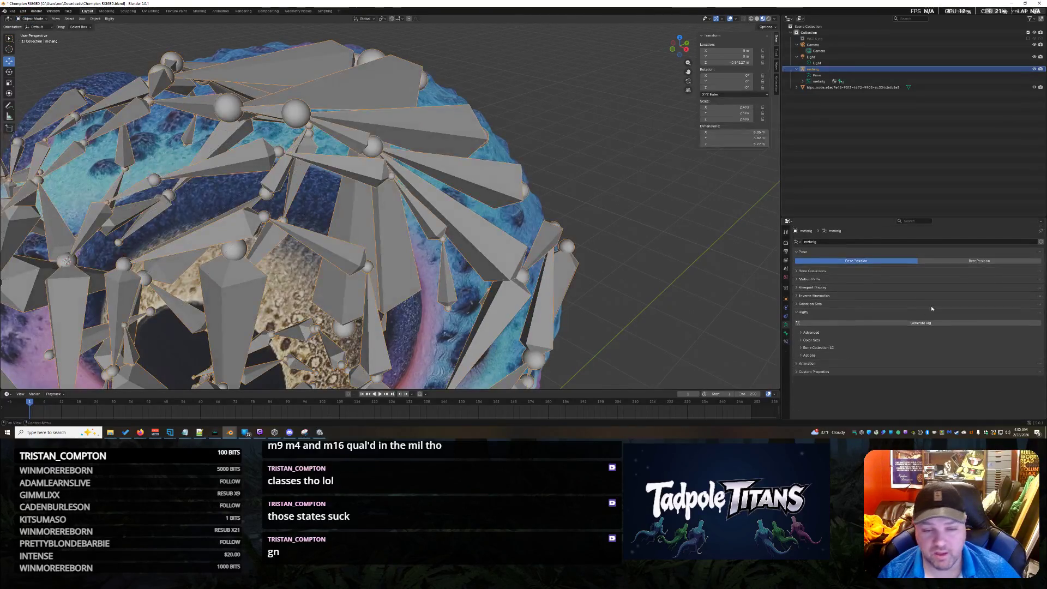
{"action": "left_click", "coordinate": [803, 356]}
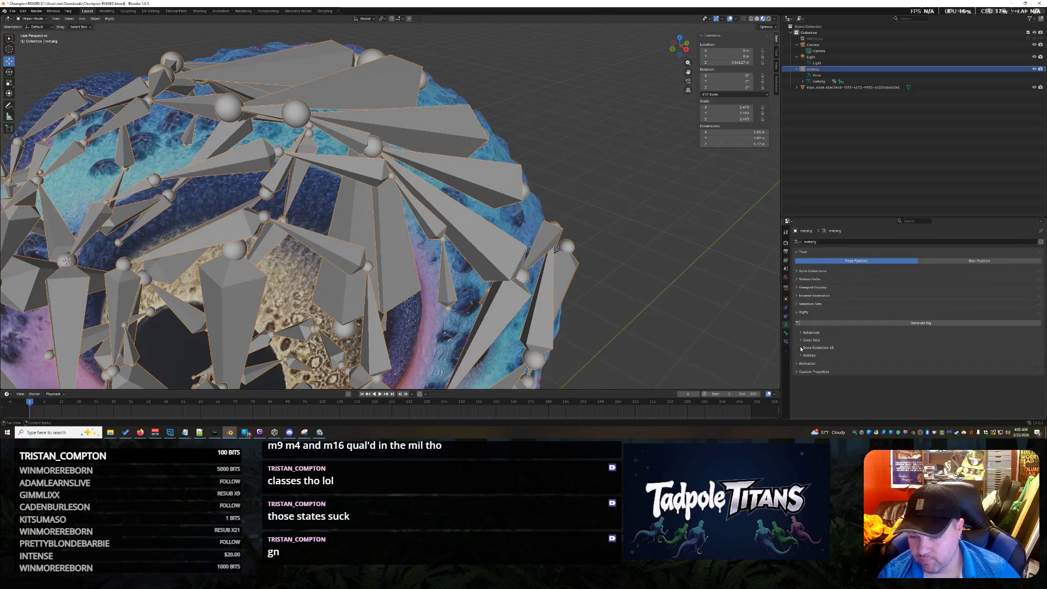
{"action": "left_click", "coordinate": [801, 348]}
{"action": "scroll", "coordinate": [859, 380], "scroll_direction": "down", "scroll_amount": 1}
{"action": "left_click", "coordinate": [848, 383]}
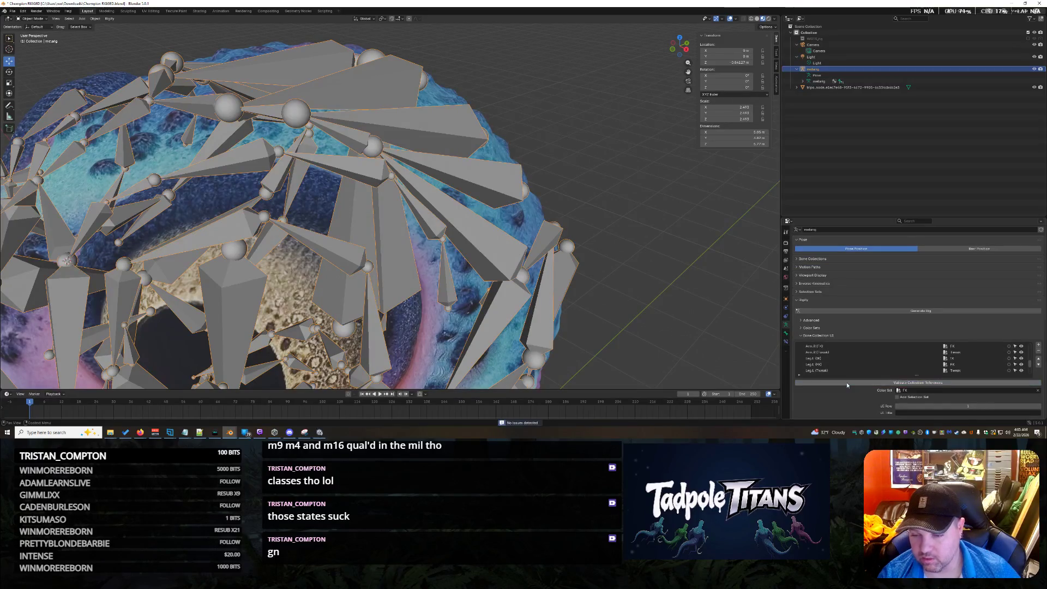
{"action": "scroll", "coordinate": [587, 247], "scroll_direction": "down", "scroll_amount": 2}
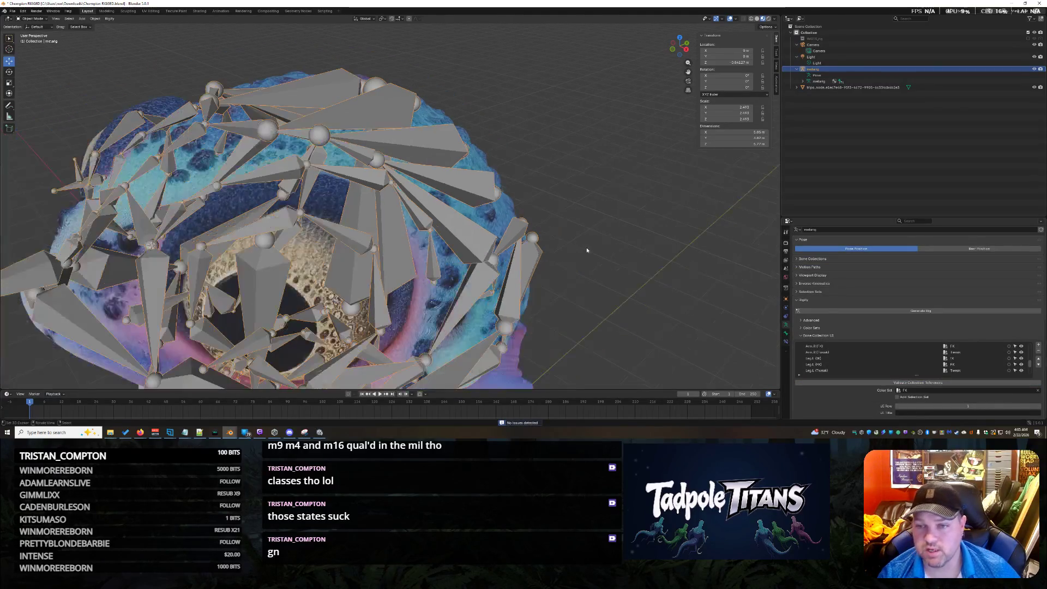
{"action": "scroll", "coordinate": [586, 254], "scroll_direction": "down", "scroll_amount": 5}
{"action": "middle_click_drag", "start_coordinate": [585, 262], "coordinate": [613, 256]}
{"action": "key", "text": "ctrl+s"}
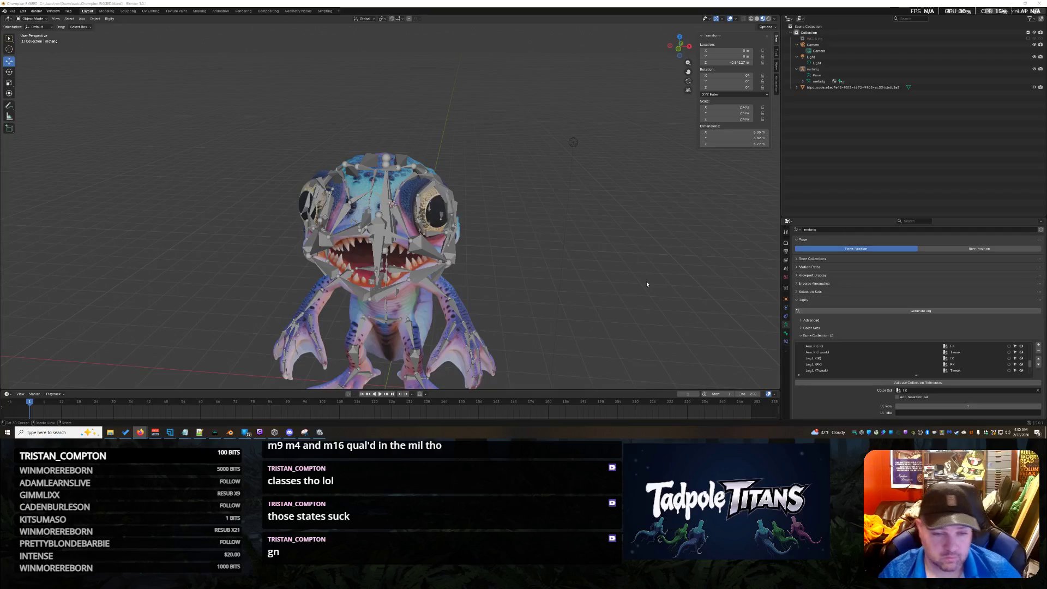
Box-select the tadpole mesh together with its metarig
{"action": "mouse_move", "coordinate": [577, 237]}
{"action": "middle_mouse_down"}
{"action": "mouse_move", "coordinate": [515, 217]}
{"action": "mouse_move", "coordinate": [531, 215]}
{"action": "middle_mouse_up"}
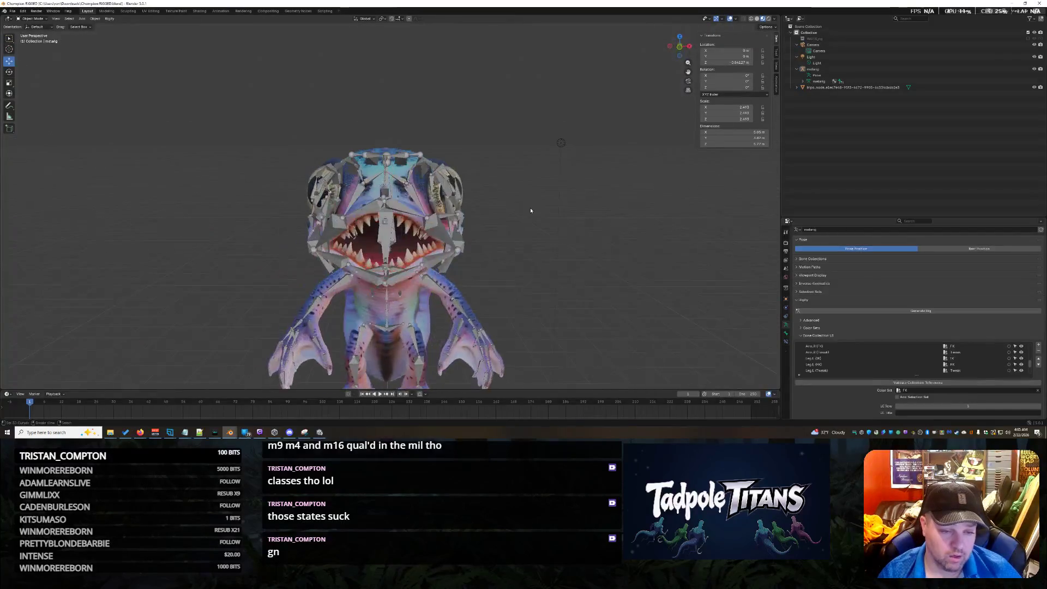
{"action": "scroll", "coordinate": [562, 209], "scroll_direction": "down", "scroll_amount": 3}
{"action": "left_click_drag", "start_coordinate": [277, 143], "coordinate": [518, 331]}
{"action": "scroll", "coordinate": [682, 227], "scroll_direction": "up", "scroll_amount": 3}
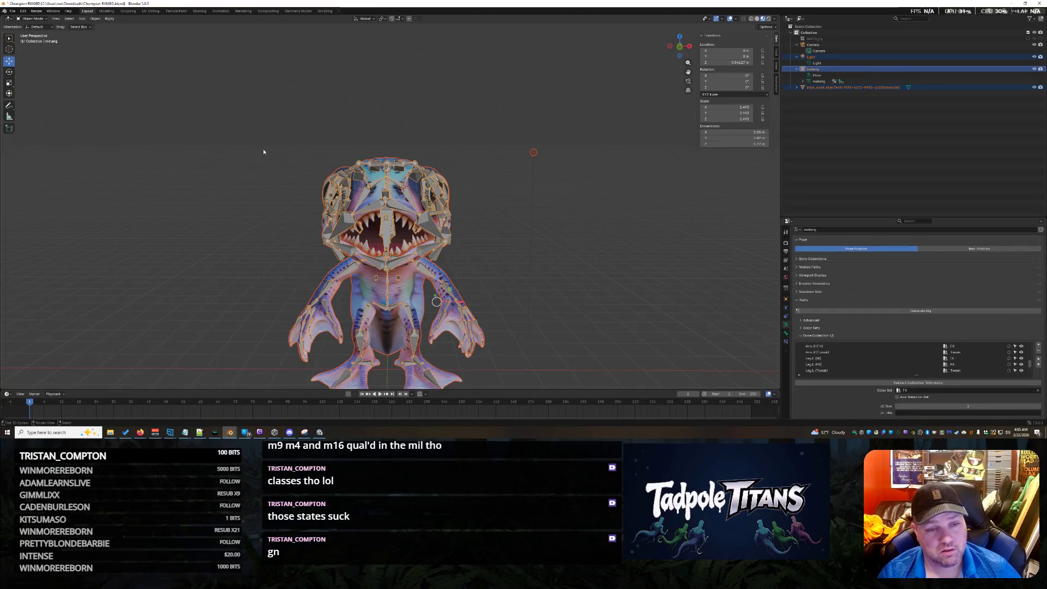
{"action": "left_click_drag", "start_coordinate": [262, 115], "coordinate": [501, 384]}
{"action": "scroll", "coordinate": [600, 229], "scroll_direction": "down", "scroll_amount": 1}
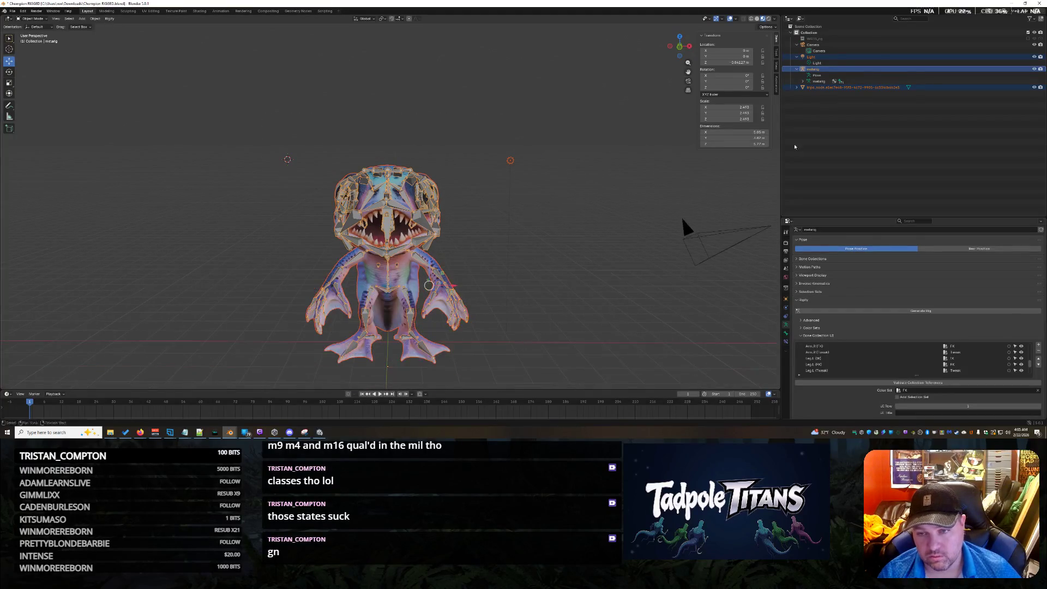
{"action": "scroll", "coordinate": [873, 305], "scroll_direction": "down", "scroll_amount": 1}
{"action": "scroll", "coordinate": [899, 330], "scroll_direction": "down", "scroll_amount": 4}
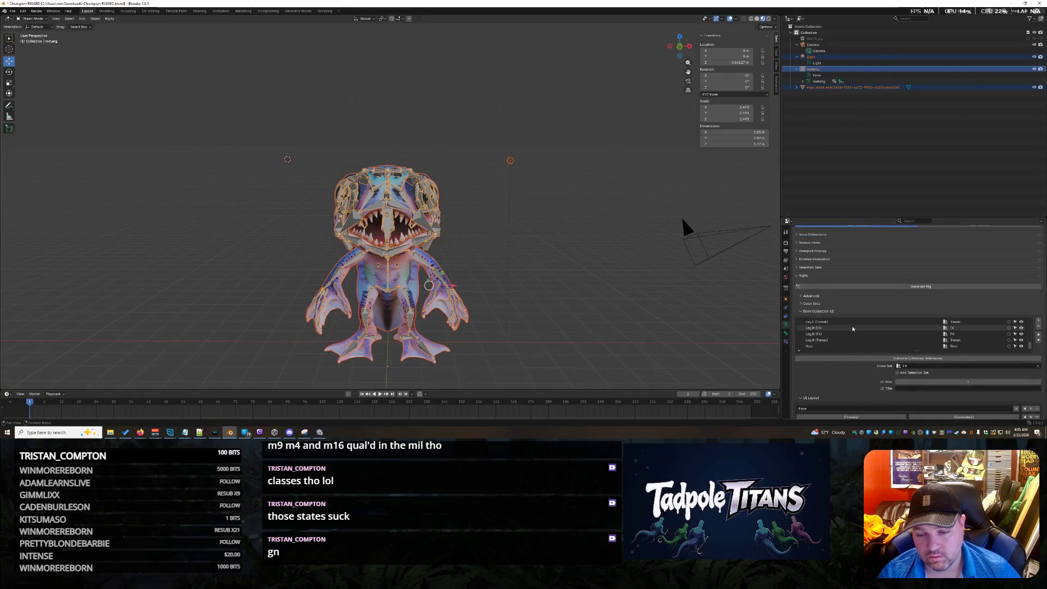
Generate the Rigify rig, then undo it after the ORG-brow_glue.B.L.002 control-node error
{"action": "left_click", "coordinate": [849, 286]}
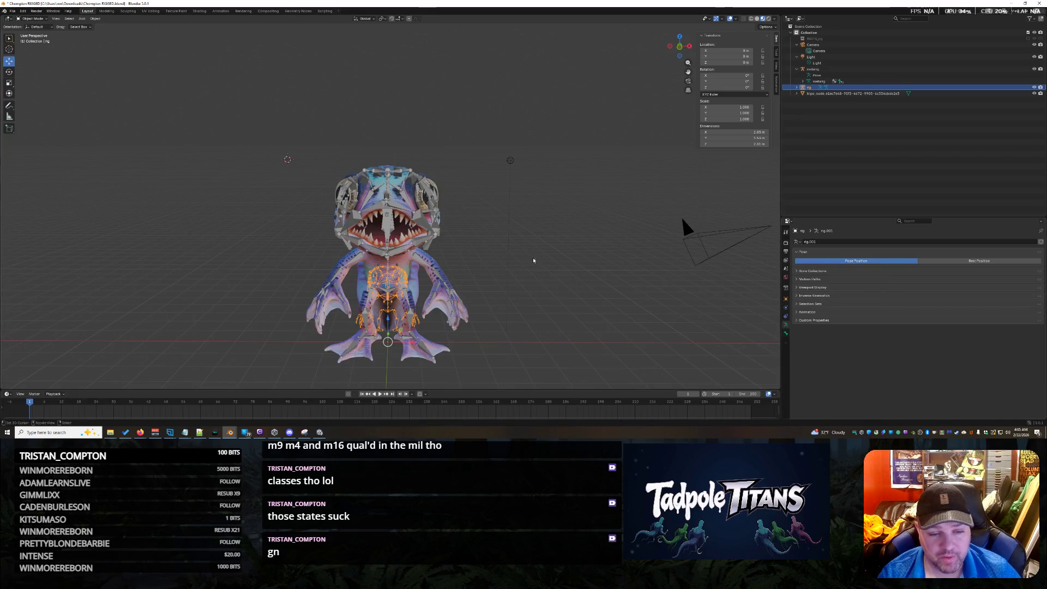
{"action": "key", "text": "ctrl+z"}
{"action": "left_click", "coordinate": [510, 160]}
Select the metarig armature and switch it into Edit Mode
{"action": "middle_click_drag", "start_coordinate": [510, 164], "coordinate": [492, 251]}
{"action": "scroll", "coordinate": [504, 252], "scroll_direction": "up", "scroll_amount": 3}
{"action": "scroll", "coordinate": [358, 208], "scroll_direction": "up", "scroll_amount": 4}
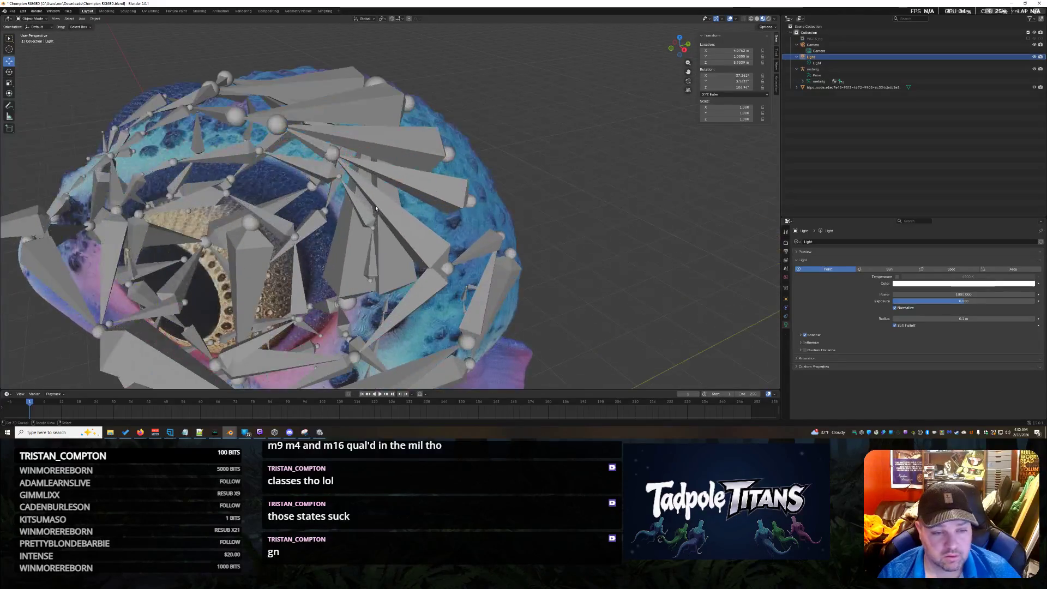
{"action": "left_click", "coordinate": [357, 209]}
{"action": "mouse_move", "coordinate": [357, 209]}
{"action": "middle_mouse_down"}
{"action": "mouse_move", "coordinate": [333, 212]}
{"action": "mouse_move", "coordinate": [278, 288]}
{"action": "middle_mouse_up"}
{"action": "left_click", "coordinate": [329, 213]}
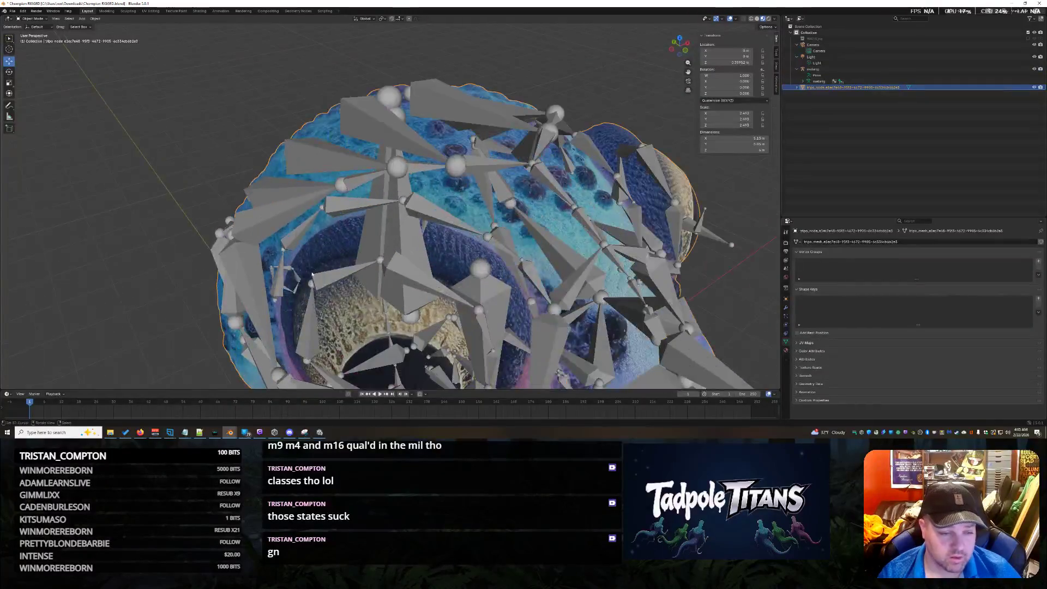
{"action": "left_click", "coordinate": [278, 288]}
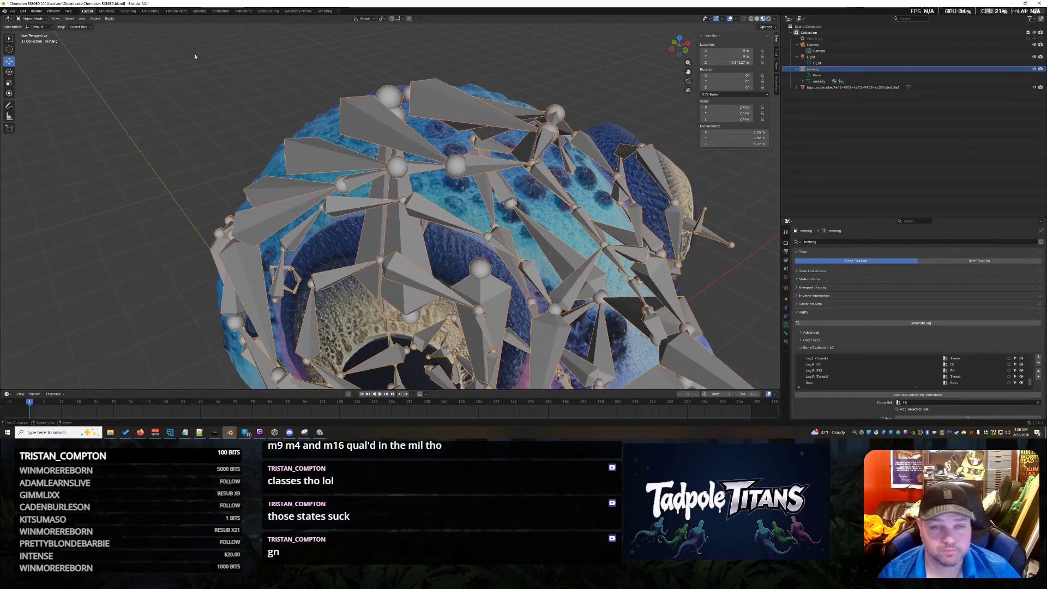
{"action": "left_click", "coordinate": [33, 19]}
{"action": "left_click", "coordinate": [32, 32]}
Inspect brow.B.R.002, brow.B.L.003 and cheek.B.R, ending with brow.B.L.002 selected
{"action": "left_click", "coordinate": [280, 275]}
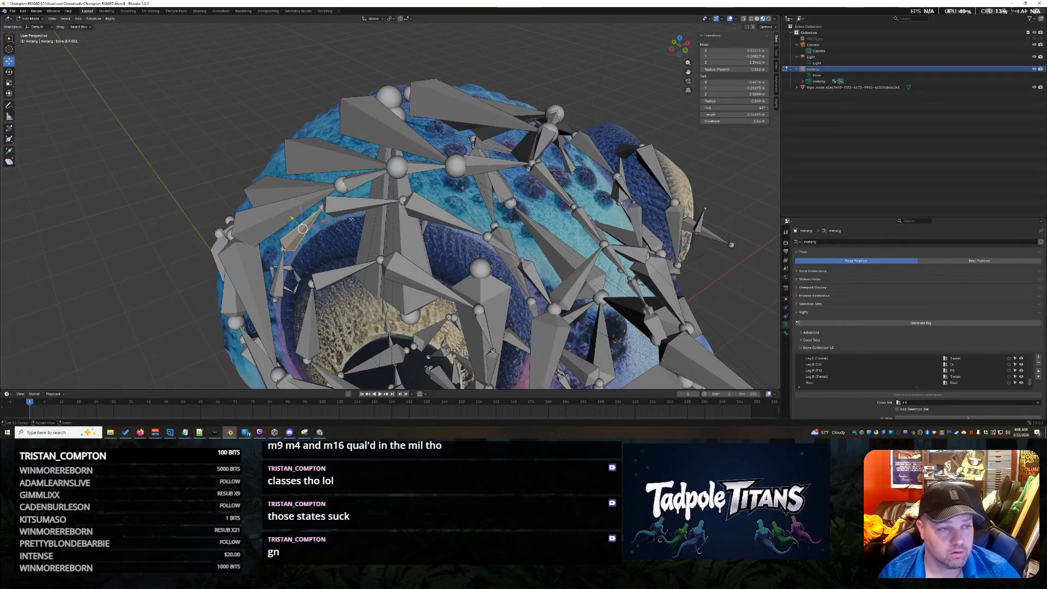
{"action": "left_click", "coordinate": [371, 204]}
{"action": "middle_click_drag", "start_coordinate": [503, 231], "coordinate": [370, 183]}
{"action": "left_click", "coordinate": [370, 184]}
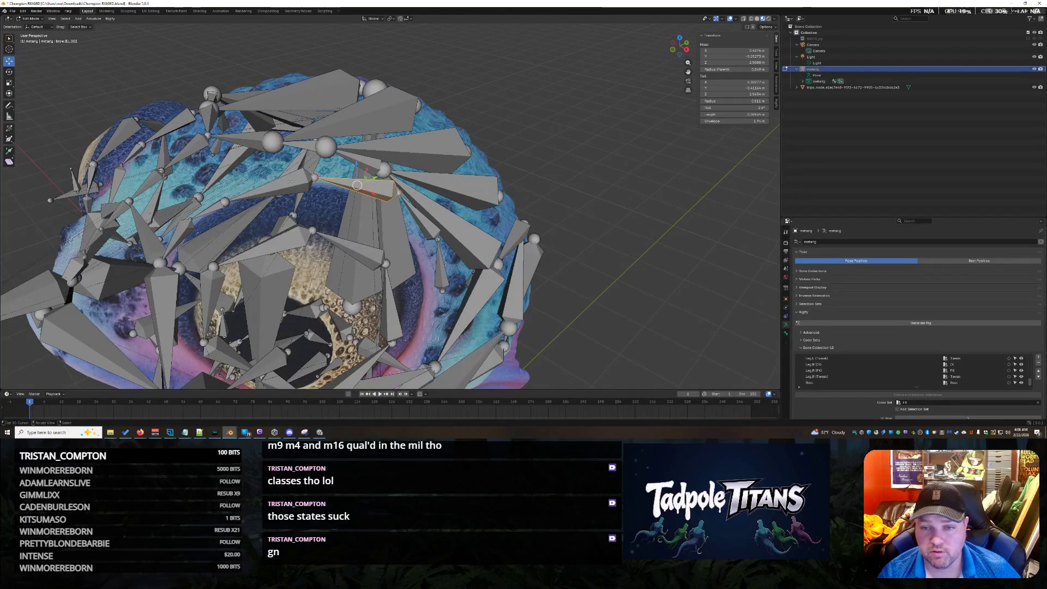
{"action": "left_click", "coordinate": [291, 182]}
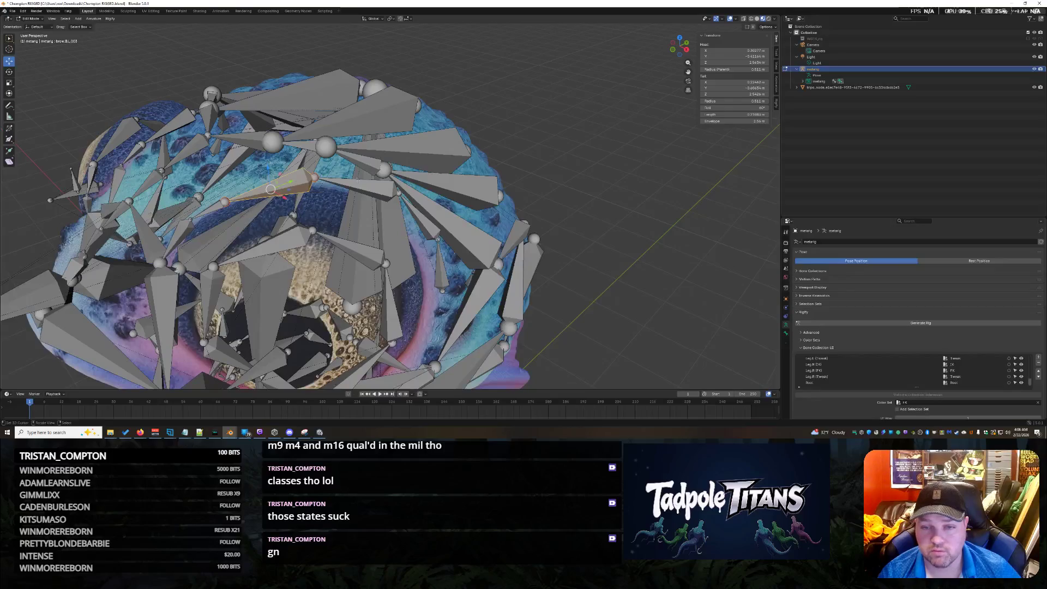
{"action": "left_click", "coordinate": [362, 184]}
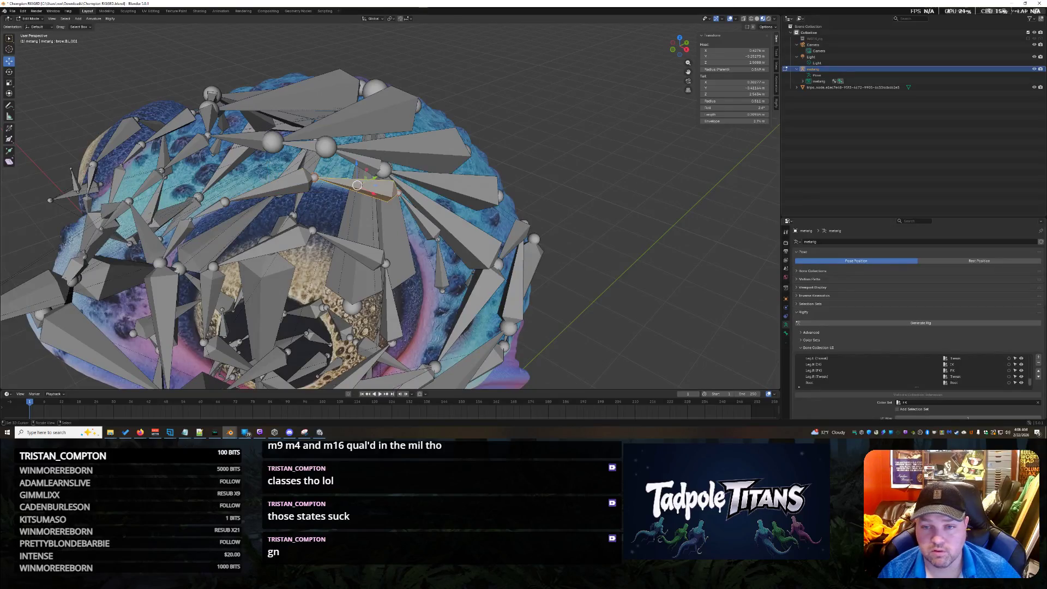
{"action": "left_click", "coordinate": [277, 185]}
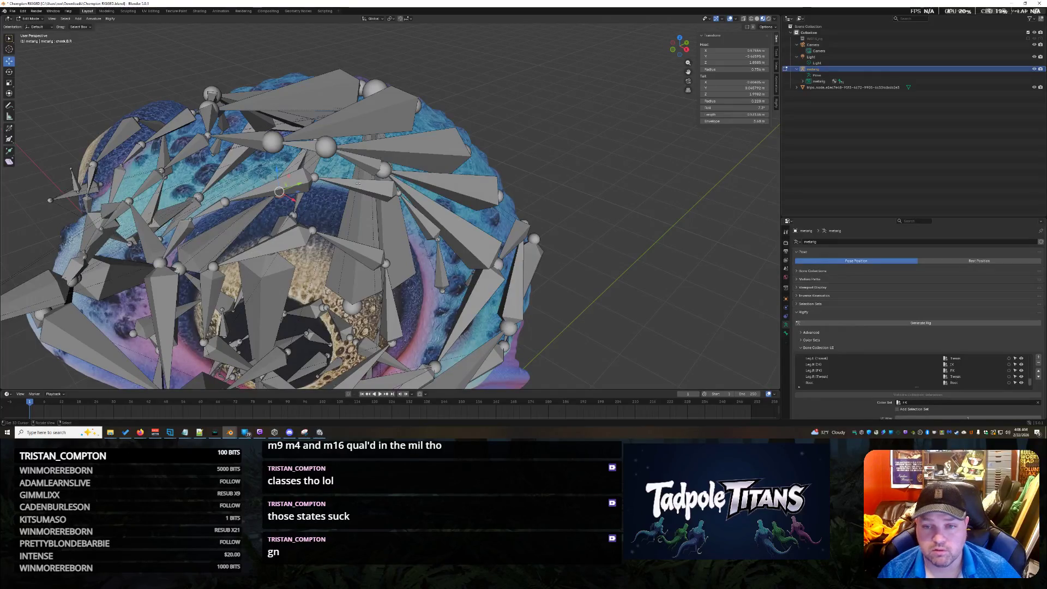
{"action": "left_click", "coordinate": [266, 186]}
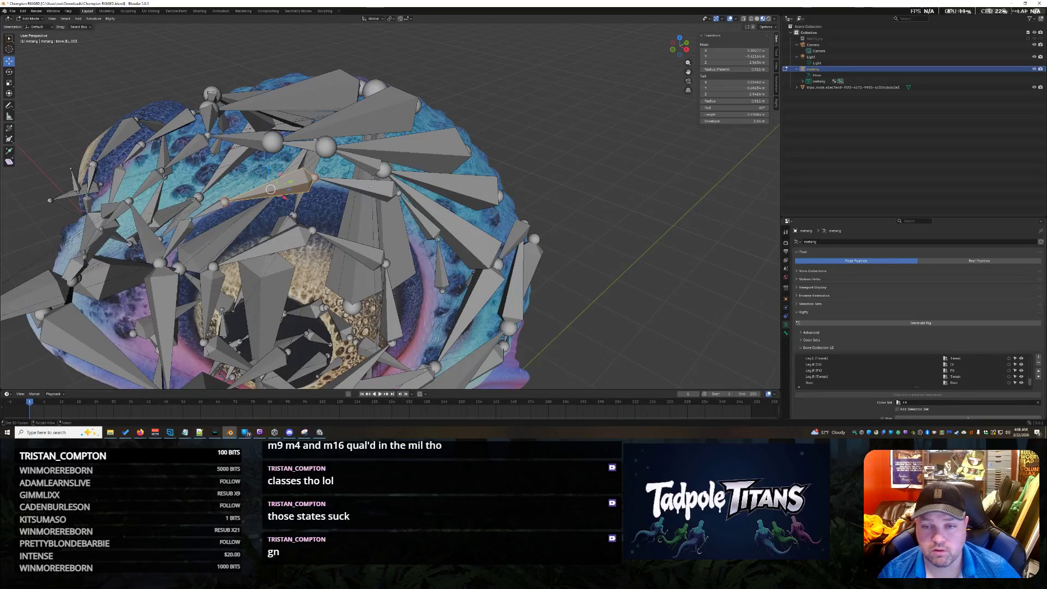
{"action": "left_click", "coordinate": [371, 186]}
Set brow.B.L.002's tail Z to 2.5634 m in the Transform panel
{"action": "double_click", "coordinate": [733, 94]}
{"action": "key", "text": "Return"}
{"action": "scroll", "coordinate": [657, 243], "scroll_direction": "down", "scroll_amount": 5}
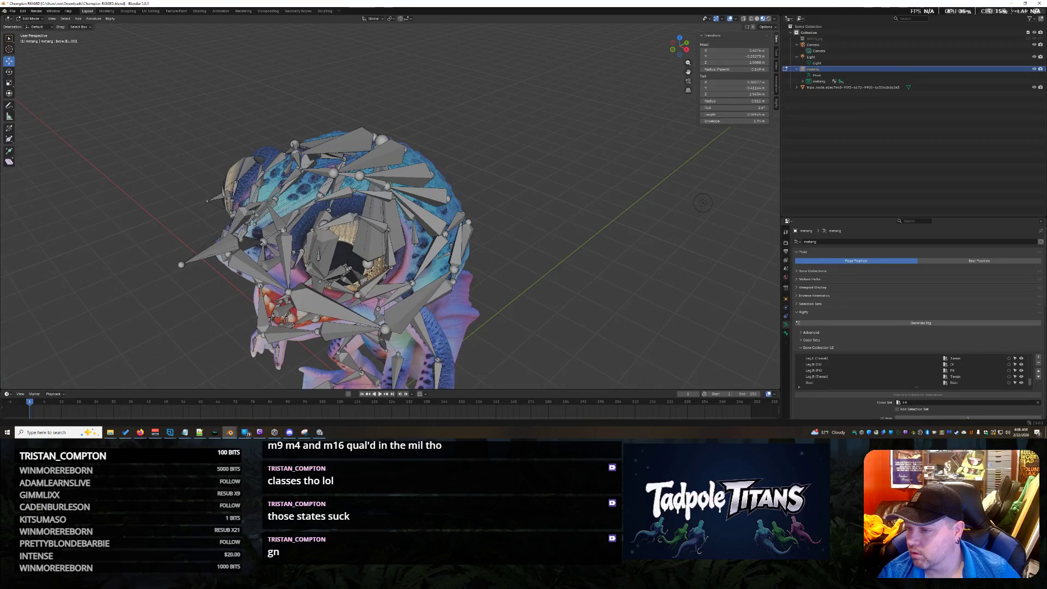
{"action": "key", "text": "alt+Tab"}
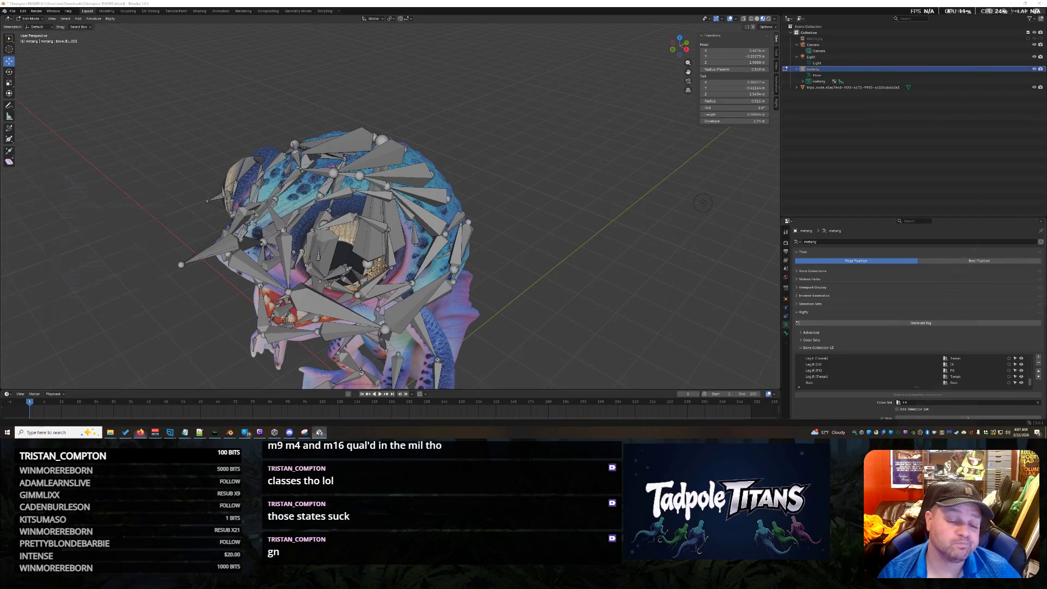
Minimize Unity, reopen the system console to review the Rigify traceback, then refocus Blender's main window
{"action": "left_click", "coordinate": [320, 432]}
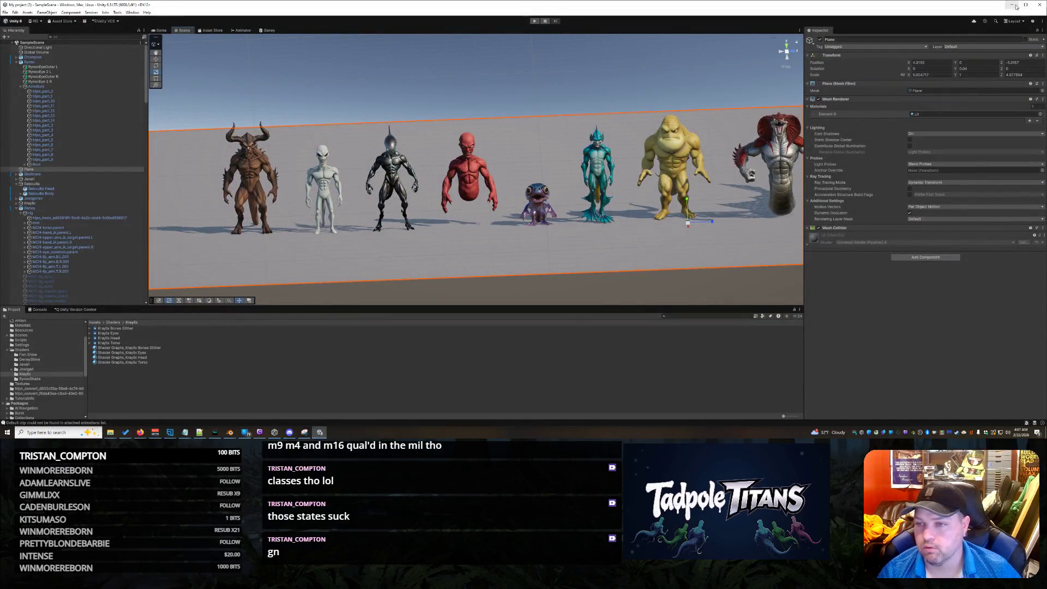
{"action": "left_click", "coordinate": [1012, 5]}
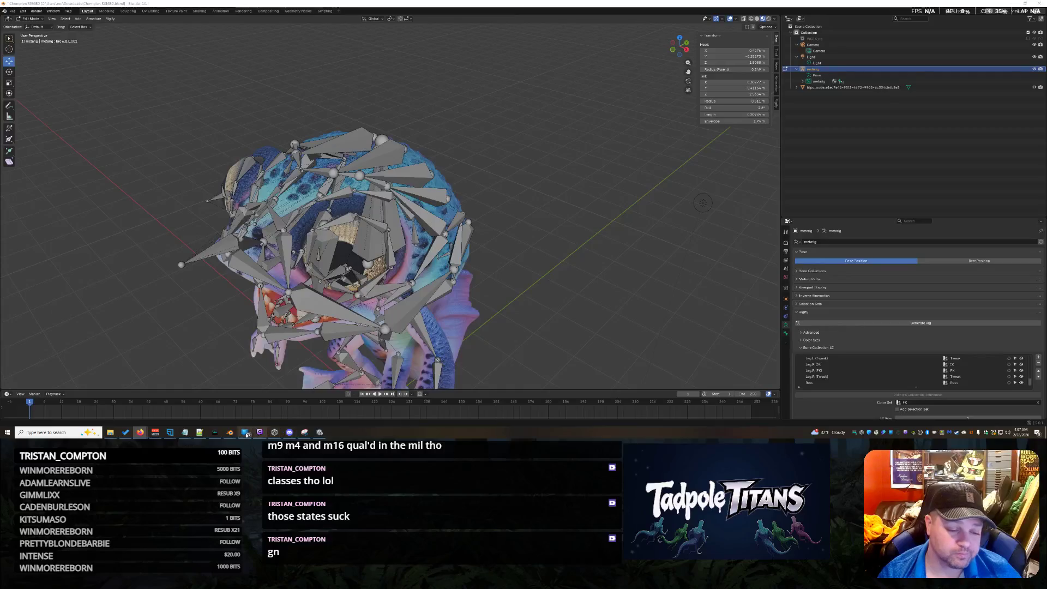
{"action": "mouse_move", "coordinate": [230, 434]}
{"action": "left_click", "coordinate": [281, 410]}
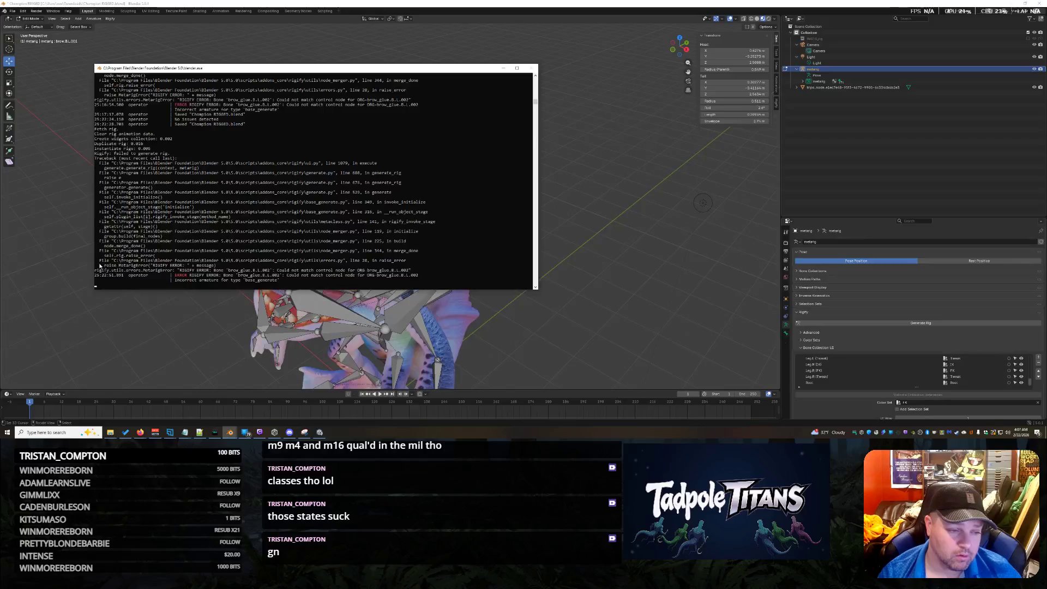
{"action": "mouse_move", "coordinate": [99, 263]}
{"action": "left_mouse_down"}
{"action": "mouse_move", "coordinate": [101, 285]}
{"action": "mouse_move", "coordinate": [282, 286]}
{"action": "left_mouse_up"}
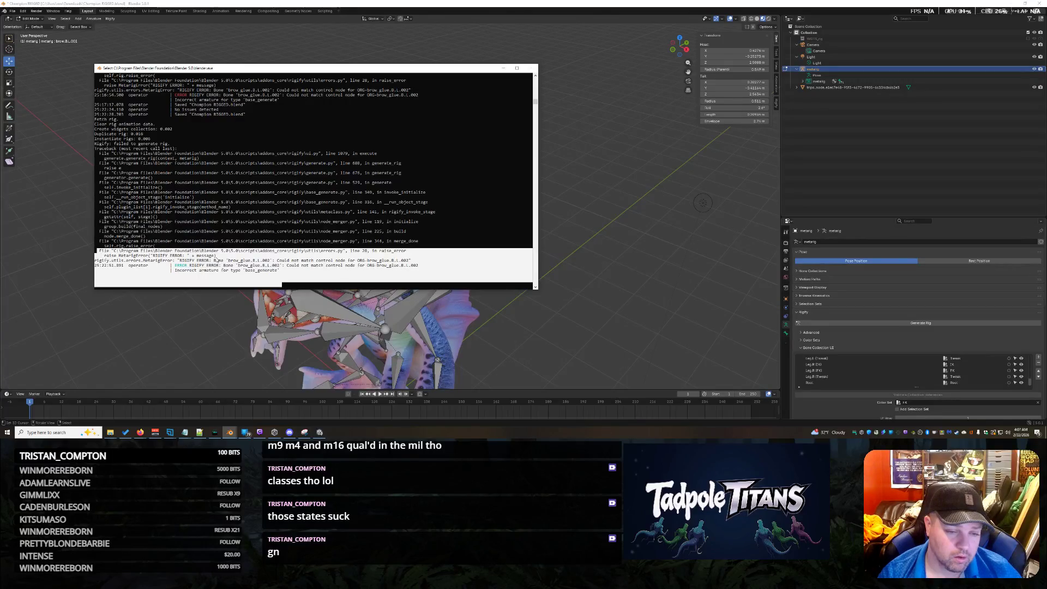
{"action": "key", "text": "Return"}
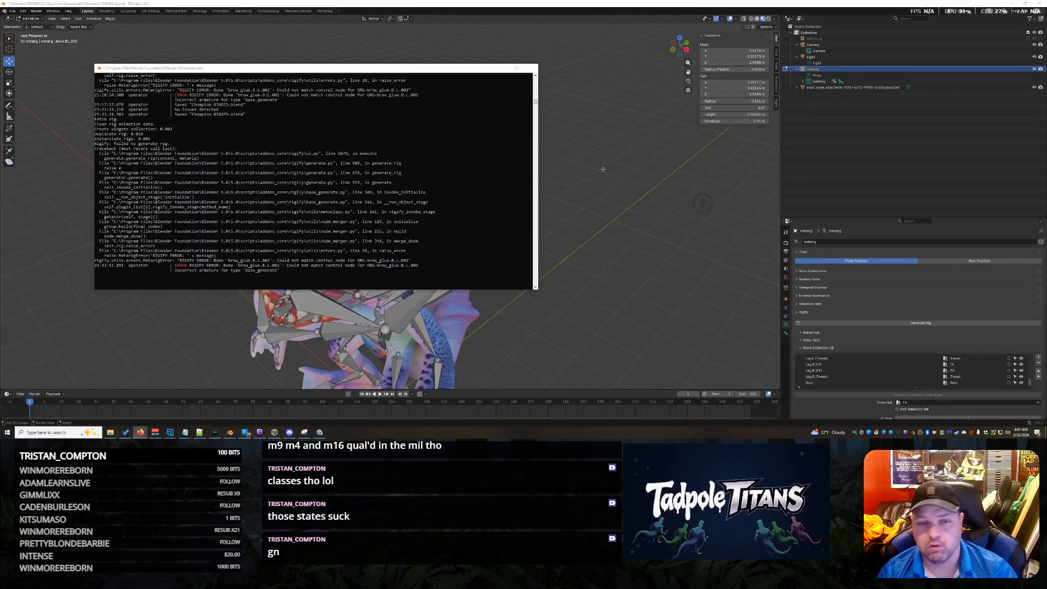
{"action": "left_click", "coordinate": [883, 245]}
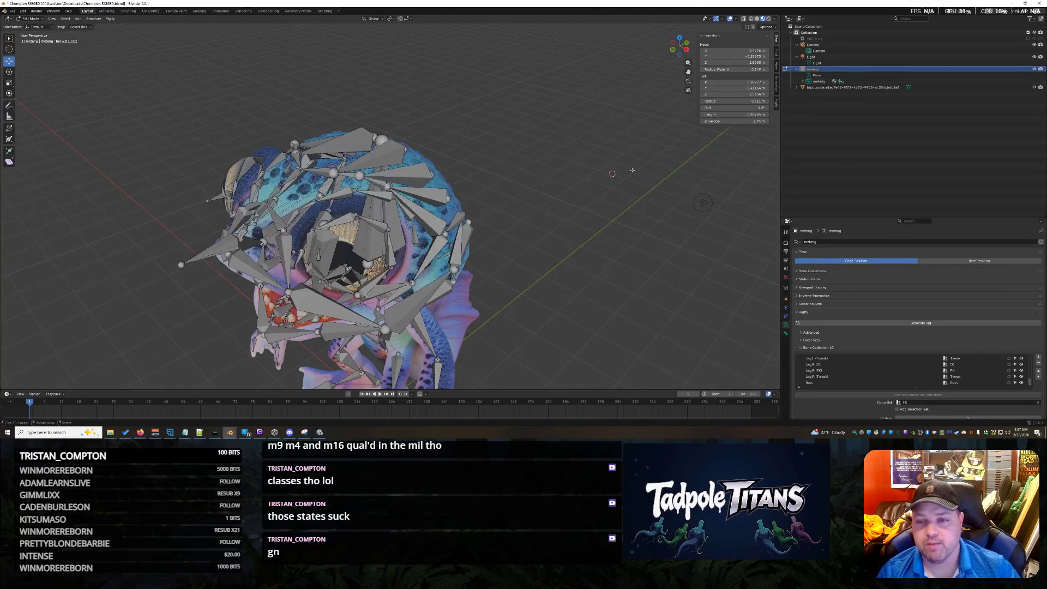
Expand the metarig's spine hierarchy and inspect the brow_glue.B.R.002 bone on the head
{"action": "left_click", "coordinate": [802, 80]}
{"action": "left_click", "coordinate": [809, 88], "text": "shift"}
{"action": "scroll", "coordinate": [916, 126], "scroll_direction": "down", "scroll_amount": 10}
{"action": "scroll", "coordinate": [934, 134], "scroll_direction": "down", "scroll_amount": 3}
{"action": "left_click", "coordinate": [931, 99]}
{"action": "middle_click_drag", "start_coordinate": [611, 180], "coordinate": [660, 162]}
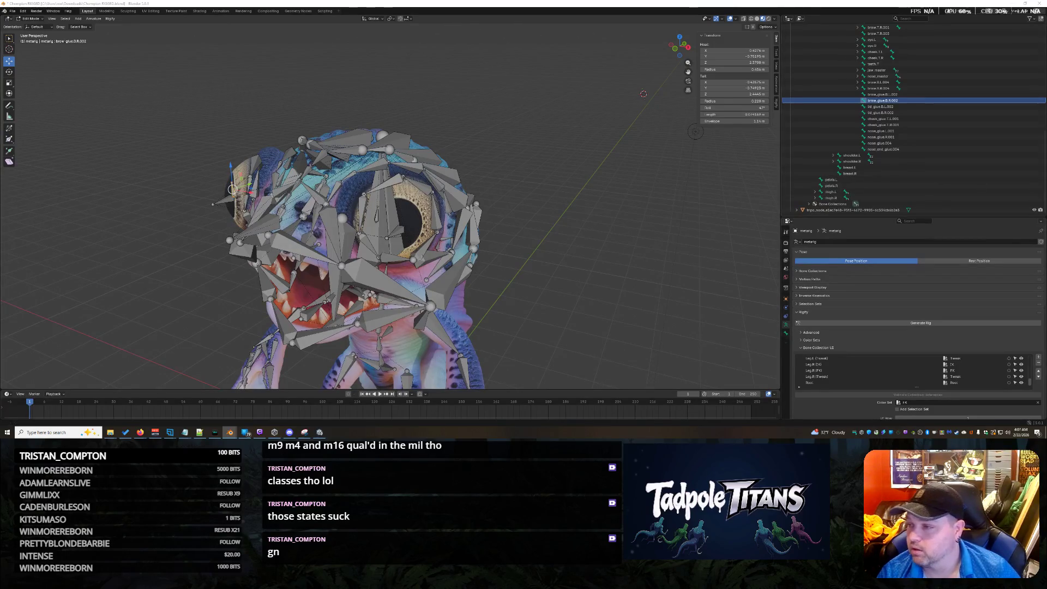
{"action": "middle_click_drag", "start_coordinate": [499, 213], "coordinate": [389, 253]}
{"action": "mouse_move", "coordinate": [527, 224]}
{"action": "middle_mouse_down"}
{"action": "mouse_move", "coordinate": [544, 309]}
{"action": "mouse_move", "coordinate": [495, 296]}
{"action": "mouse_move", "coordinate": [560, 295]}
{"action": "mouse_move", "coordinate": [519, 295]}
{"action": "middle_mouse_up"}
Select the brow_glue.B.L.002 bone and view it from the front of the head
{"action": "left_click", "coordinate": [922, 94]}
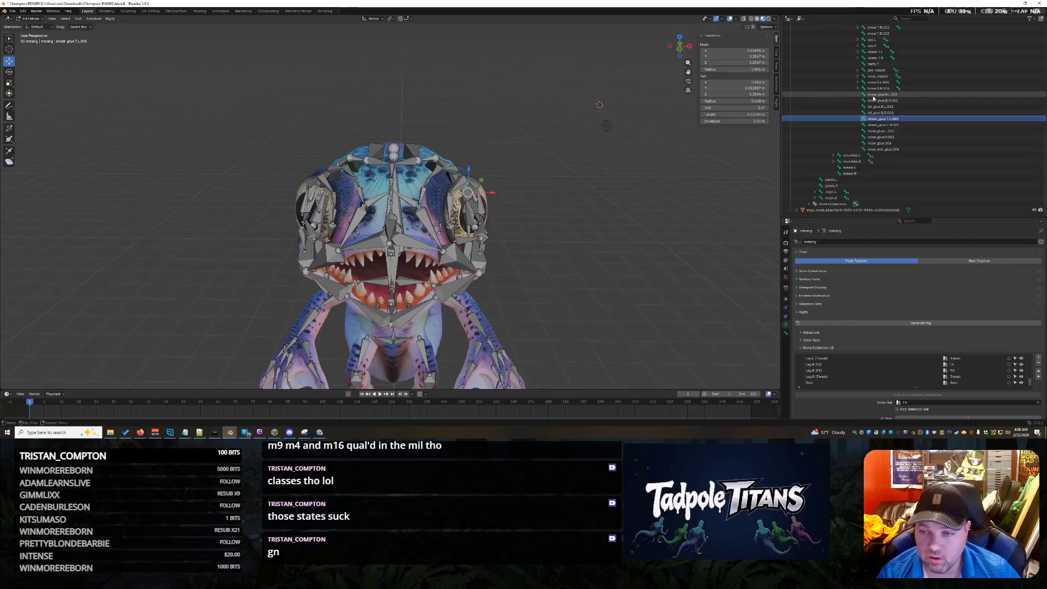
{"action": "mouse_move", "coordinate": [545, 229]}
{"action": "middle_mouse_down"}
{"action": "mouse_move", "coordinate": [568, 207]}
{"action": "mouse_move", "coordinate": [624, 259]}
{"action": "middle_mouse_up"}
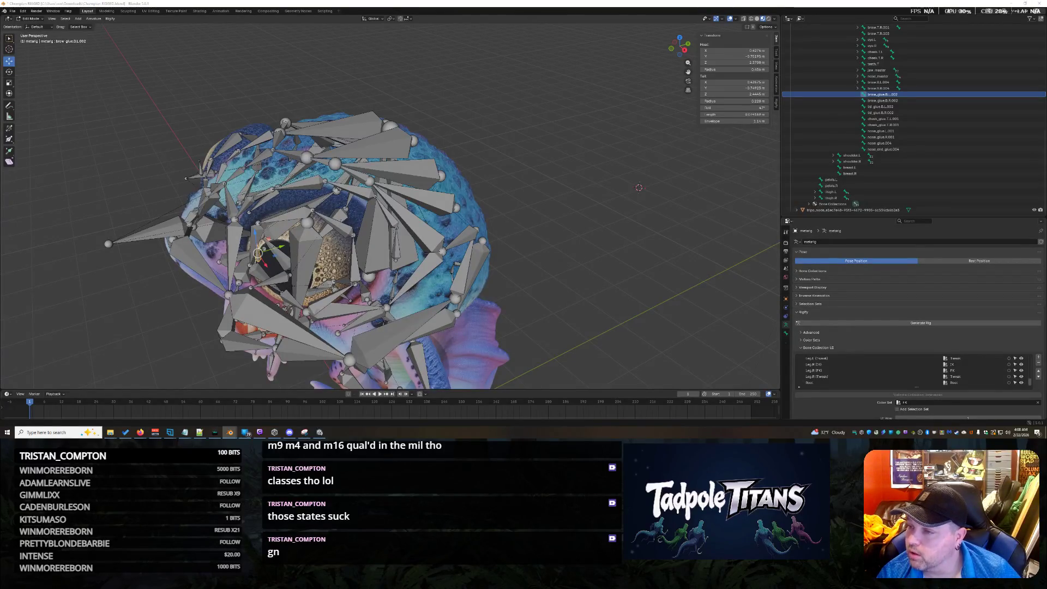
{"action": "mouse_move", "coordinate": [578, 218]}
{"action": "middle_mouse_down"}
{"action": "mouse_move", "coordinate": [566, 207]}
{"action": "mouse_move", "coordinate": [383, 194]}
{"action": "middle_mouse_up"}
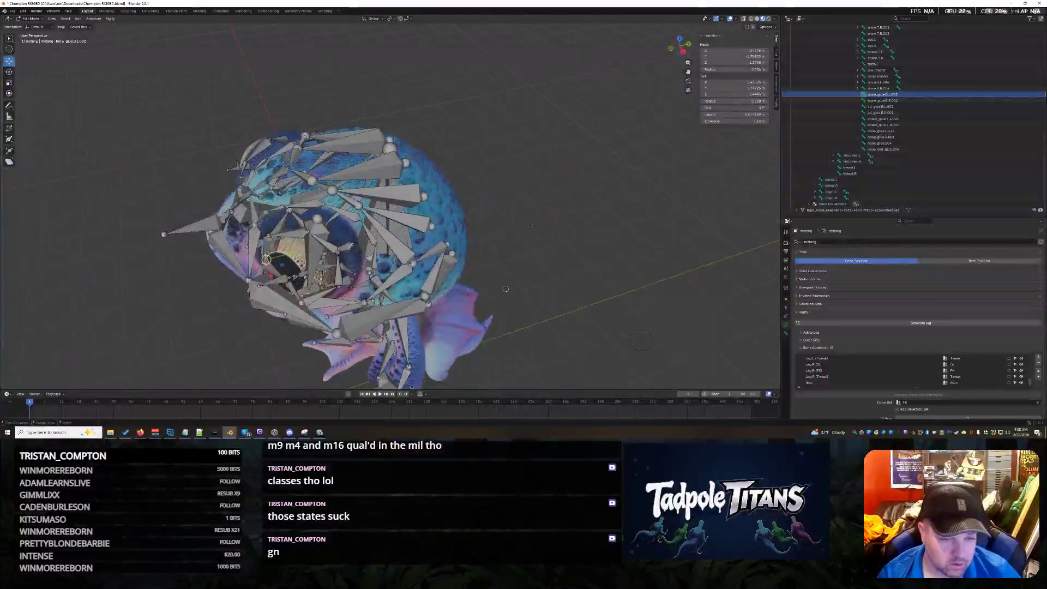
Snap the left forehead and brow.T bone joints together using the 3D cursor
{"action": "scroll", "coordinate": [400, 233], "scroll_direction": "up", "scroll_amount": 5}
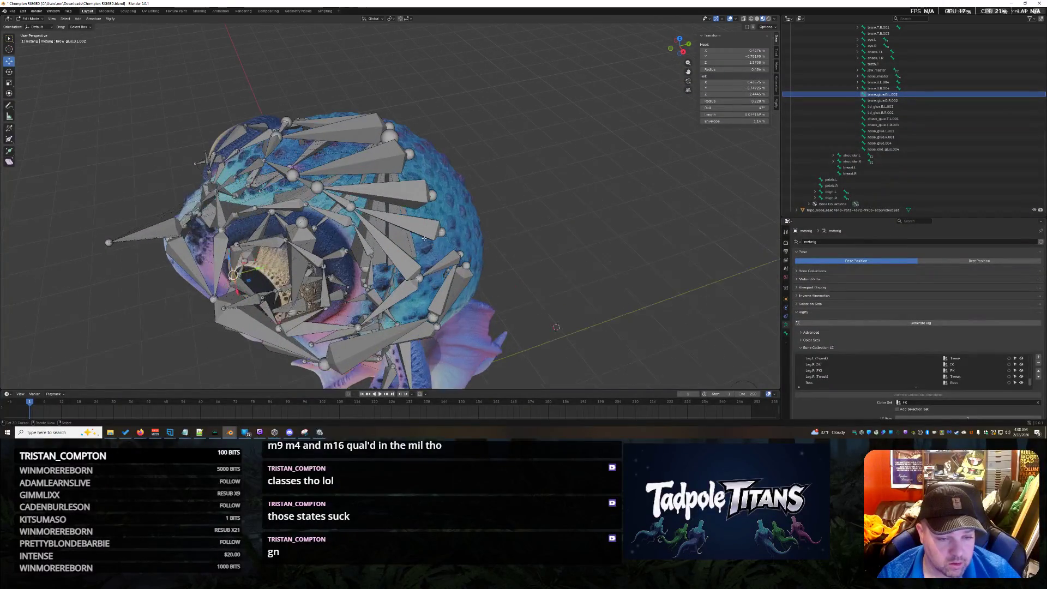
{"action": "left_click", "coordinate": [317, 204]}
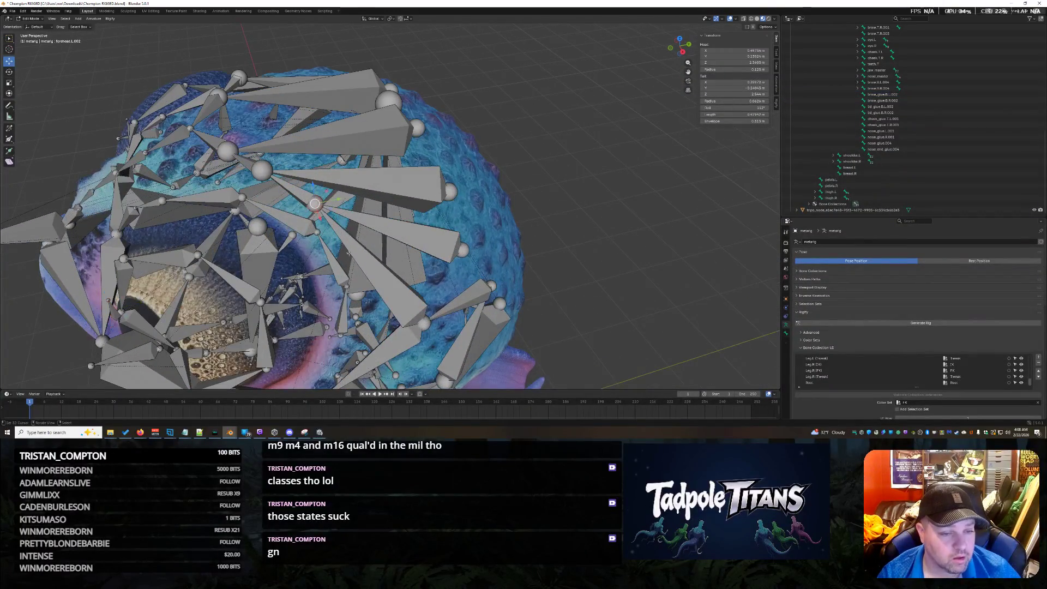
{"action": "left_click", "coordinate": [289, 189]}
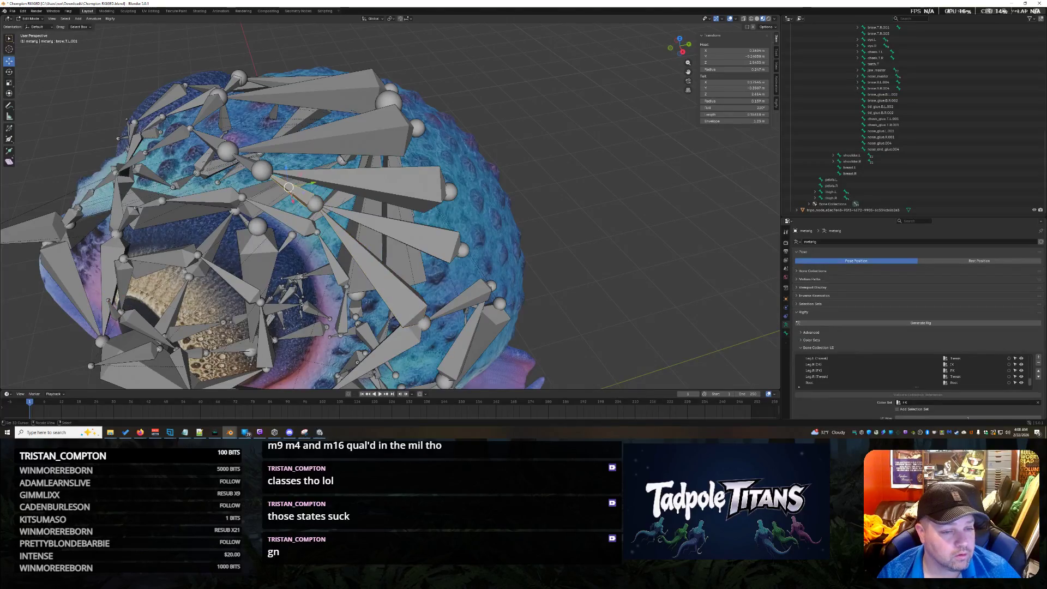
{"action": "left_click", "coordinate": [244, 161]}
{"action": "left_click", "coordinate": [262, 172]}
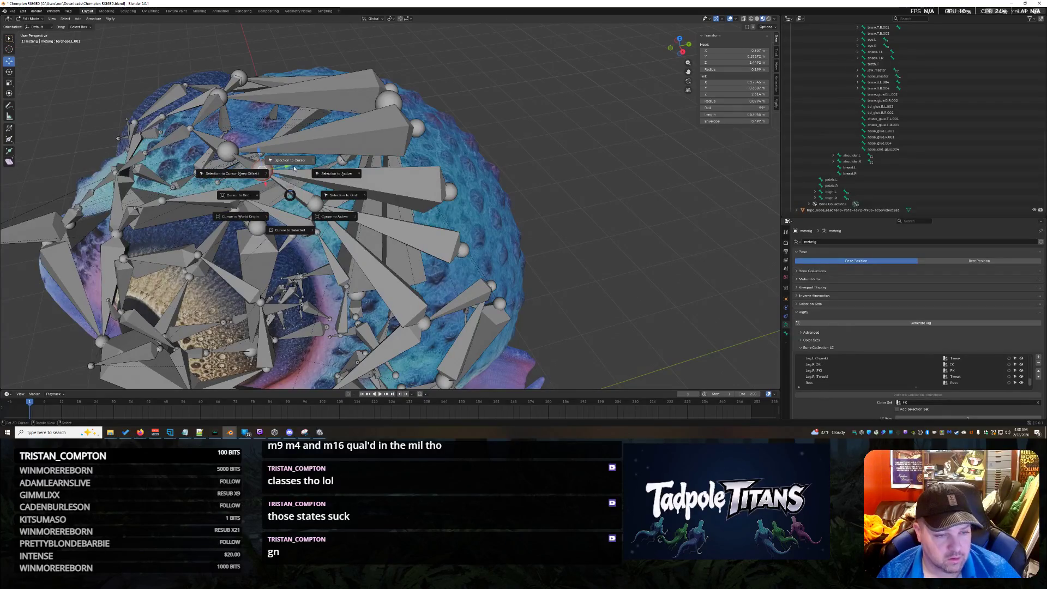
{"action": "key", "text": "shift+s"}
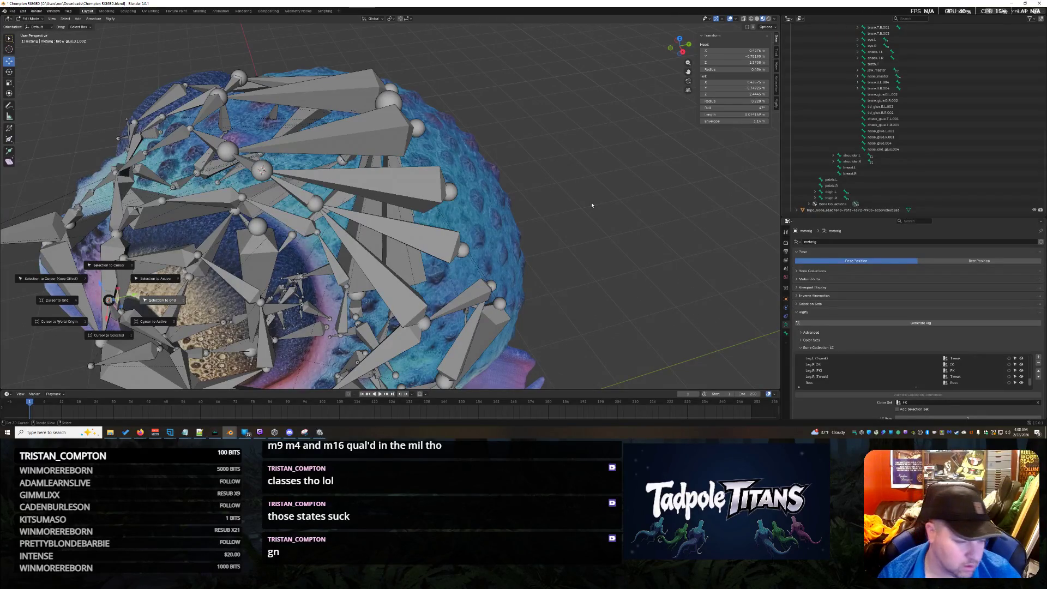
{"action": "mouse_move", "coordinate": [109, 301]}
{"action": "middle_mouse_down"}
{"action": "mouse_move", "coordinate": [595, 203]}
{"action": "mouse_move", "coordinate": [545, 218]}
{"action": "middle_mouse_up"}
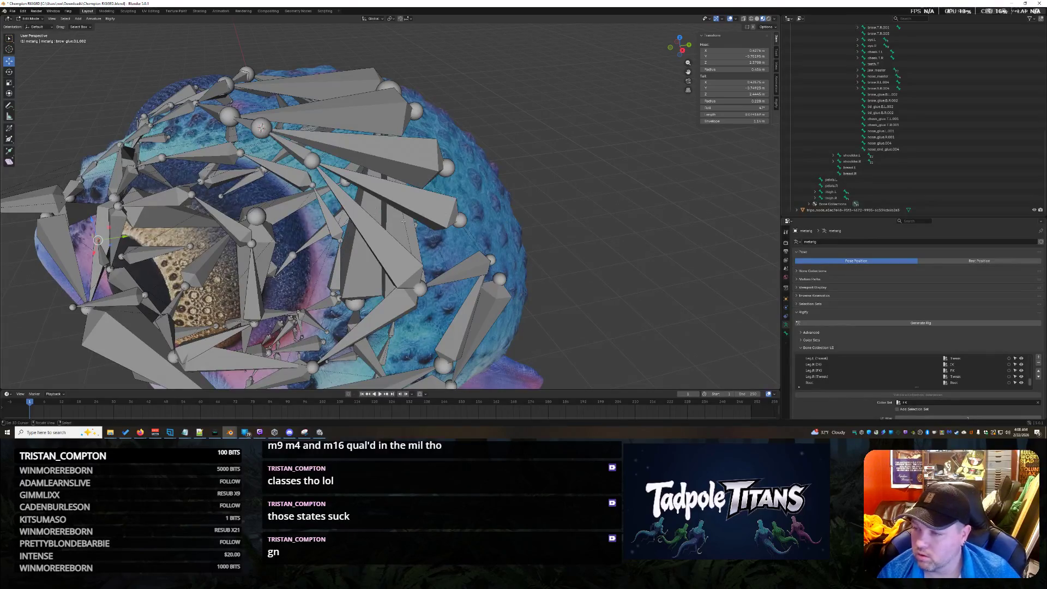
{"action": "key", "text": "shift+s"}
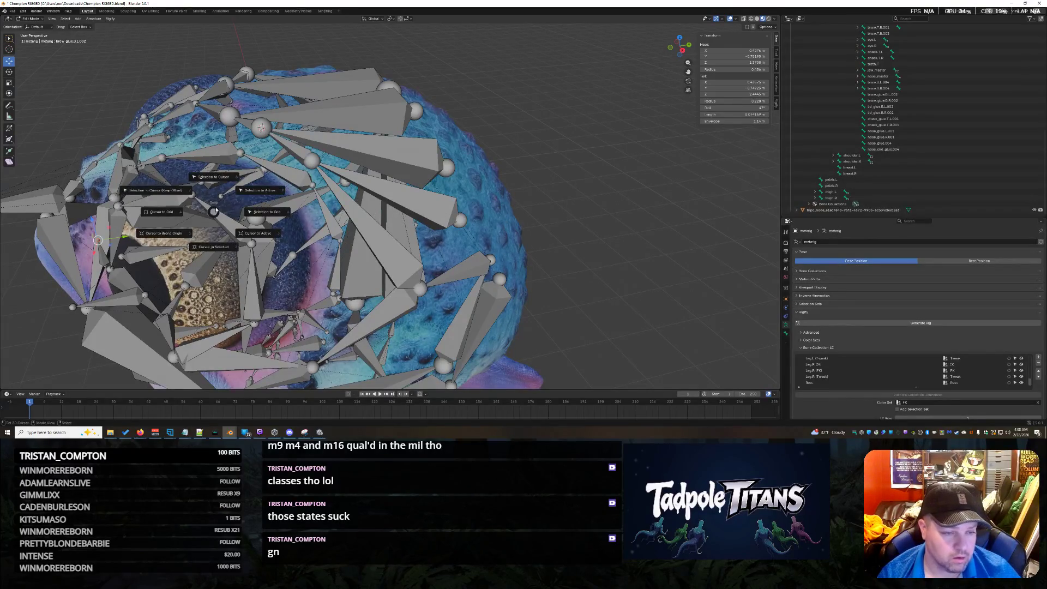
{"action": "left_click", "coordinate": [213, 177]}
Move the brow.B.L.002 bone head onto the 3D cursor and view the head from above
{"action": "left_click", "coordinate": [240, 153]}
{"action": "key", "text": "shift+s"}
{"action": "left_click", "coordinate": [247, 190]}
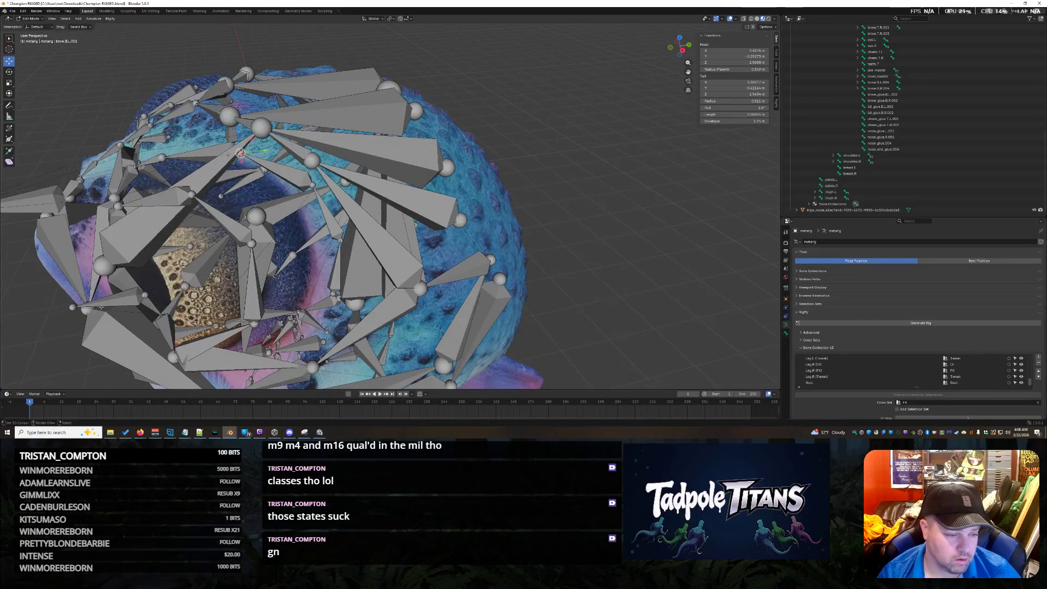
{"action": "key", "text": "shift+s"}
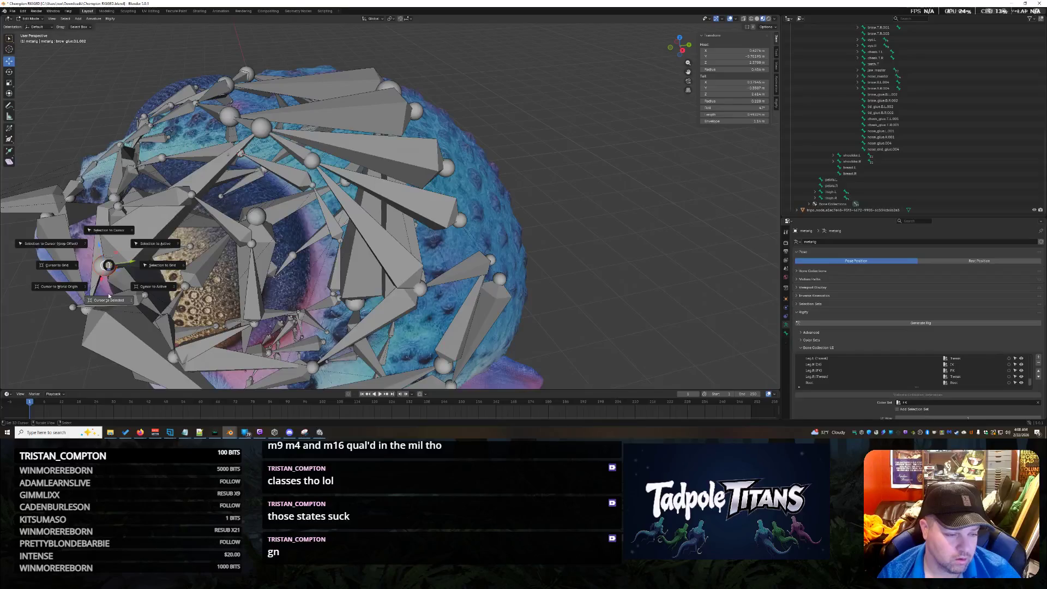
{"action": "left_click", "coordinate": [116, 235]}
{"action": "mouse_move", "coordinate": [116, 236]}
{"action": "middle_mouse_down"}
{"action": "mouse_move", "coordinate": [495, 158]}
{"action": "mouse_move", "coordinate": [557, 94]}
{"action": "middle_mouse_up"}
{"action": "mouse_move", "coordinate": [327, 165]}
{"action": "middle_mouse_down"}
{"action": "mouse_move", "coordinate": [287, 249]}
{"action": "mouse_move", "coordinate": [296, 157]}
{"action": "middle_mouse_up"}
{"action": "left_click", "coordinate": [289, 160]}
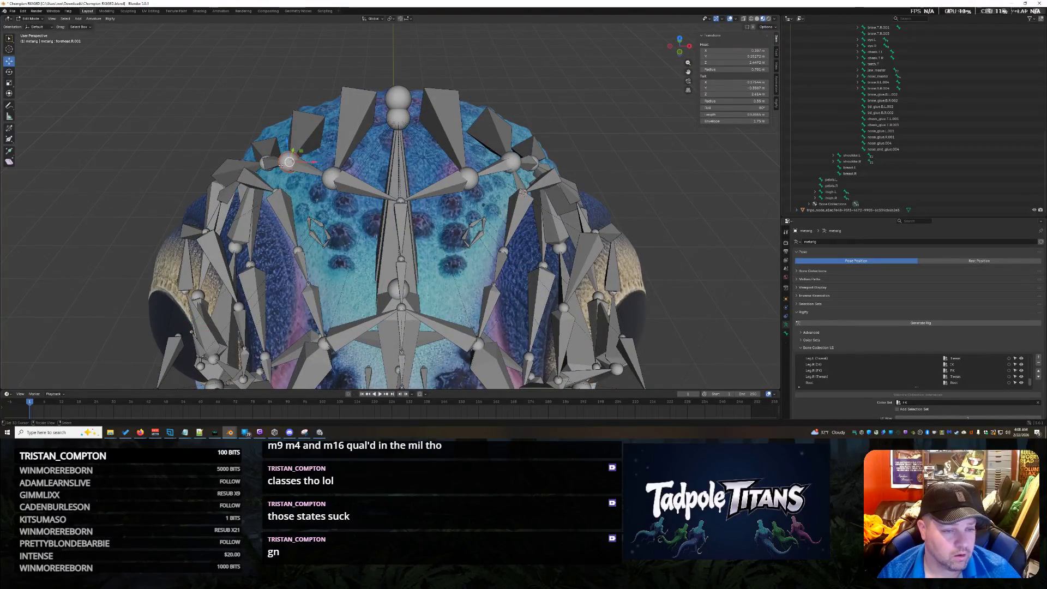
Snap the brow.T.R.001 bone's tail onto the 3D cursor
{"action": "left_click", "coordinate": [289, 161]}
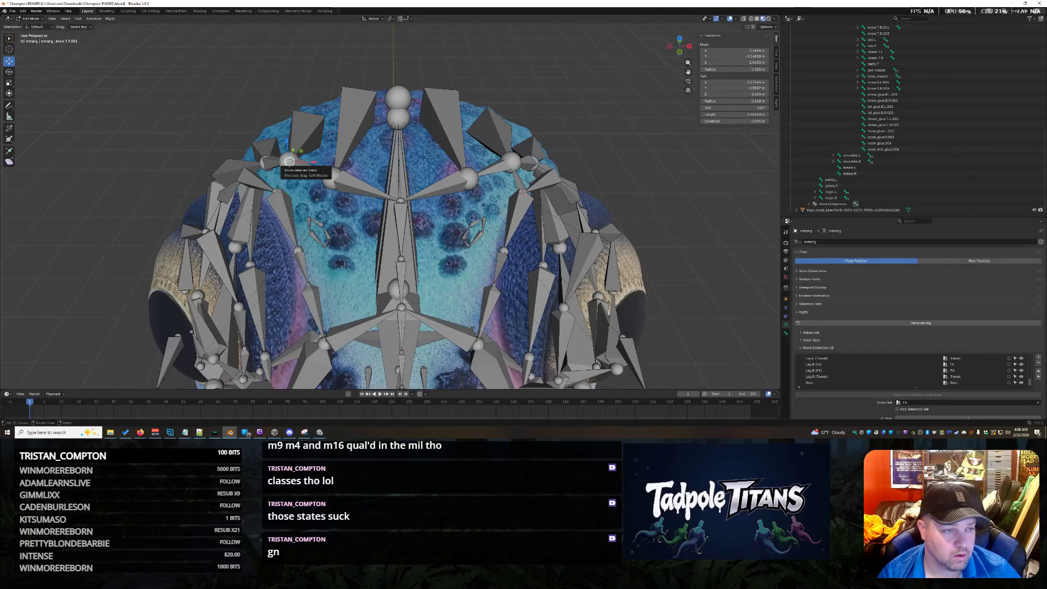
{"action": "key", "text": "shift+s"}
{"action": "left_click", "coordinate": [270, 165]}
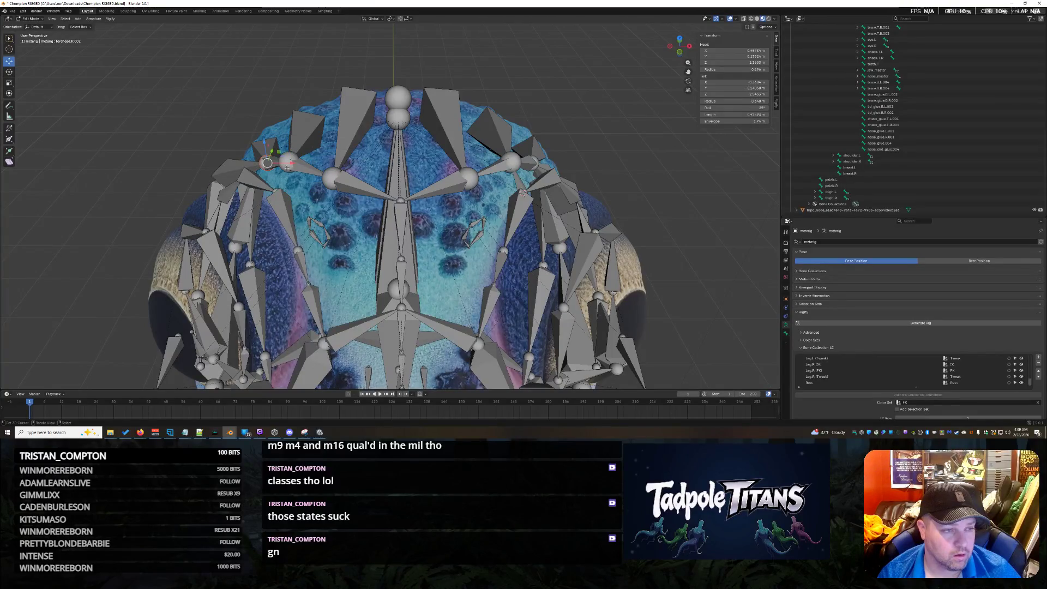
{"action": "key", "text": "ctrl+z"}
{"action": "left_click", "coordinate": [289, 162]}
{"action": "key", "text": "shift+s"}
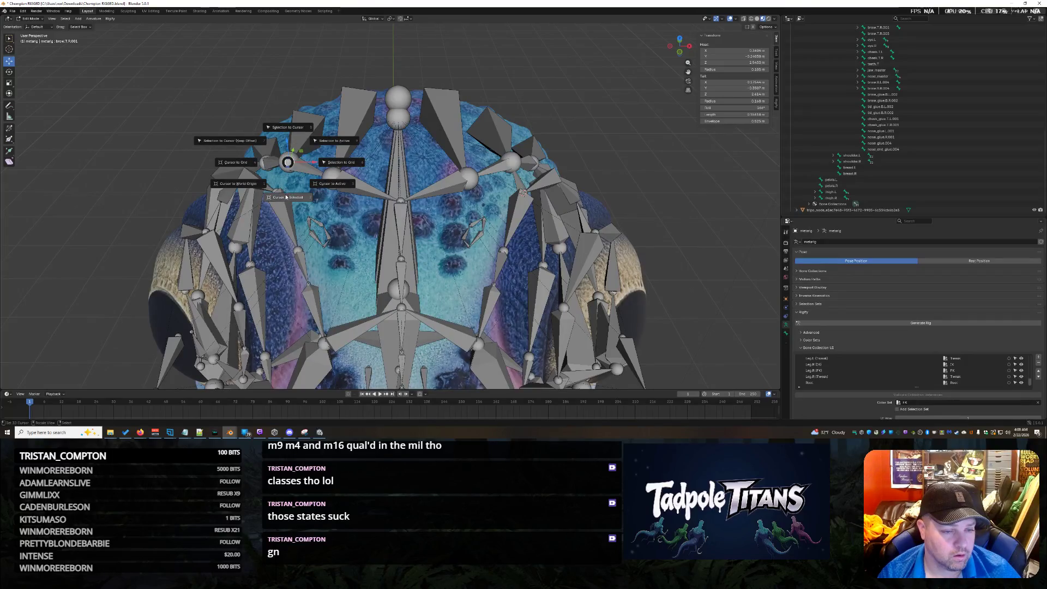
{"action": "key", "text": "Escape"}
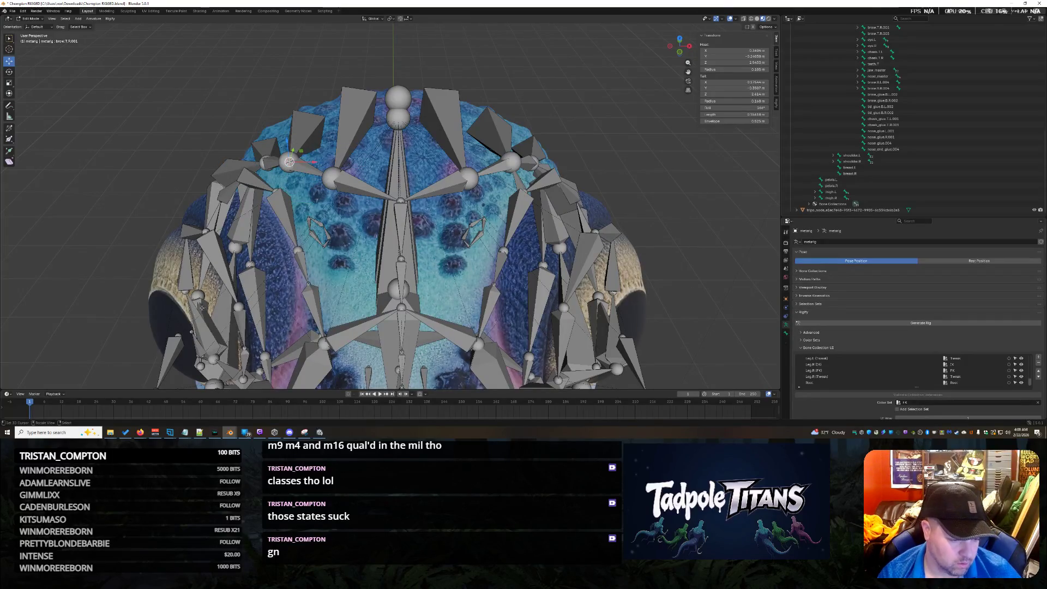
{"action": "key", "text": "shift+s"}
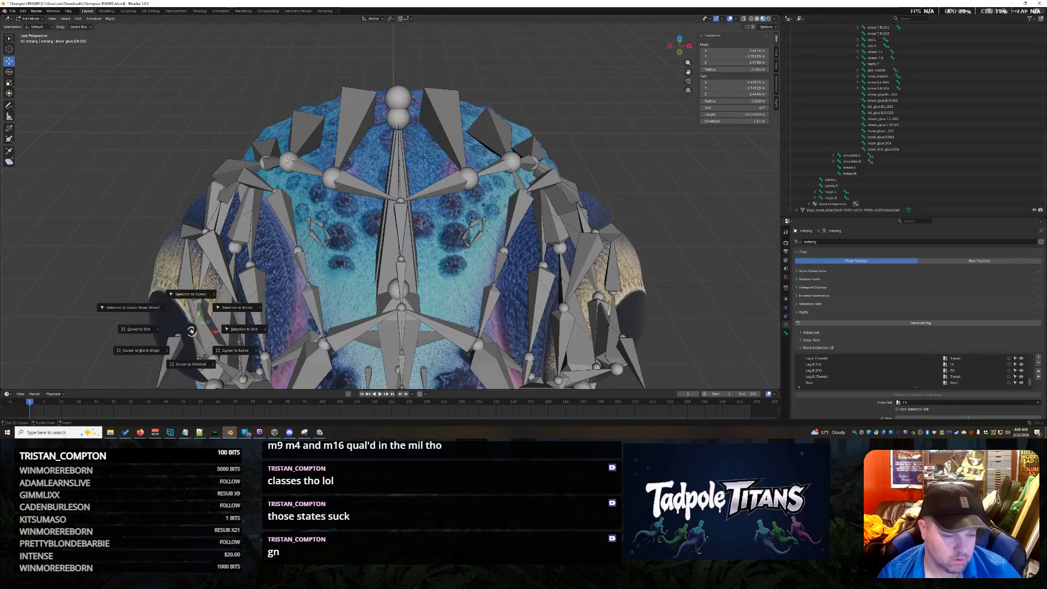
{"action": "left_click", "coordinate": [191, 294]}
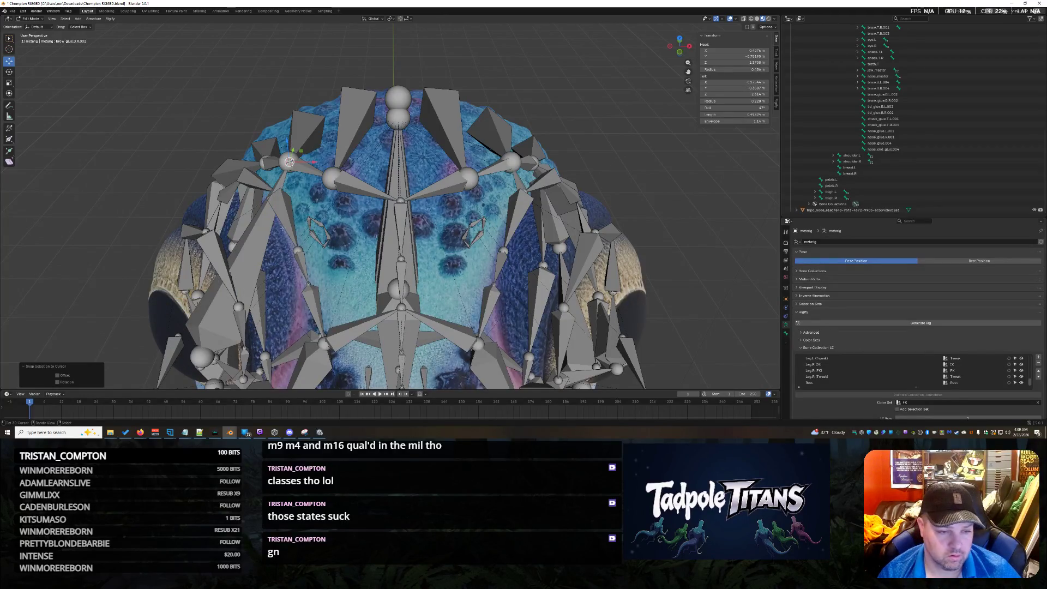
Snap the brow_glue.B.R.002 head onto the brow.B.R.002 bone head
{"action": "right_click", "coordinate": [201, 356], "text": "shift"}
{"action": "left_click_drag", "start_coordinate": [201, 356], "coordinate": [340, 240]}
{"action": "left_click", "coordinate": [272, 189]}
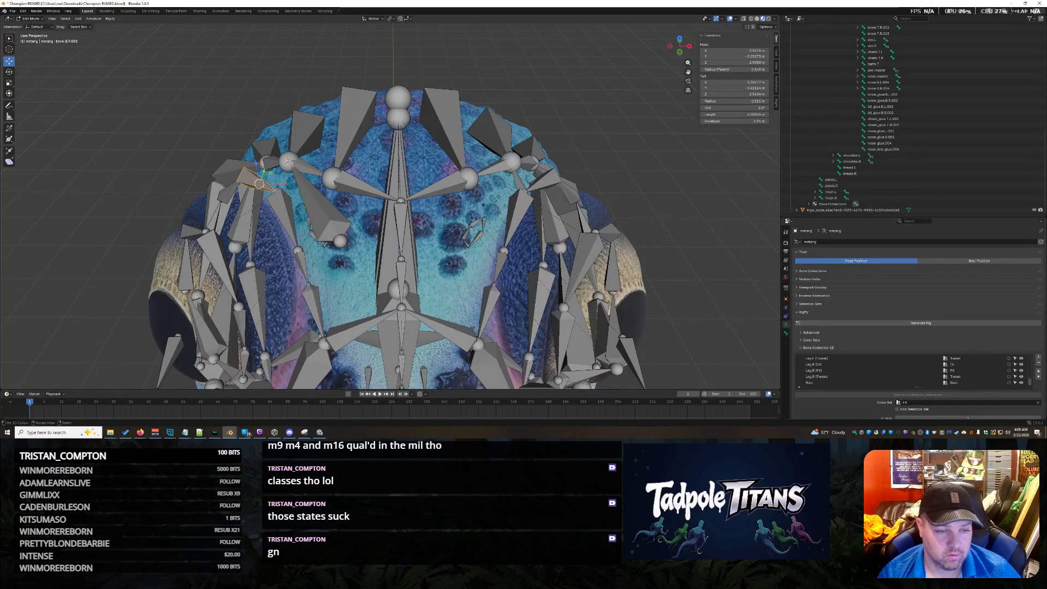
{"action": "key", "text": "shift+s"}
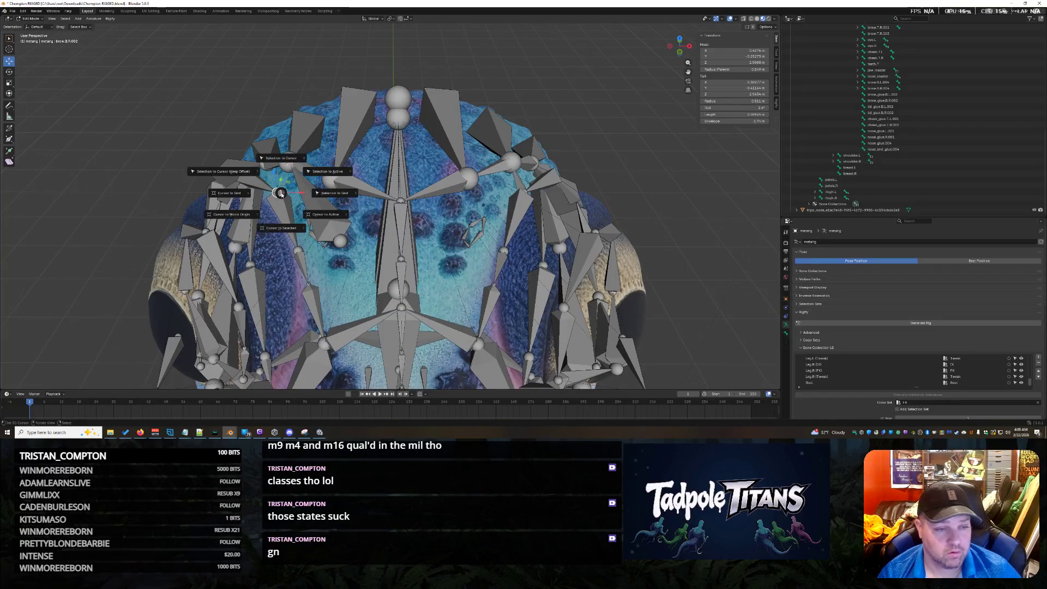
{"action": "left_click", "coordinate": [348, 254]}
{"action": "left_click", "coordinate": [340, 240]}
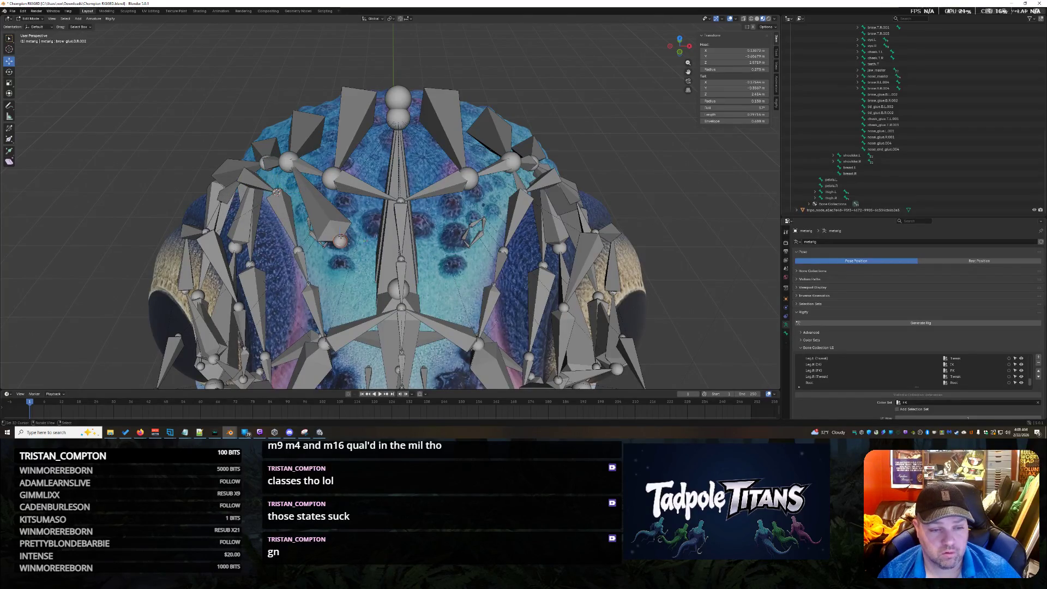
{"action": "key", "text": "shift+s"}
{"action": "left_click", "coordinate": [353, 202]}
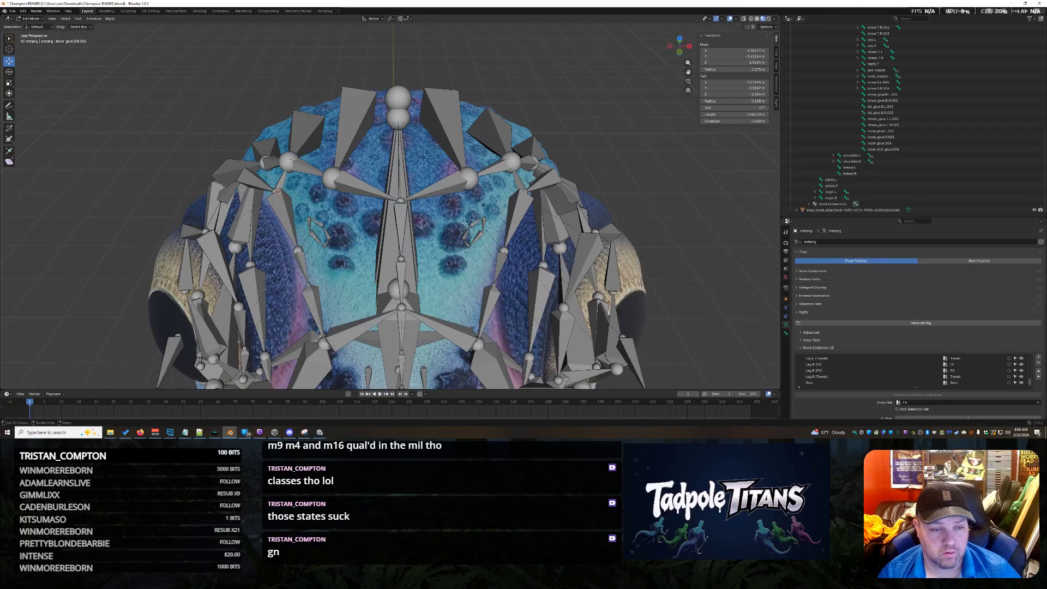
Save Champion RIGGED.blend and box-select the bones in the view
{"action": "scroll", "coordinate": [436, 234], "scroll_direction": "down", "scroll_amount": 2}
{"action": "middle_click_drag", "start_coordinate": [437, 234], "coordinate": [456, 238]}
{"action": "key", "text": "ctrl+s"}
{"action": "scroll", "coordinate": [456, 239], "scroll_direction": "down", "scroll_amount": 5}
{"action": "key", "text": "b"}
{"action": "mouse_move", "coordinate": [266, 142]}
{"action": "left_mouse_down"}
{"action": "mouse_move", "coordinate": [353, 242]}
{"action": "mouse_move", "coordinate": [532, 390]}
{"action": "left_mouse_up"}
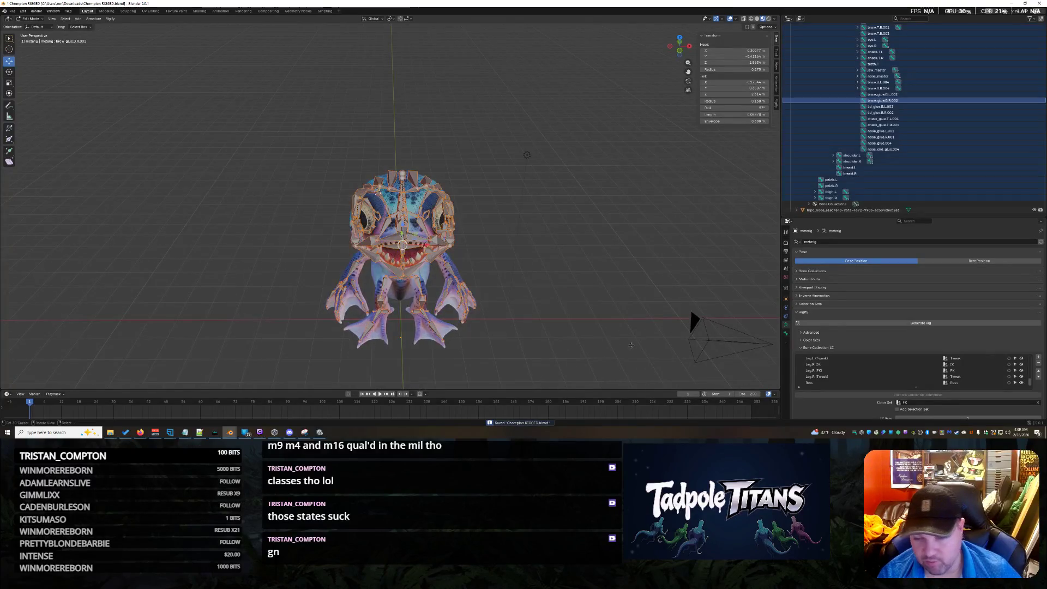
Generate the Rigify rig, which errors on a nose glue bone, and put the metarig back in Edit Mode
{"action": "left_click", "coordinate": [857, 324]}
{"action": "mouse_move", "coordinate": [593, 277]}
{"action": "middle_mouse_down"}
{"action": "mouse_move", "coordinate": [613, 278]}
{"action": "mouse_move", "coordinate": [534, 276]}
{"action": "middle_mouse_up"}
{"action": "left_click", "coordinate": [613, 276]}
{"action": "key", "text": "Tab"}
{"action": "scroll", "coordinate": [534, 275], "scroll_direction": "down", "scroll_amount": 3}
{"action": "middle_click_drag", "start_coordinate": [611, 267], "coordinate": [410, 264], "text": "shift"}
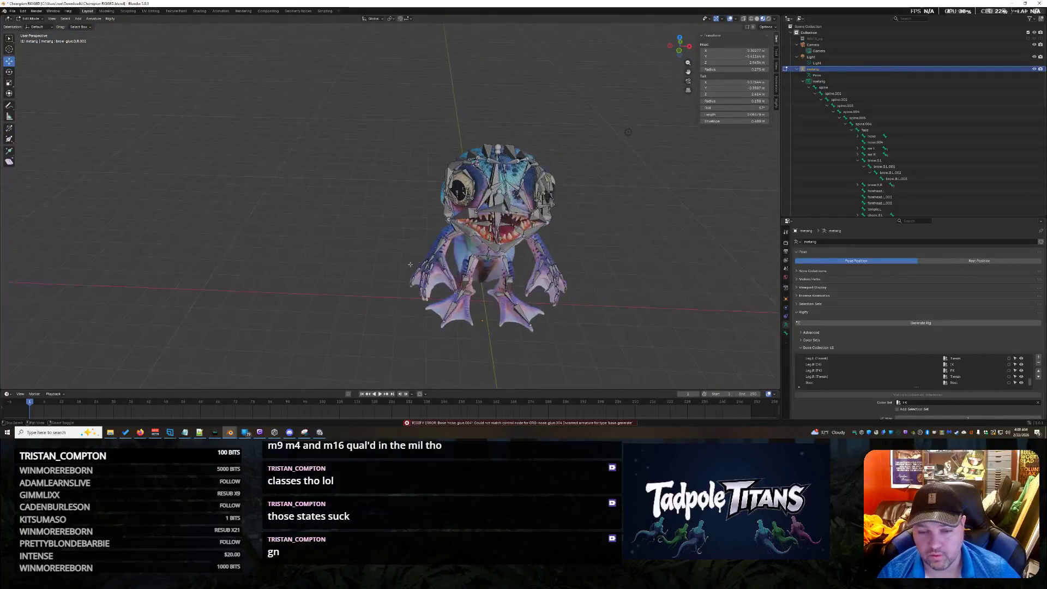
{"action": "scroll", "coordinate": [730, 271], "scroll_direction": "down", "scroll_amount": 1}
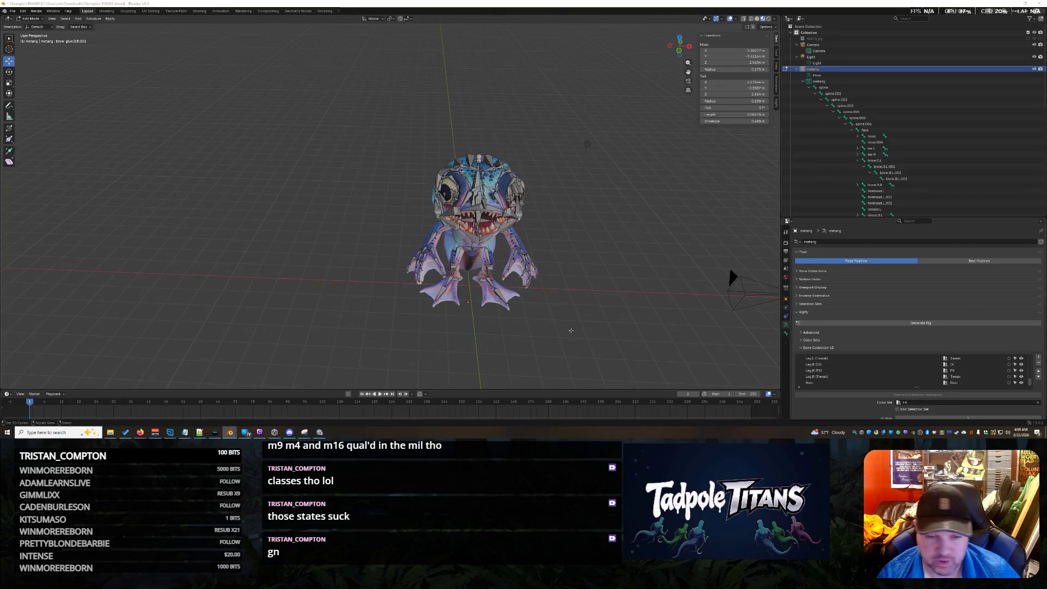
Select nose_glue.004 in the Outliner and orbit in close around the snout
{"action": "scroll", "coordinate": [491, 229], "scroll_direction": "up", "scroll_amount": 5}
{"action": "middle_click_drag", "start_coordinate": [491, 229], "coordinate": [545, 229]}
{"action": "scroll", "coordinate": [974, 113], "scroll_direction": "down", "scroll_amount": 5}
{"action": "scroll", "coordinate": [975, 114], "scroll_direction": "up", "scroll_amount": 5}
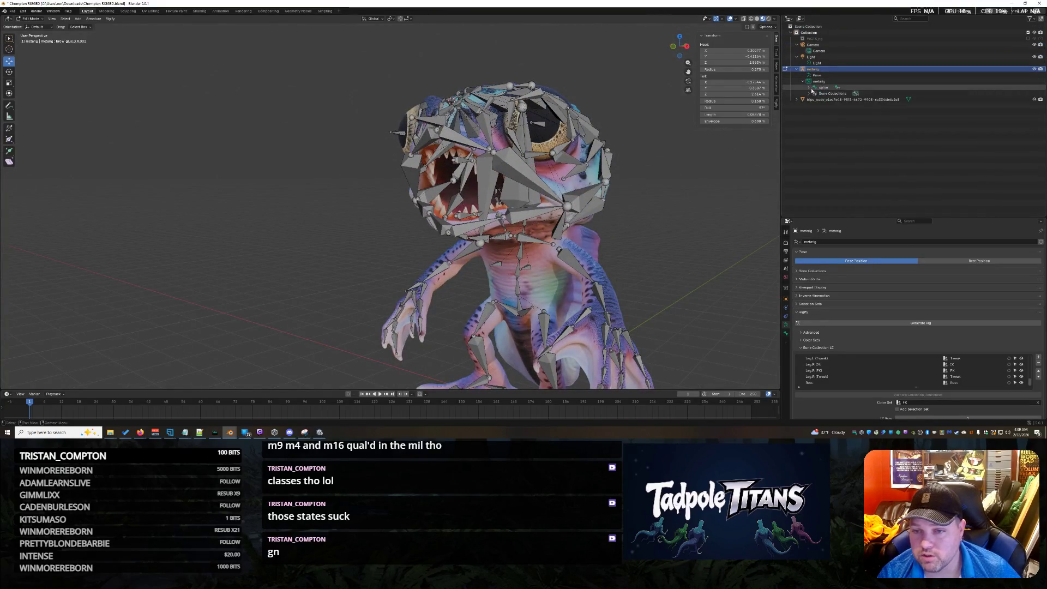
{"action": "scroll", "coordinate": [918, 156], "scroll_direction": "down", "scroll_amount": 5}
{"action": "scroll", "coordinate": [918, 156], "scroll_direction": "down", "scroll_amount": 6}
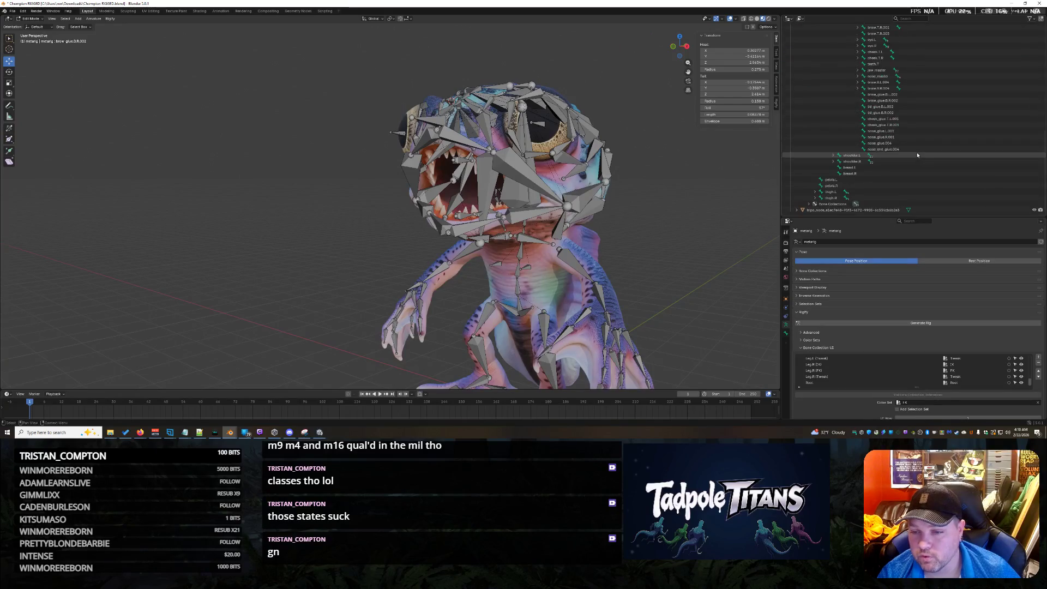
{"action": "left_click", "coordinate": [901, 142]}
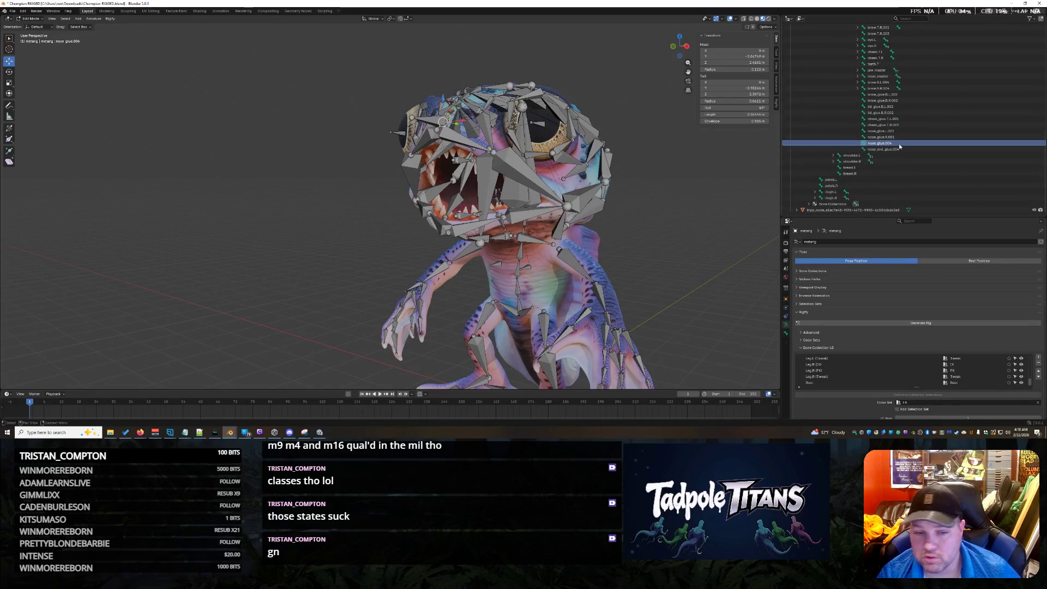
{"action": "mouse_move", "coordinate": [654, 246]}
{"action": "middle_mouse_down"}
{"action": "mouse_move", "coordinate": [705, 245]}
{"action": "mouse_move", "coordinate": [697, 240]}
{"action": "middle_mouse_up"}
{"action": "scroll", "coordinate": [696, 238], "scroll_direction": "up", "scroll_amount": 8}
{"action": "scroll", "coordinate": [695, 239], "scroll_direction": "down", "scroll_amount": 8}
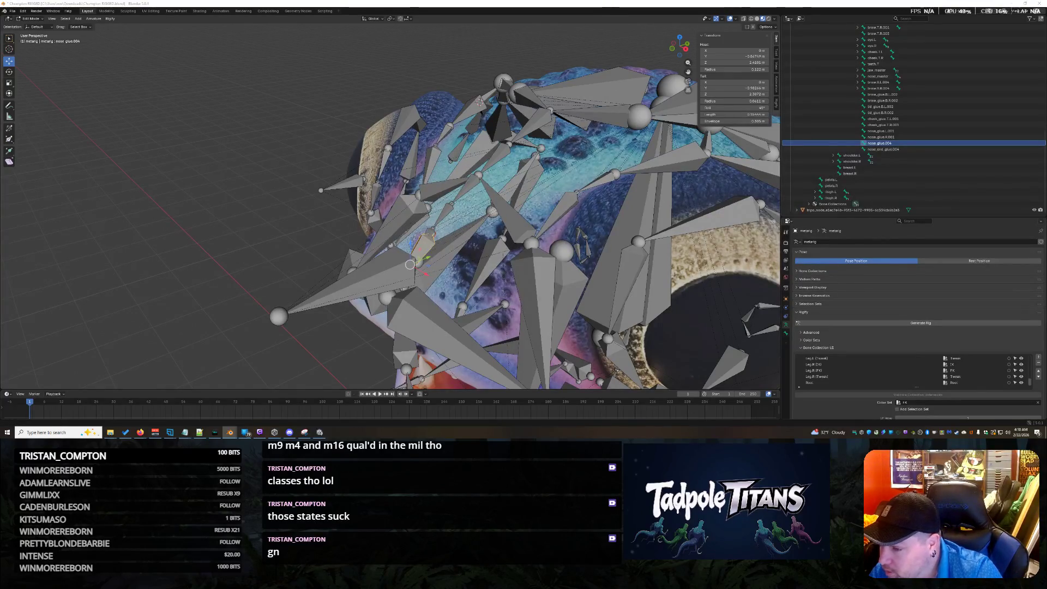
{"action": "middle_click_drag", "start_coordinate": [587, 284], "coordinate": [590, 283]}
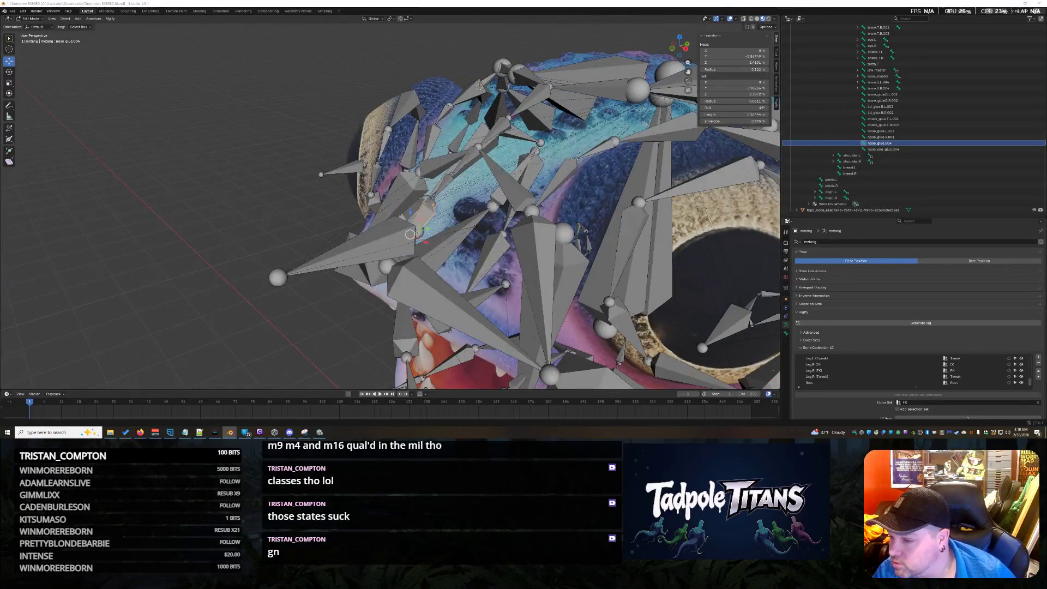
{"action": "mouse_move", "coordinate": [478, 84]}
{"action": "middle_mouse_down"}
{"action": "mouse_move", "coordinate": [544, 201]}
{"action": "mouse_move", "coordinate": [618, 202]}
{"action": "middle_mouse_up"}
{"action": "mouse_move", "coordinate": [683, 190]}
{"action": "middle_mouse_down"}
{"action": "mouse_move", "coordinate": [458, 264]}
{"action": "mouse_move", "coordinate": [425, 249]}
{"action": "middle_mouse_up"}
{"action": "scroll", "coordinate": [450, 267], "scroll_direction": "up", "scroll_amount": 5}
Nudge head bones into place and raise the nose bone 0.19 m along Z
{"action": "left_click", "coordinate": [376, 217]}
{"action": "key", "text": "g"}
{"action": "left_click", "coordinate": [396, 217]}
{"action": "mouse_move", "coordinate": [396, 217]}
{"action": "middle_mouse_down"}
{"action": "mouse_move", "coordinate": [571, 210]}
{"action": "mouse_move", "coordinate": [590, 251]}
{"action": "mouse_move", "coordinate": [500, 265]}
{"action": "middle_mouse_up"}
{"action": "key", "text": "g"}
{"action": "left_click", "coordinate": [565, 240]}
{"action": "key", "text": "g"}
{"action": "key", "text": "z"}
{"action": "left_click", "coordinate": [490, 251]}
{"action": "mouse_move", "coordinate": [490, 251]}
{"action": "middle_mouse_down"}
{"action": "mouse_move", "coordinate": [485, 262]}
{"action": "mouse_move", "coordinate": [585, 240]}
{"action": "middle_mouse_up"}
Snap the nose_glue.004 bone onto the lip joint via the 3D cursor
{"action": "left_click", "coordinate": [486, 267]}
{"action": "left_click", "coordinate": [589, 231]}
{"action": "key", "text": "shift+s"}
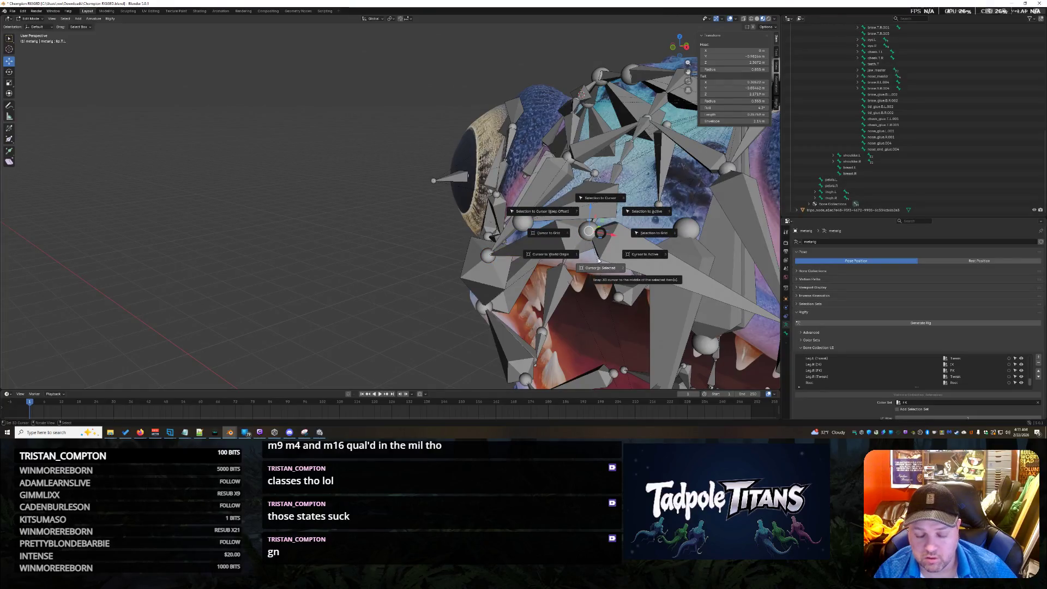
{"action": "left_click", "coordinate": [638, 219]}
{"action": "left_click", "coordinate": [659, 206]}
{"action": "key", "text": "shift+s"}
{"action": "left_click", "coordinate": [661, 173]}
{"action": "middle_click_drag", "start_coordinate": [661, 173], "coordinate": [350, 218]}
Save the file, retry Generate Rig on the metarig, and undo the failed result
{"action": "key", "text": "ctrl+s"}
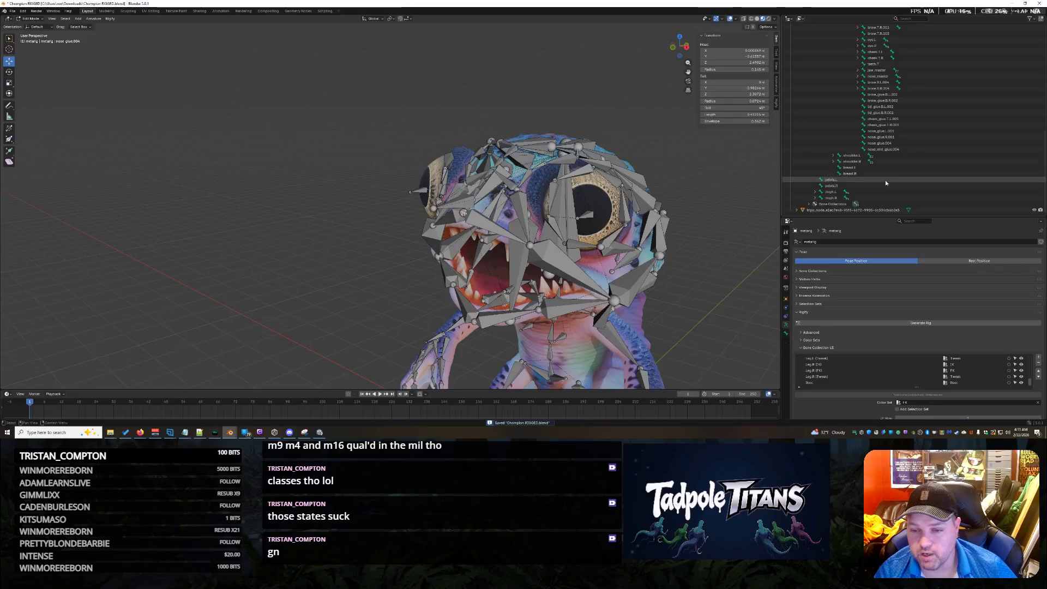
{"action": "scroll", "coordinate": [829, 120], "scroll_direction": "up", "scroll_amount": 15}
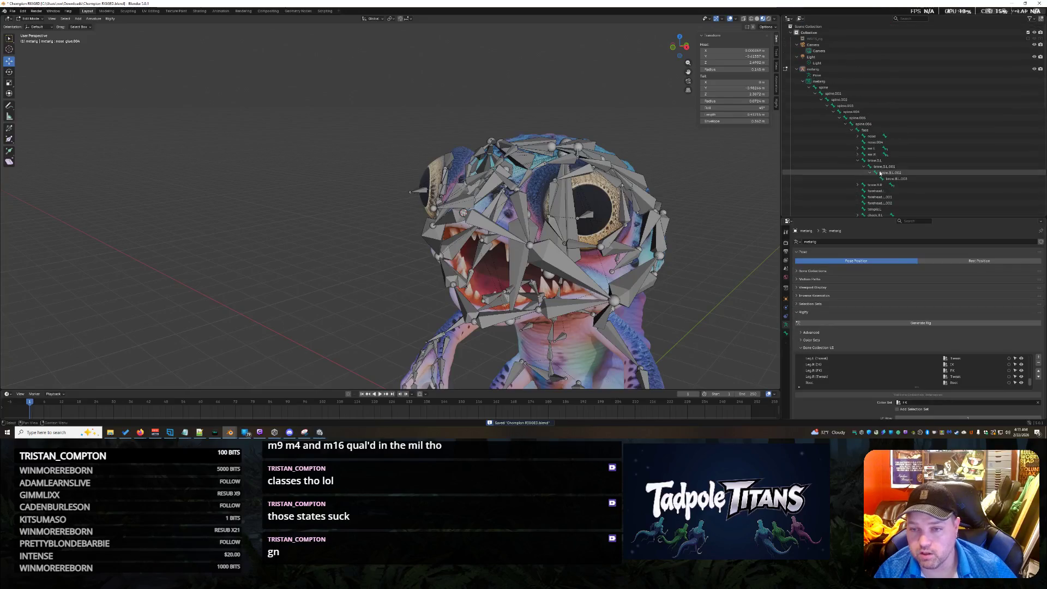
{"action": "left_click", "coordinate": [798, 69]}
{"action": "left_click", "coordinate": [874, 321]}
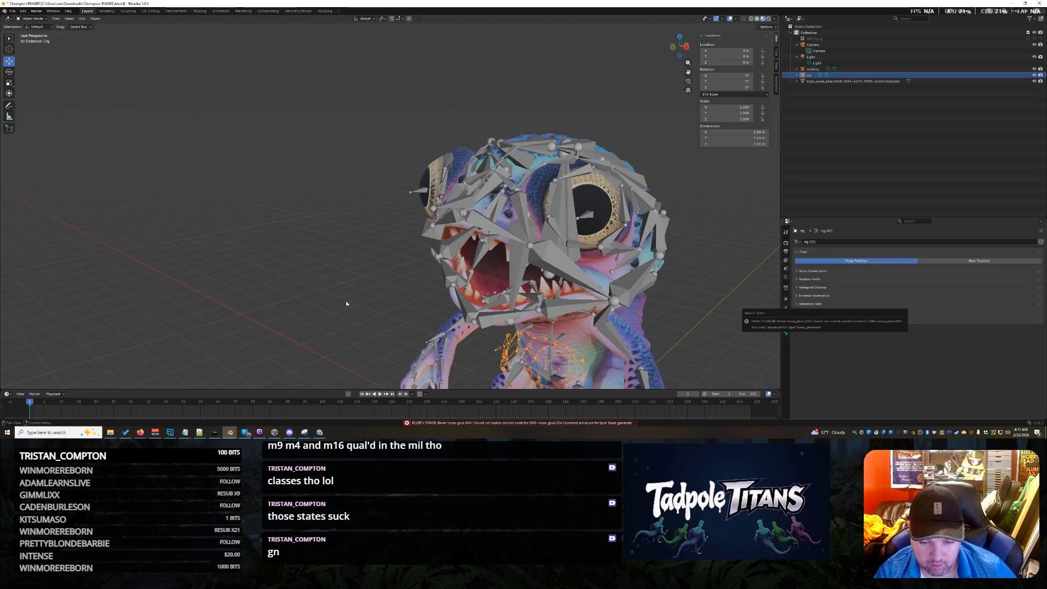
{"action": "key", "text": "ctrl+z"}
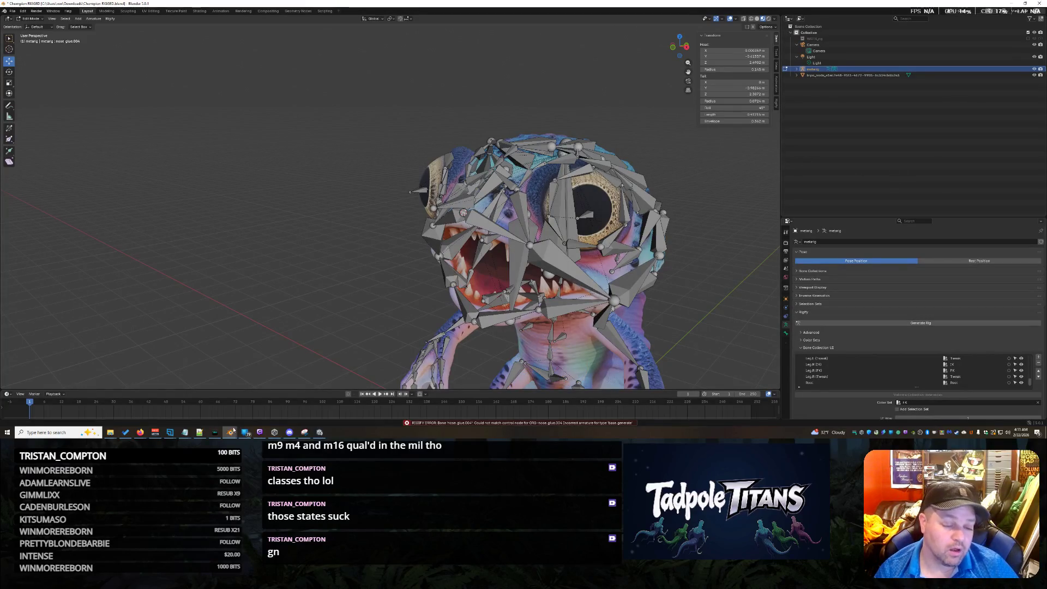
{"action": "mouse_move", "coordinate": [229, 432]}
{"action": "left_click", "coordinate": [286, 407]}
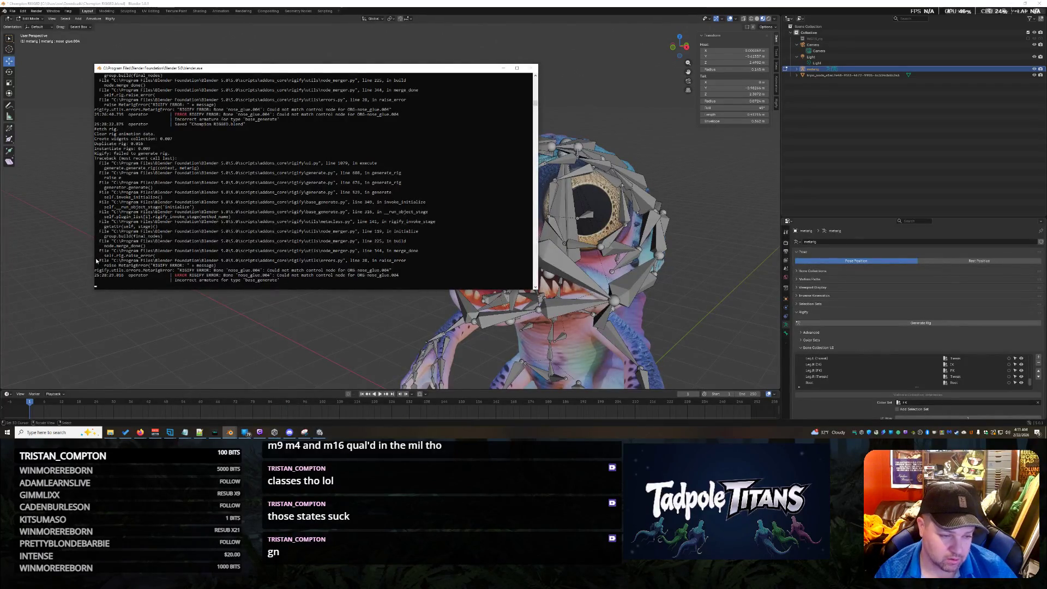
{"action": "left_click_drag", "start_coordinate": [97, 261], "coordinate": [354, 286]}
{"action": "right_click", "coordinate": [354, 277]}
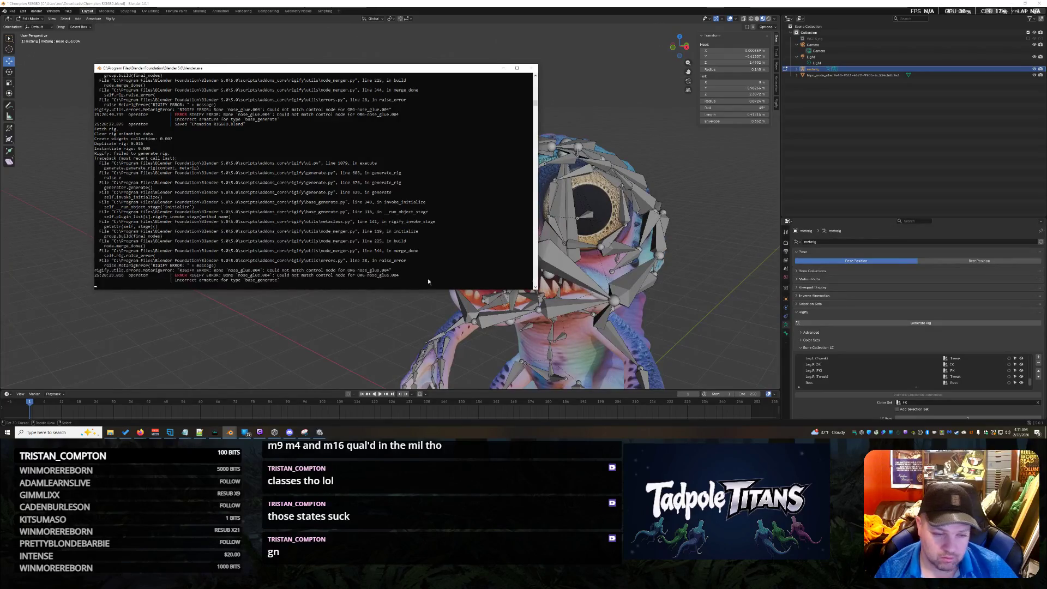
{"action": "key", "text": "alt+Tab"}
{"action": "key", "text": "alt+Tab"}
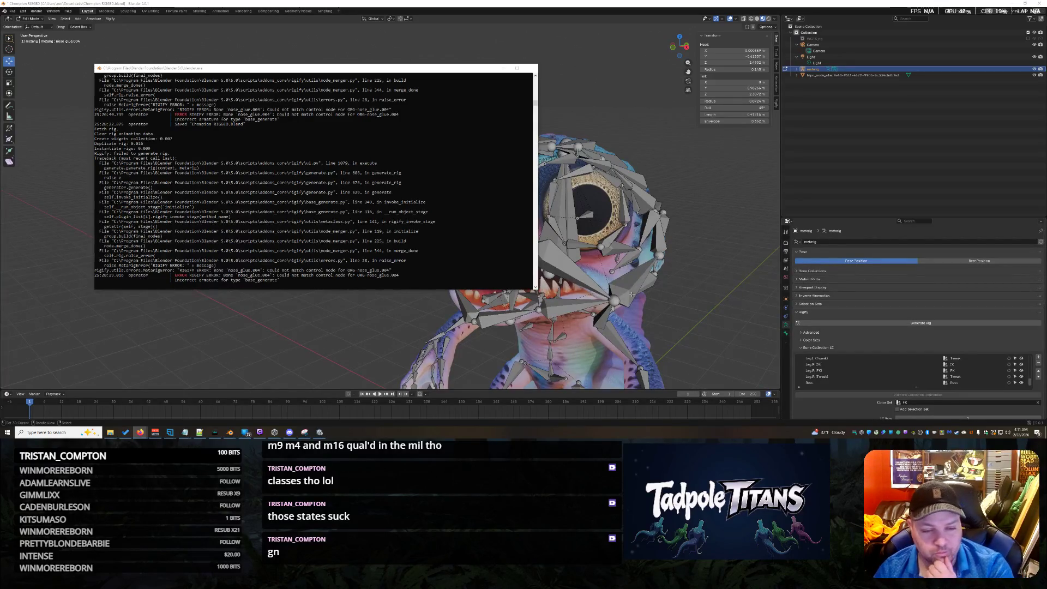
{"action": "key", "text": "alt+Tab"}
{"action": "scroll", "coordinate": [578, 251], "scroll_direction": "up", "scroll_amount": 2}
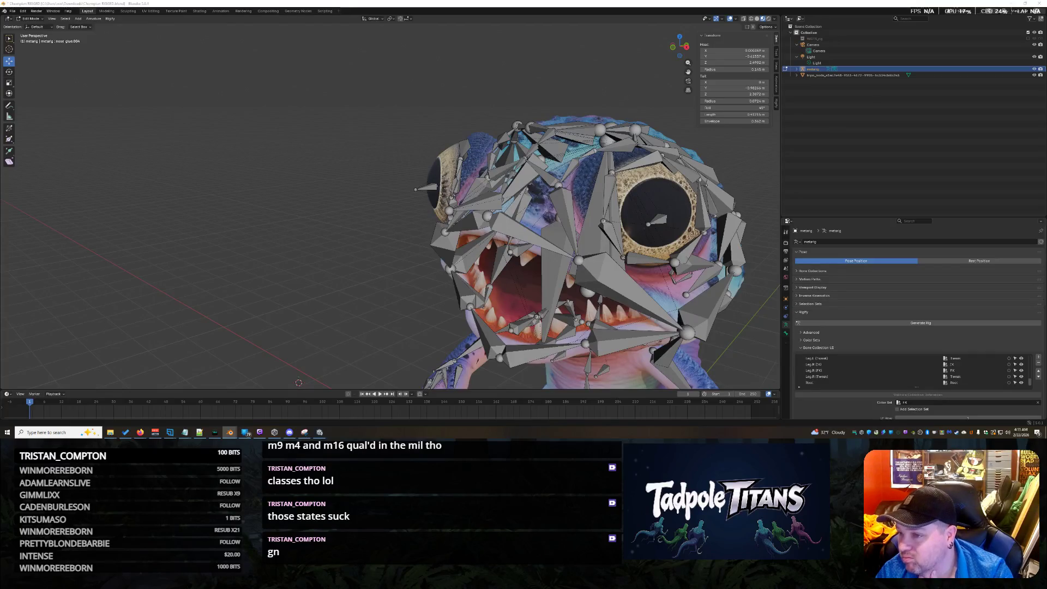
Expand the metarig bone list and inspect nose_glue.004, nose_end_glue.004 and nose_master
{"action": "mouse_move", "coordinate": [546, 164]}
{"action": "middle_mouse_down"}
{"action": "mouse_move", "coordinate": [574, 199]}
{"action": "mouse_move", "coordinate": [605, 164]}
{"action": "middle_mouse_up"}
{"action": "left_click", "coordinate": [796, 69], "text": "shift"}
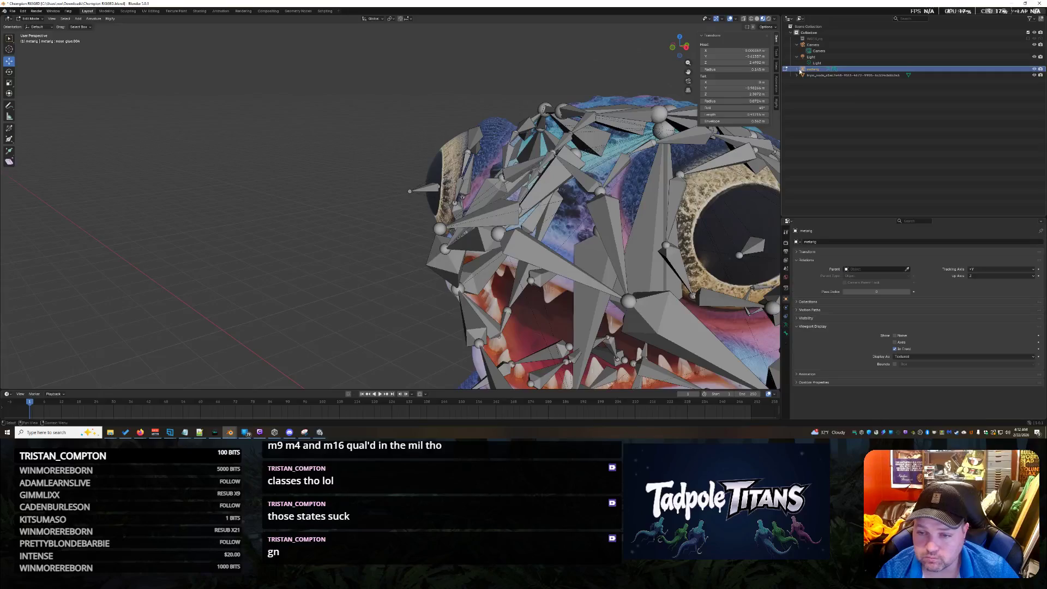
{"action": "scroll", "coordinate": [838, 94], "scroll_direction": "down", "scroll_amount": 10}
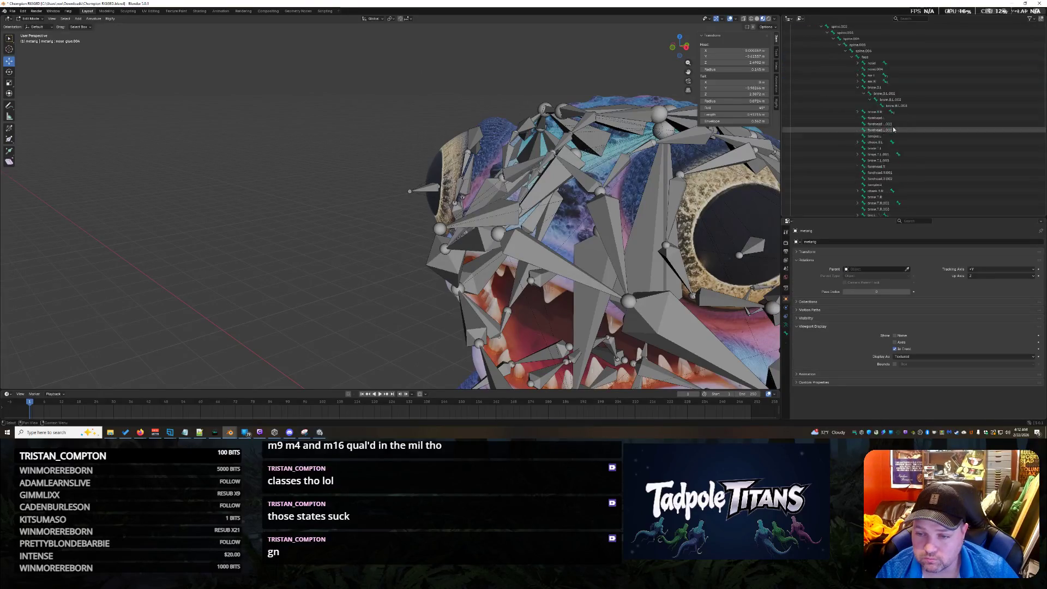
{"action": "left_click", "coordinate": [894, 143]}
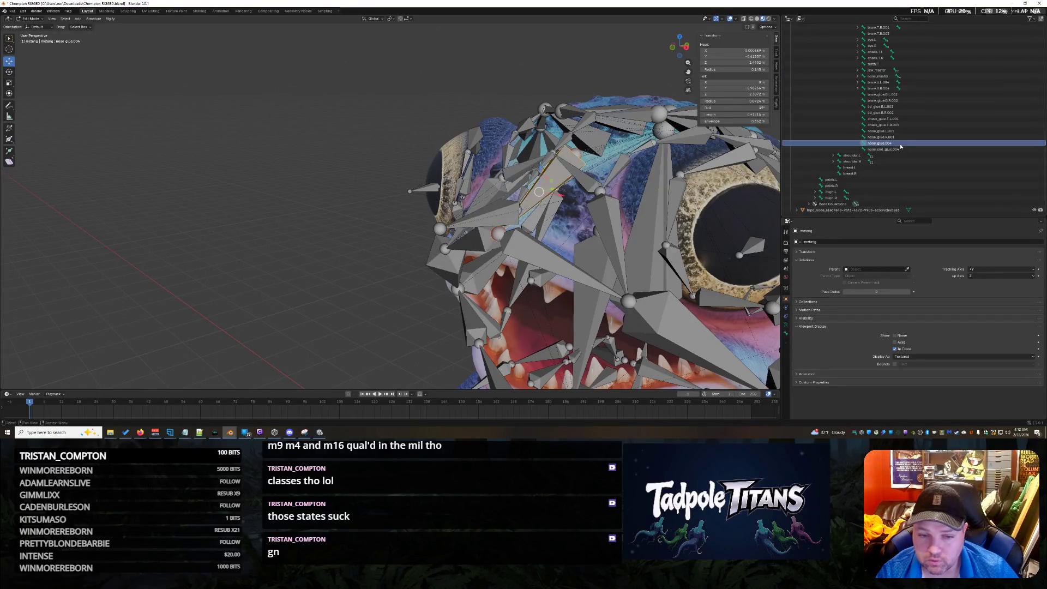
{"action": "mouse_move", "coordinate": [600, 189]}
{"action": "middle_mouse_down"}
{"action": "mouse_move", "coordinate": [618, 179]}
{"action": "mouse_move", "coordinate": [676, 184]}
{"action": "middle_mouse_up"}
{"action": "left_click", "coordinate": [903, 150]}
{"action": "middle_click_drag", "start_coordinate": [562, 191], "coordinate": [527, 201]}
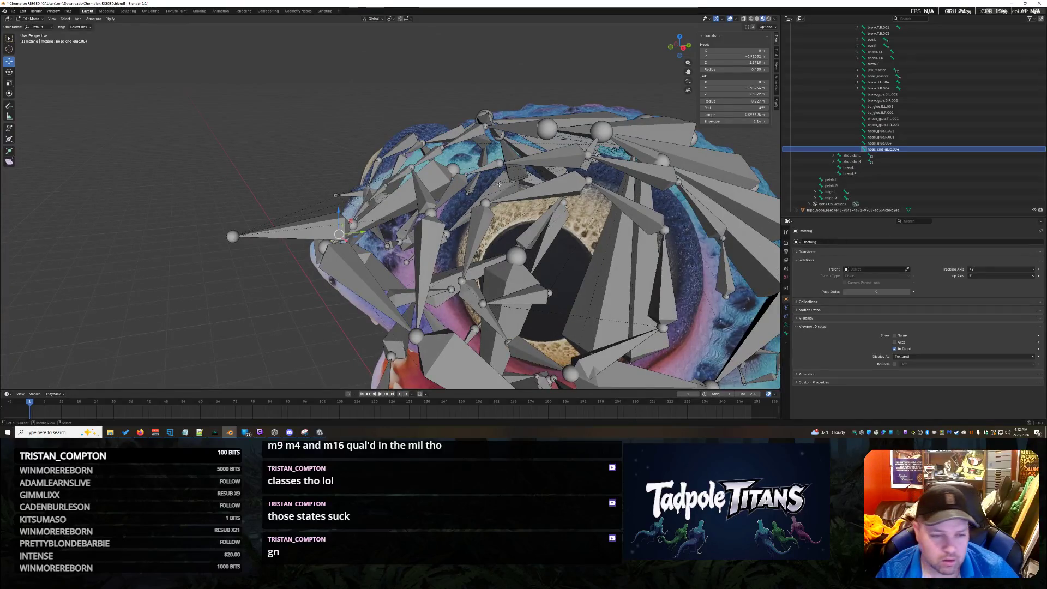
{"action": "middle_click_drag", "start_coordinate": [493, 258], "coordinate": [506, 241]}
{"action": "left_click", "coordinate": [548, 234]}
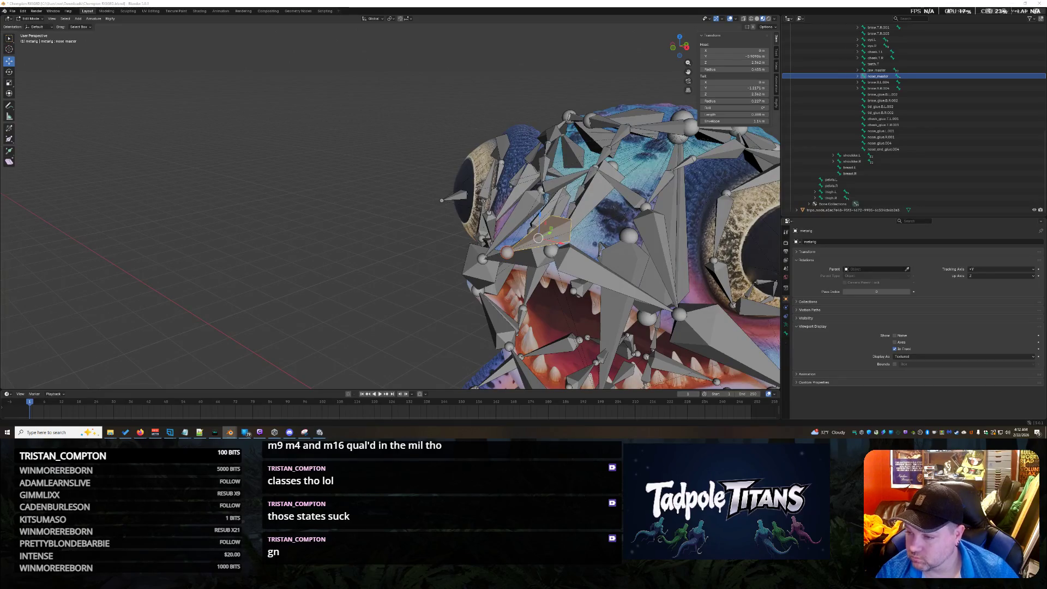
Hide nose_master and expand its row to list nose.002, nose.L.001 and nose.R.001
{"action": "middle_click_drag", "start_coordinate": [327, 248], "coordinate": [365, 252]}
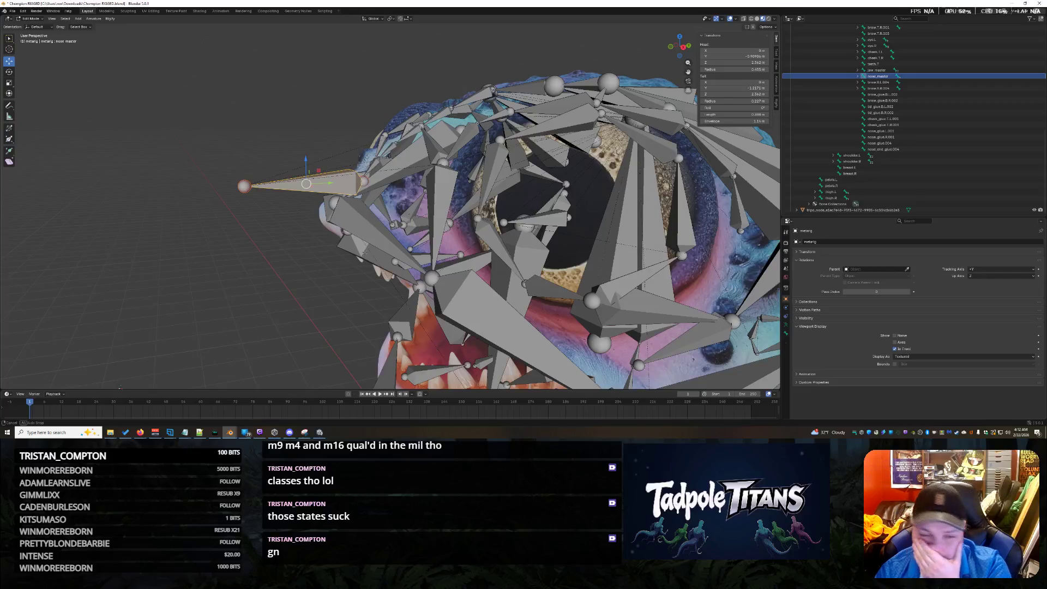
{"action": "left_click", "coordinate": [268, 252]}
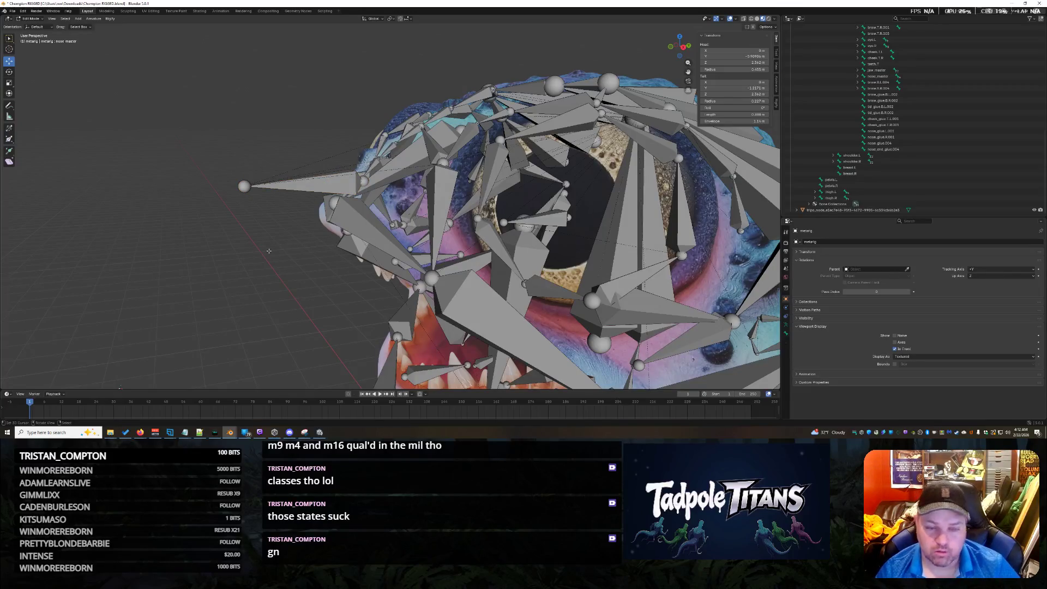
{"action": "middle_click_drag", "start_coordinate": [299, 268], "coordinate": [392, 191]}
{"action": "left_click", "coordinate": [403, 180]}
{"action": "key", "text": "h"}
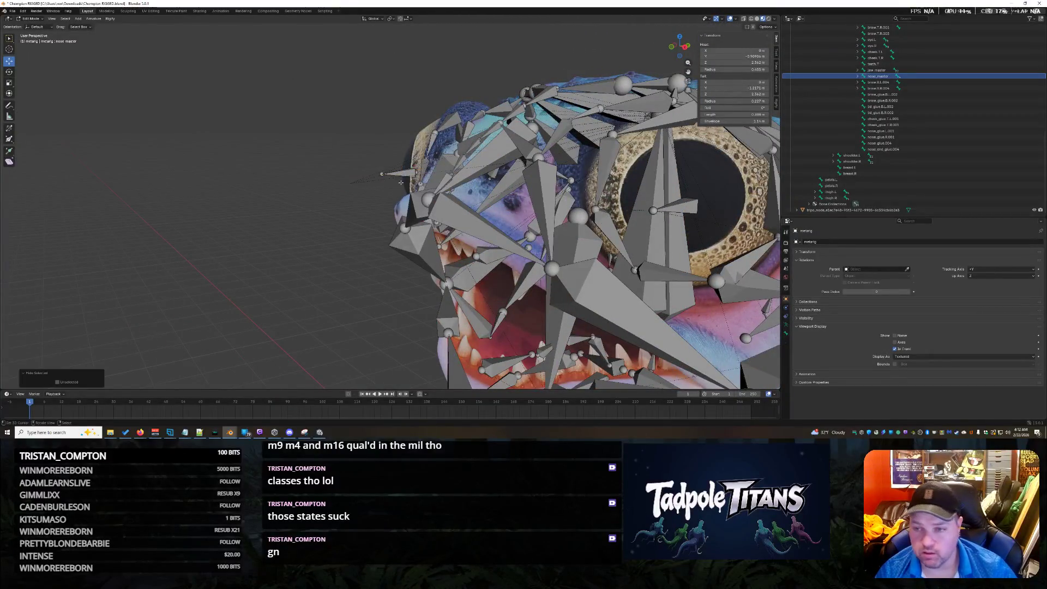
{"action": "left_click", "coordinate": [858, 76]}
{"action": "middle_click_drag", "start_coordinate": [381, 267], "coordinate": [507, 269]}
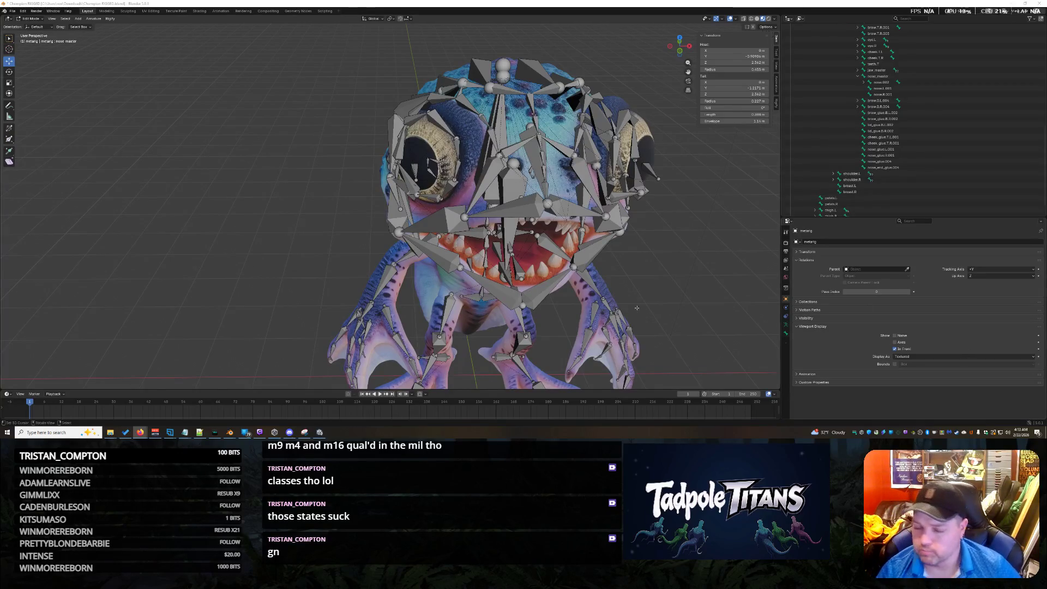
Select nose_glue.004 in the Outliner and frame it with Numpad period
{"action": "mouse_move", "coordinate": [622, 265]}
{"action": "middle_mouse_down"}
{"action": "mouse_move", "coordinate": [633, 265]}
{"action": "mouse_move", "coordinate": [601, 258]}
{"action": "middle_mouse_up"}
{"action": "scroll", "coordinate": [605, 255], "scroll_direction": "up", "scroll_amount": 2}
{"action": "scroll", "coordinate": [604, 256], "scroll_direction": "up", "scroll_amount": 3}
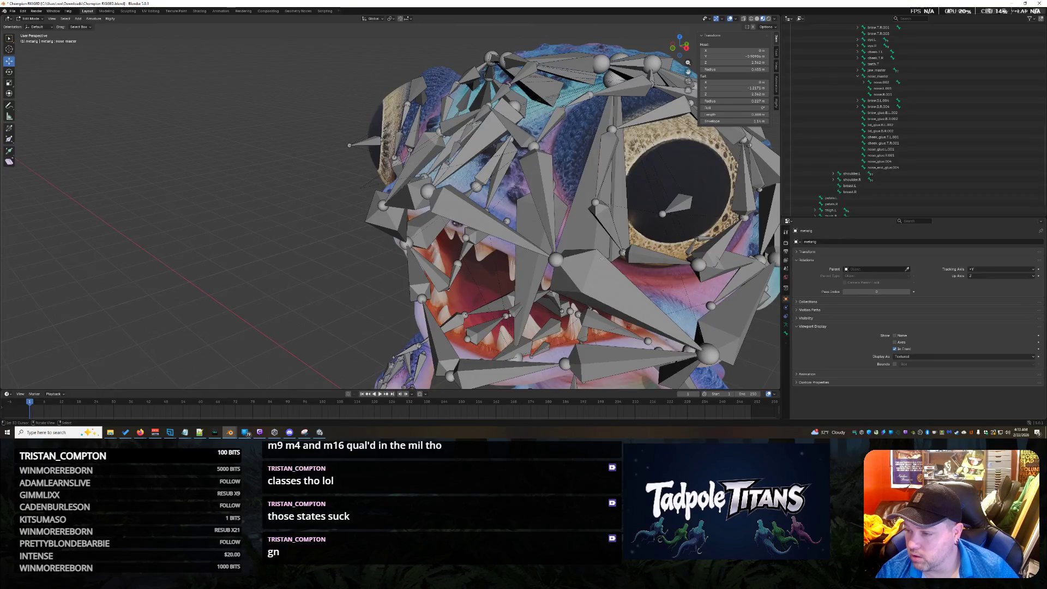
{"action": "middle_click_drag", "start_coordinate": [507, 230], "coordinate": [509, 245]}
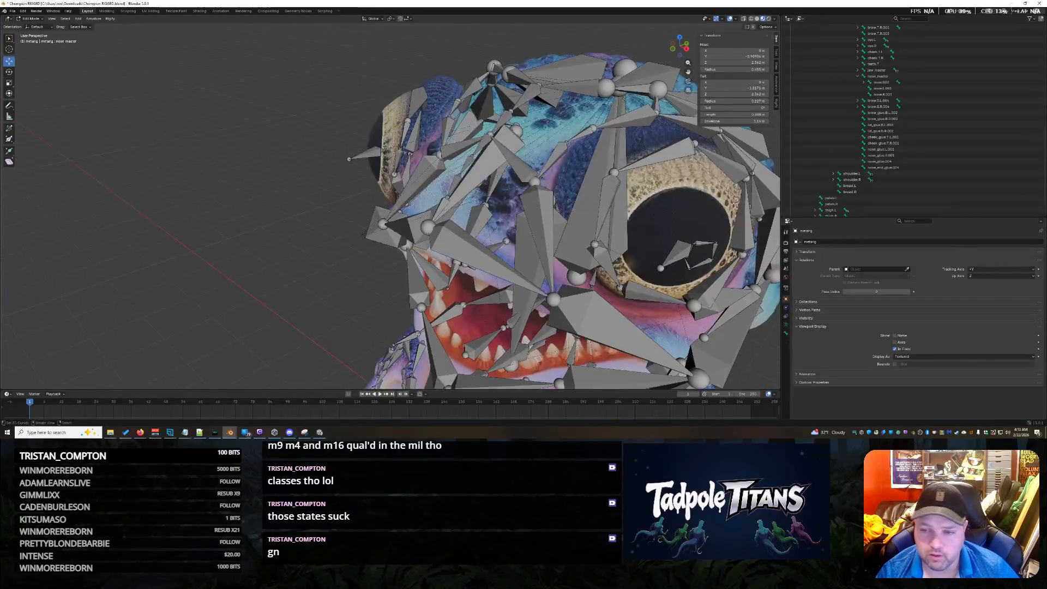
{"action": "left_click", "coordinate": [870, 162]}
{"action": "key", "text": "KP_Decimal"}
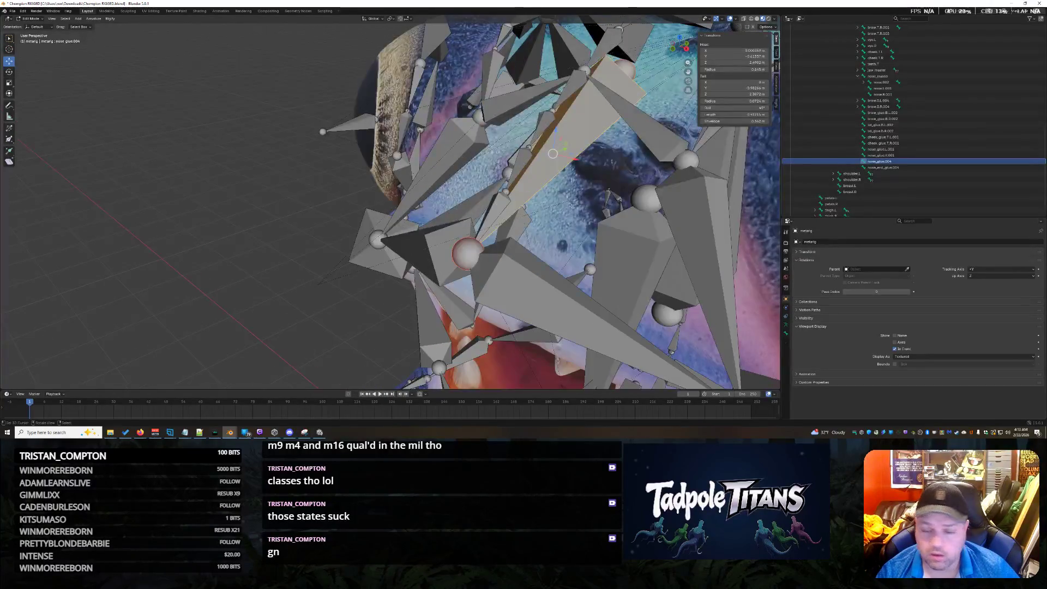
{"action": "scroll", "coordinate": [572, 204], "scroll_direction": "down", "scroll_amount": 2}
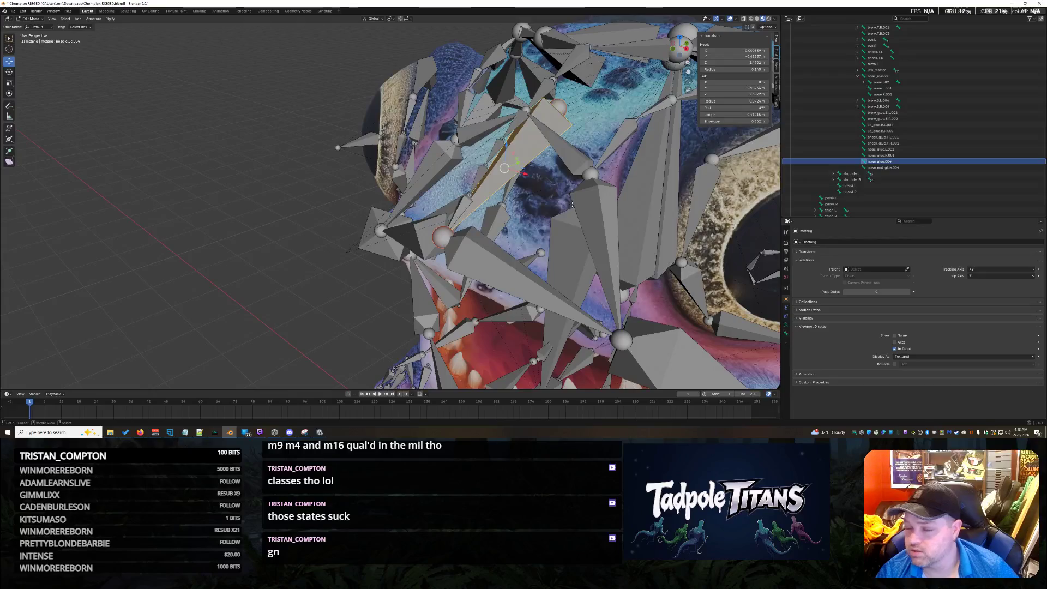
{"action": "scroll", "coordinate": [937, 128], "scroll_direction": "up", "scroll_amount": 10}
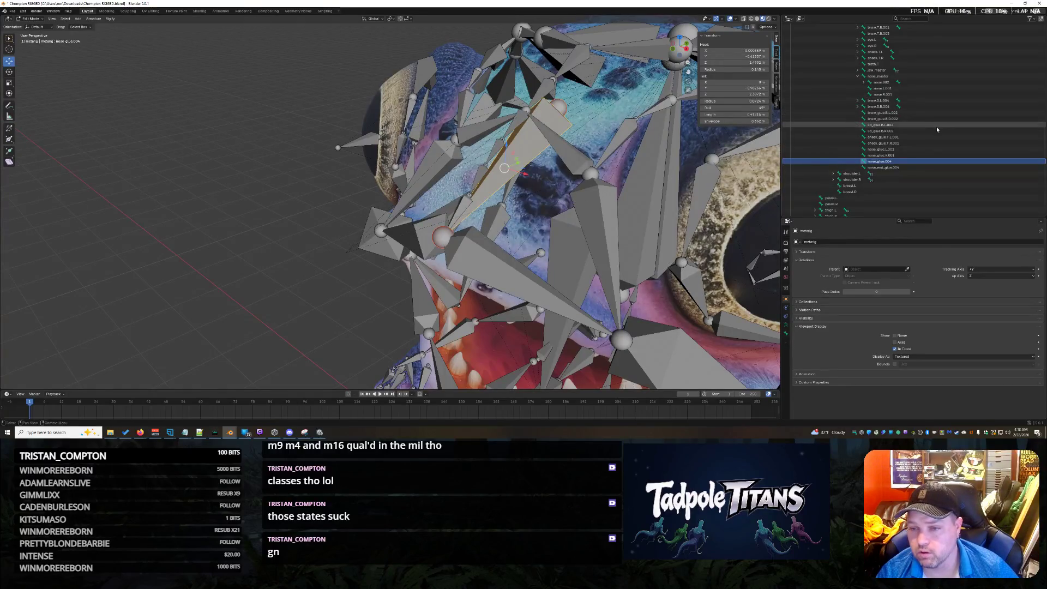
{"action": "scroll", "coordinate": [937, 130], "scroll_direction": "down", "scroll_amount": 7}
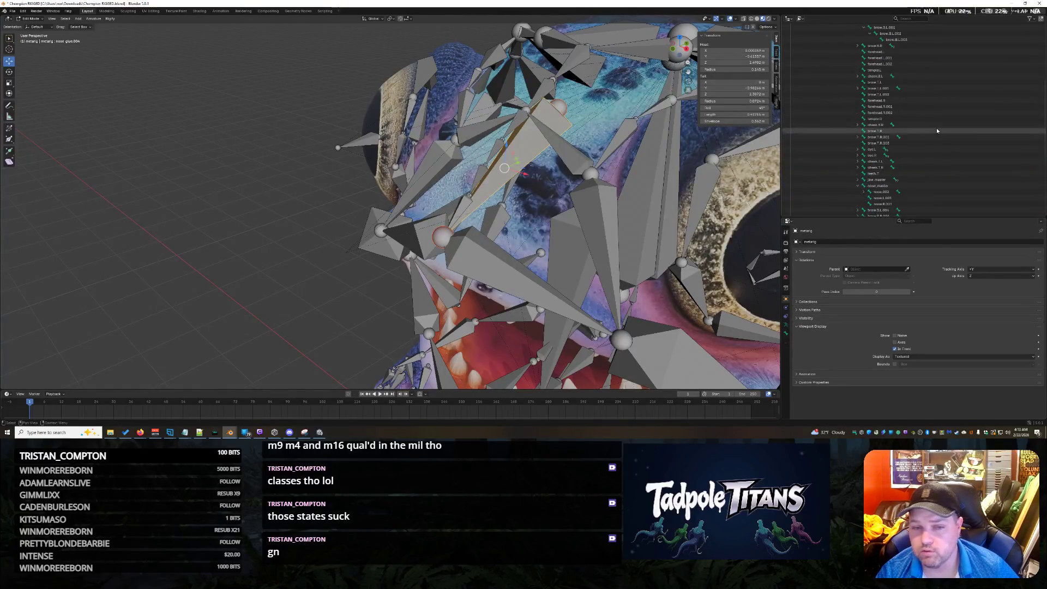
Pick out the nose end glue bone among the overlapping bones at the snout tip
{"action": "left_click", "coordinate": [458, 208]}
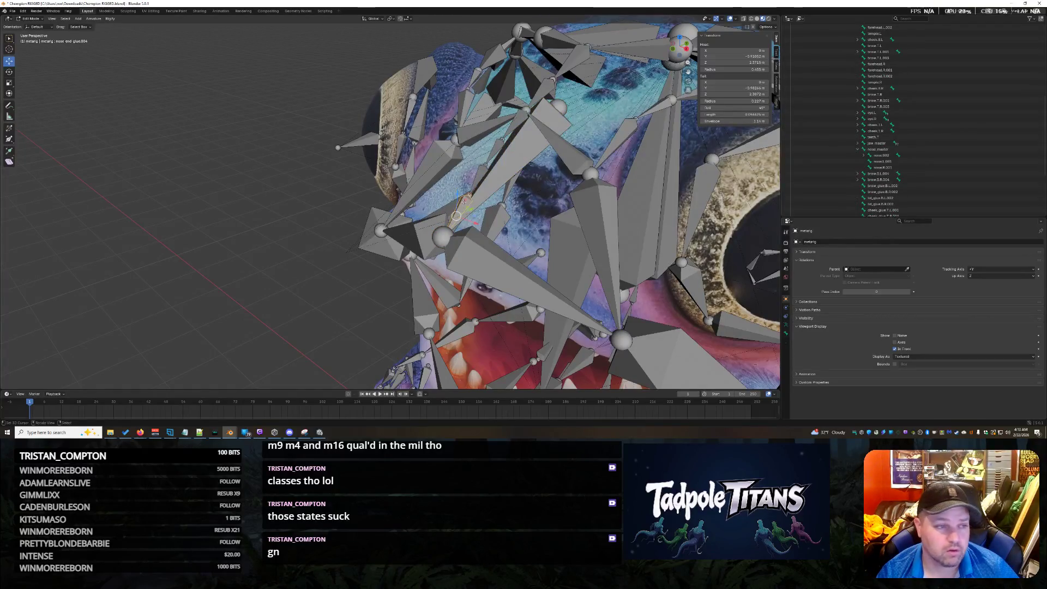
{"action": "left_click", "coordinate": [477, 179]}
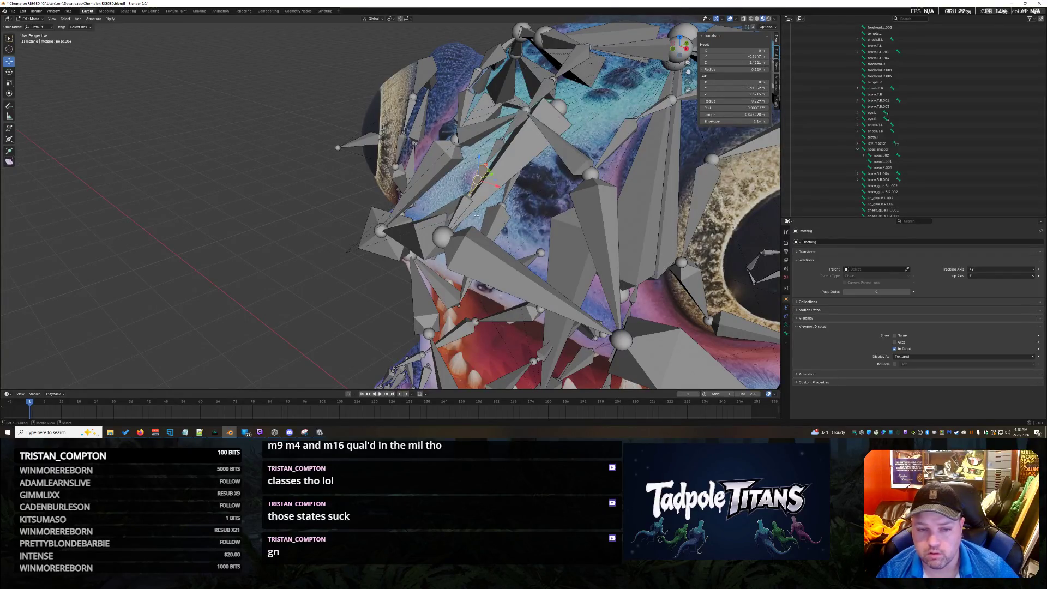
{"action": "left_click", "coordinate": [469, 195]}
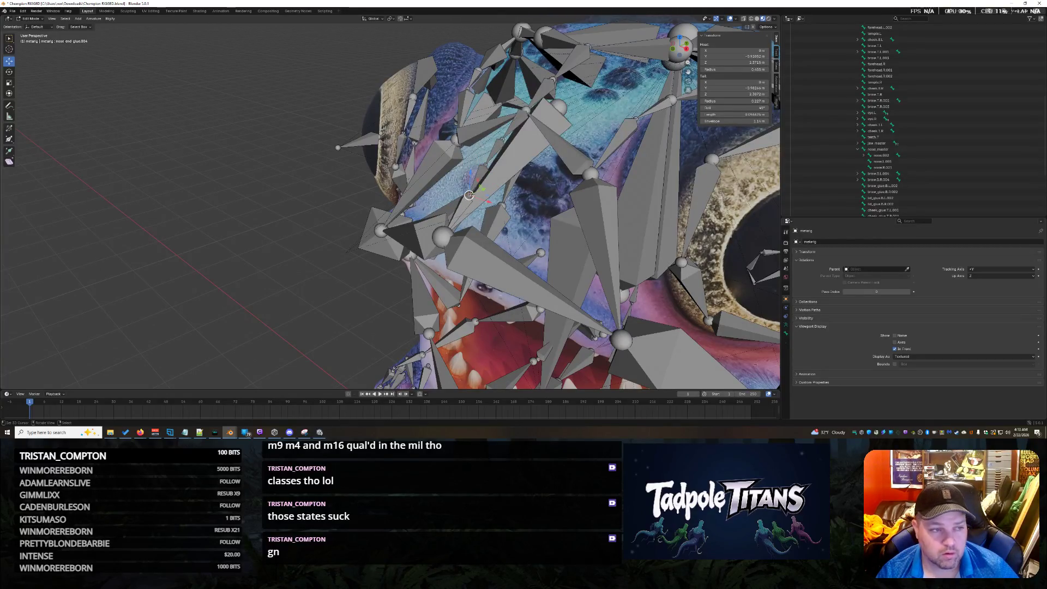
{"action": "left_click", "coordinate": [471, 193]}
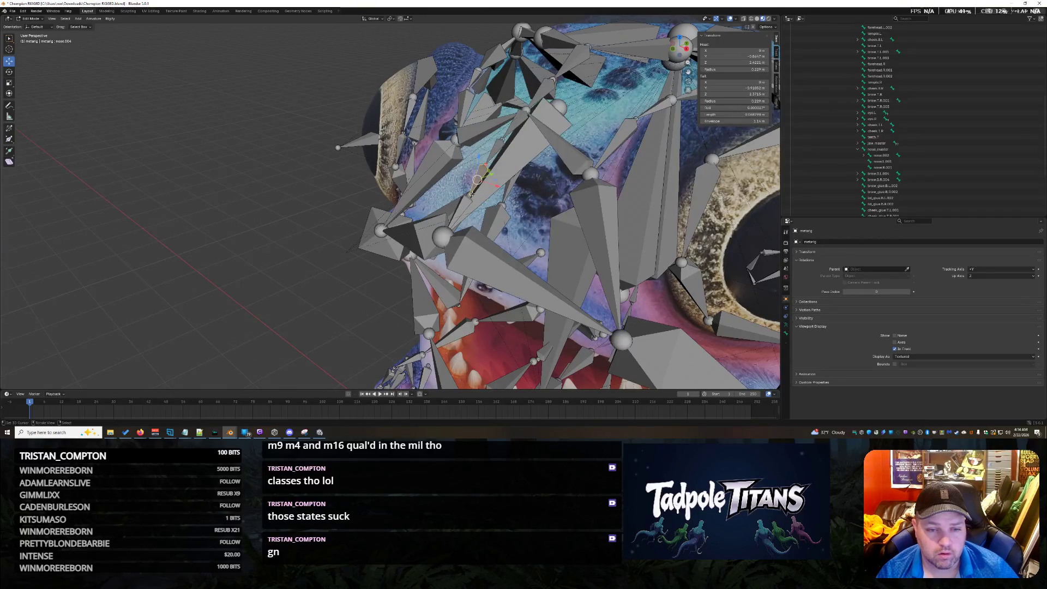
{"action": "left_click", "coordinate": [469, 194]}
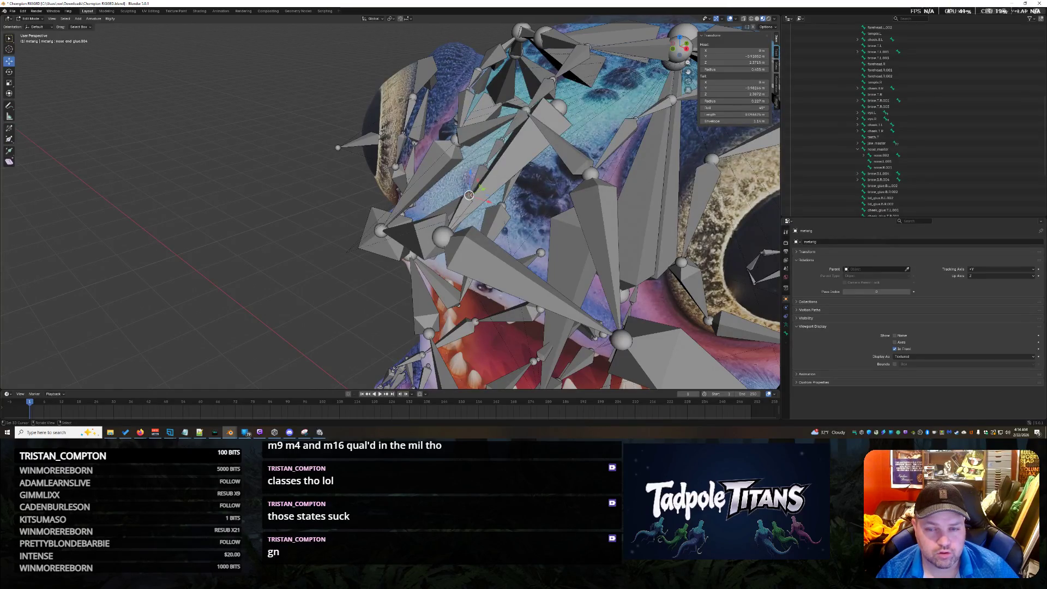
{"action": "left_click", "coordinate": [461, 208]}
{"action": "left_click", "coordinate": [480, 175]}
{"action": "left_click", "coordinate": [469, 194]}
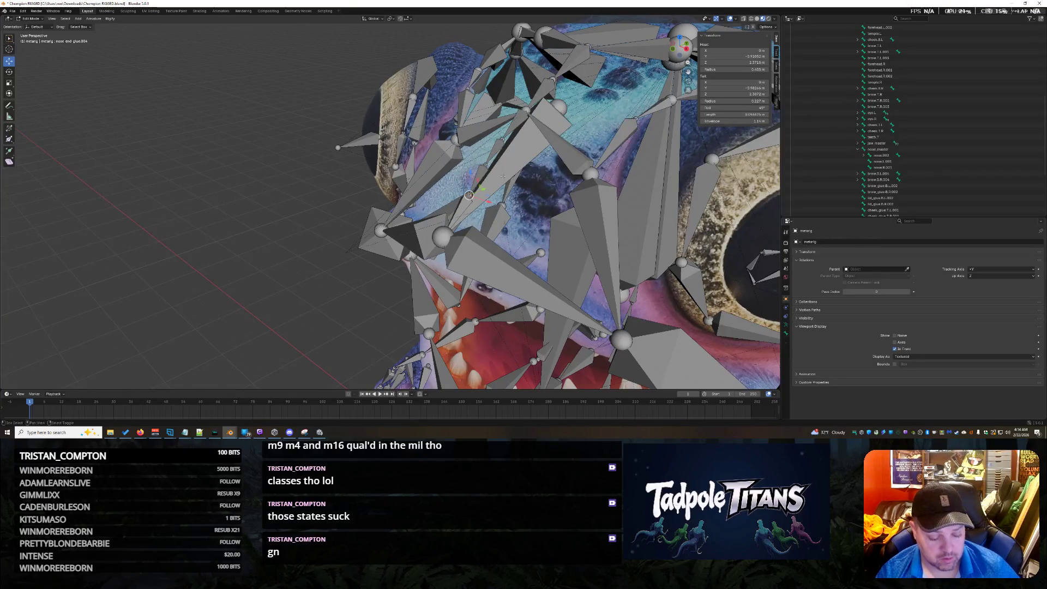
Snap the nose glue bone's head onto the nose end glue bone via the 3D cursor
{"action": "key", "text": "shift+s"}
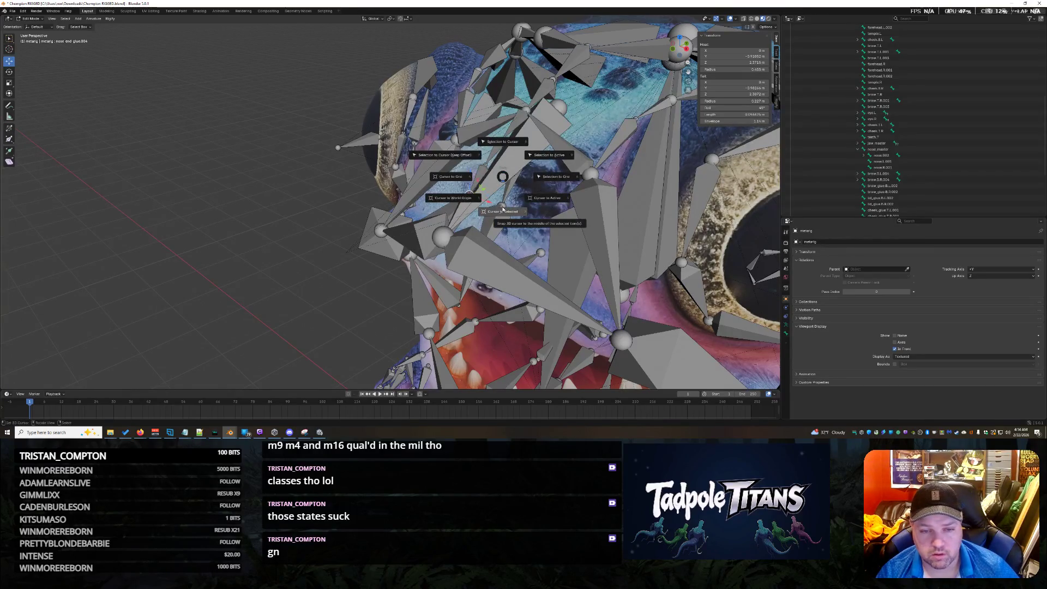
{"action": "left_click", "coordinate": [502, 207]}
{"action": "left_click", "coordinate": [557, 107]}
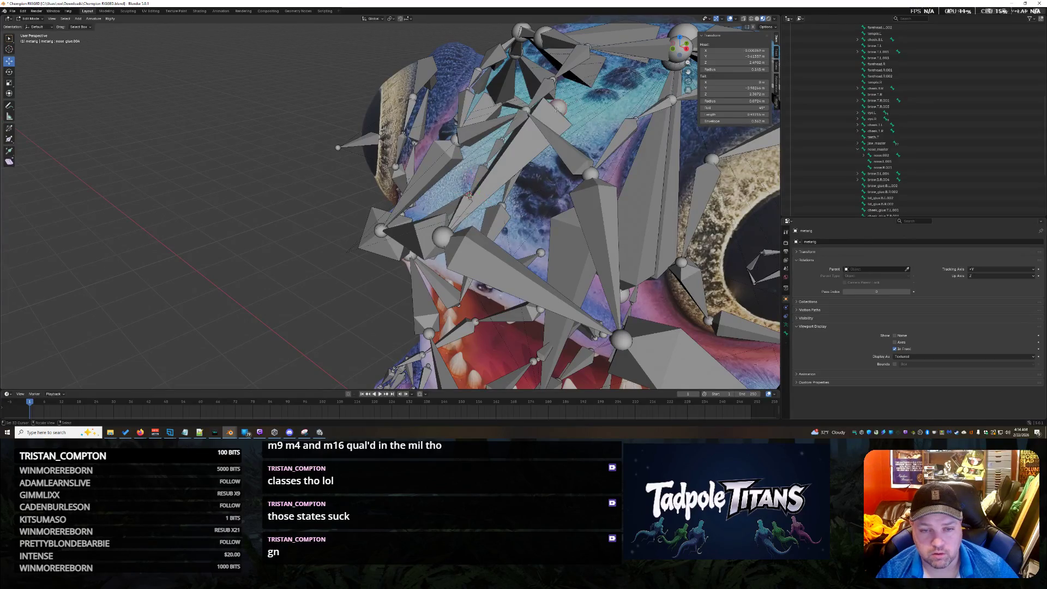
{"action": "key", "text": "shift+s"}
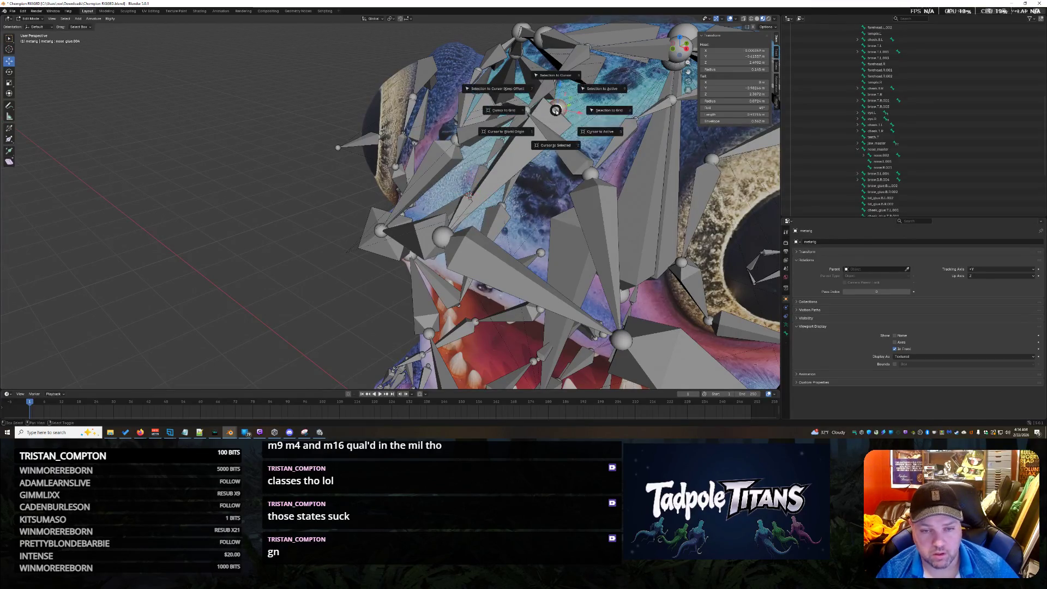
{"action": "left_click", "coordinate": [557, 85]}
{"action": "mouse_move", "coordinate": [557, 86]}
{"action": "middle_mouse_down"}
{"action": "mouse_move", "coordinate": [288, 178]}
{"action": "mouse_move", "coordinate": [228, 175]}
{"action": "middle_mouse_up"}
Save Champion RIGGED.blend and view the whole rig
{"action": "key", "text": "ctrl+s"}
{"action": "scroll", "coordinate": [444, 205], "scroll_direction": "down", "scroll_amount": 5}
{"action": "middle_click_drag", "start_coordinate": [444, 205], "coordinate": [431, 229]}
Select all metarig bones and generate the Rigify rig from them
{"action": "key", "text": "a"}
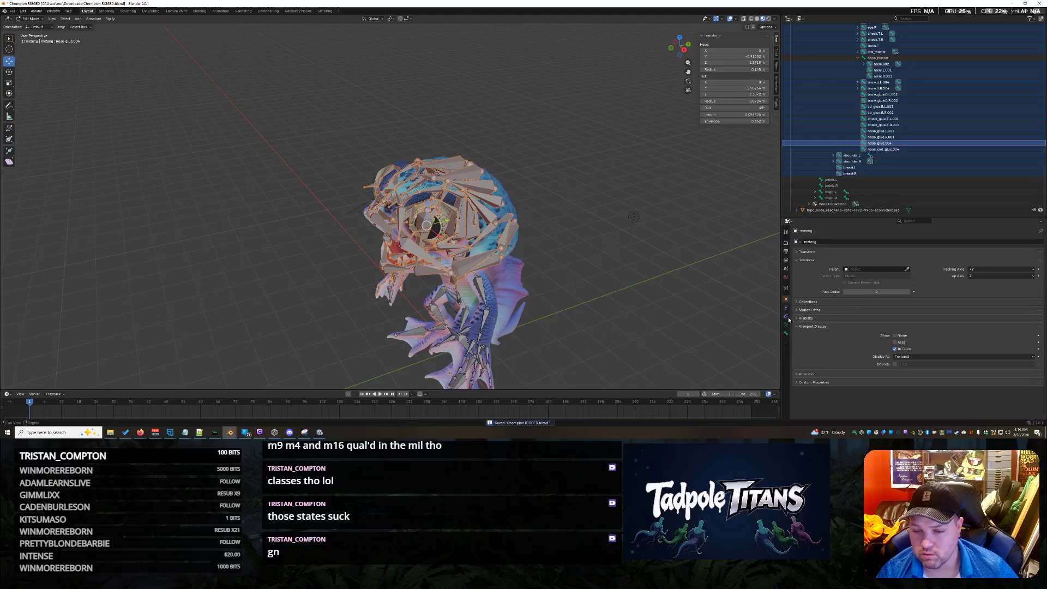
{"action": "left_click", "coordinate": [786, 324]}
{"action": "left_click", "coordinate": [893, 323]}
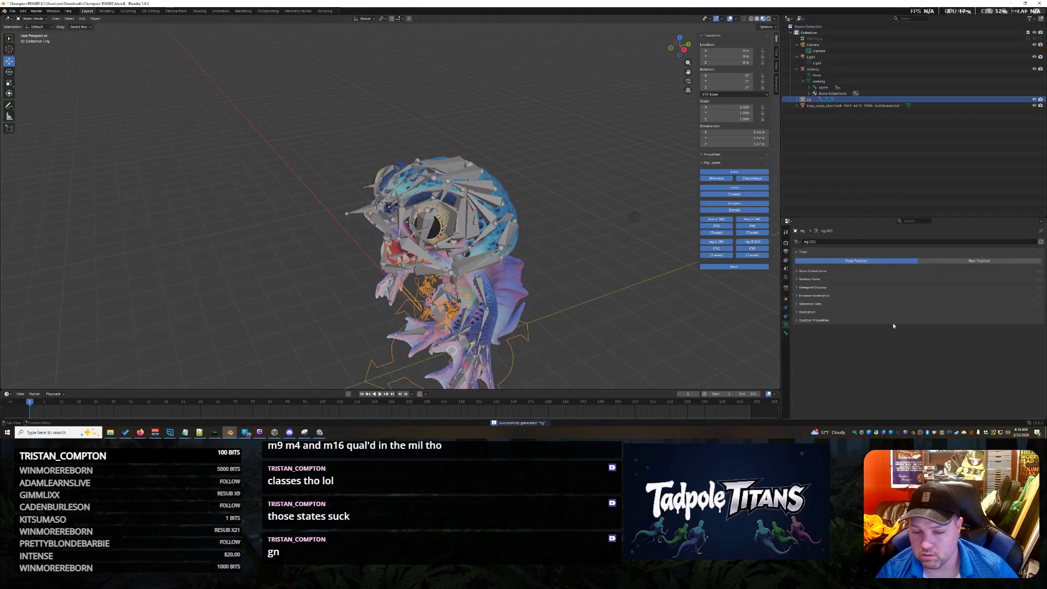
{"action": "middle_click_drag", "start_coordinate": [589, 292], "coordinate": [631, 280]}
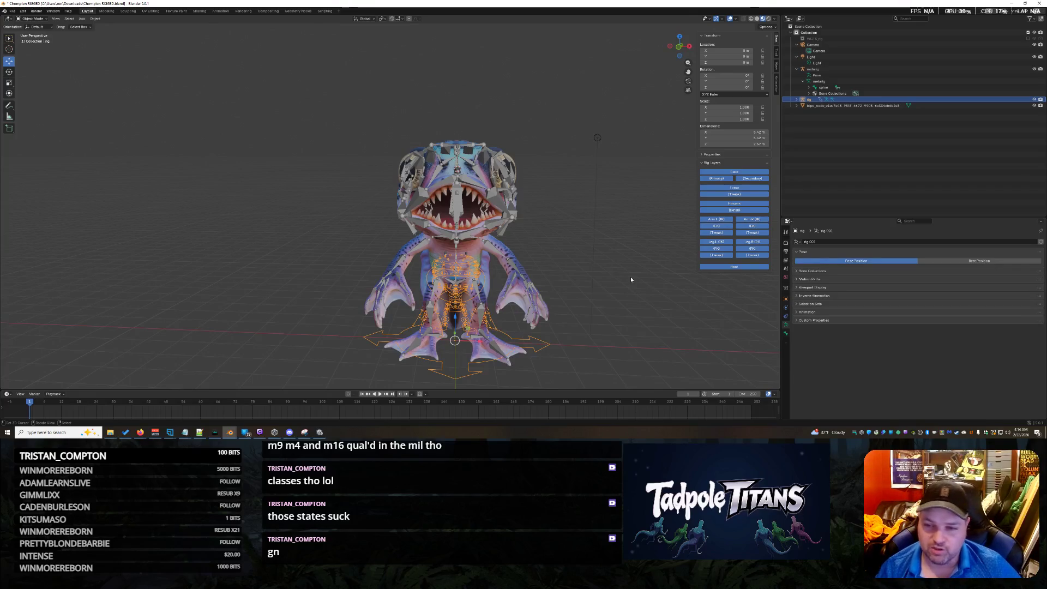
Select the generated rig, enable In Front, and scale it up about 2.06
{"action": "left_click", "coordinate": [812, 69]}
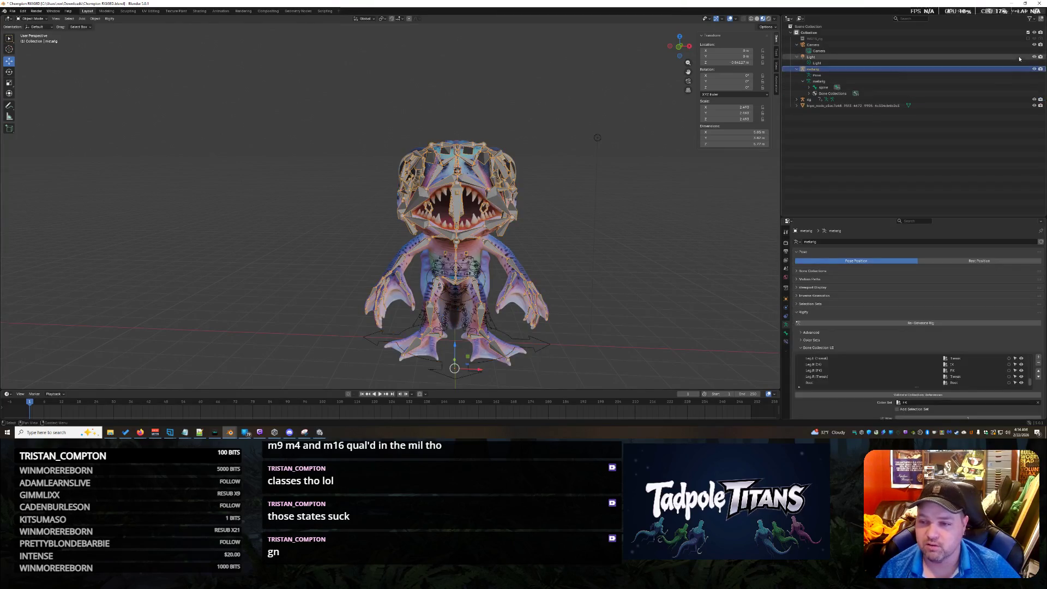
{"action": "left_click", "coordinate": [798, 70]}
{"action": "left_click", "coordinate": [809, 75]}
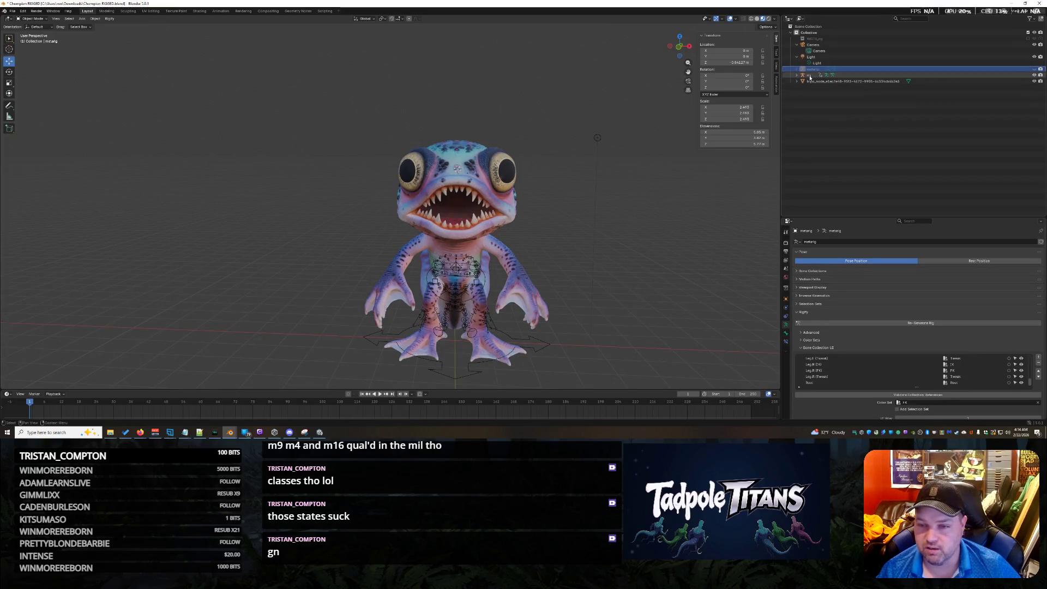
{"action": "left_click", "coordinate": [816, 288]}
{"action": "left_click", "coordinate": [896, 325]}
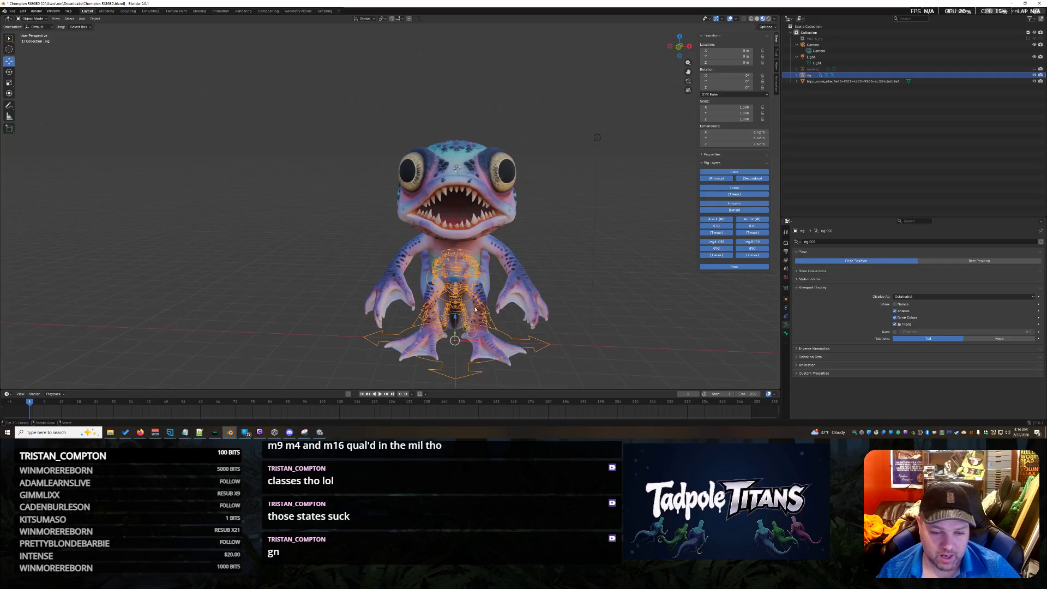
{"action": "key", "text": "s"}
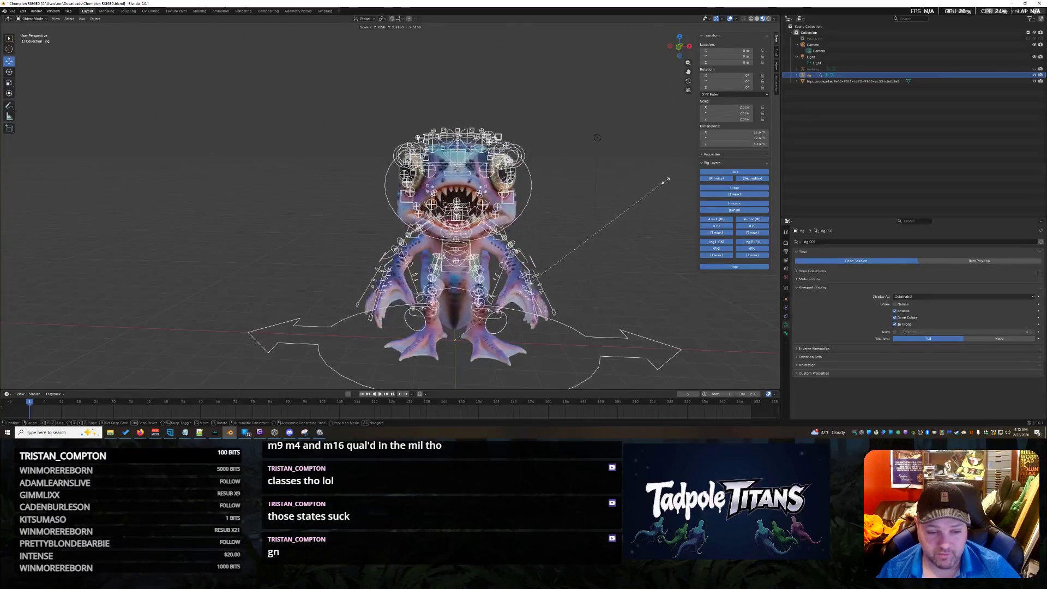
{"action": "left_click", "coordinate": [594, 218]}
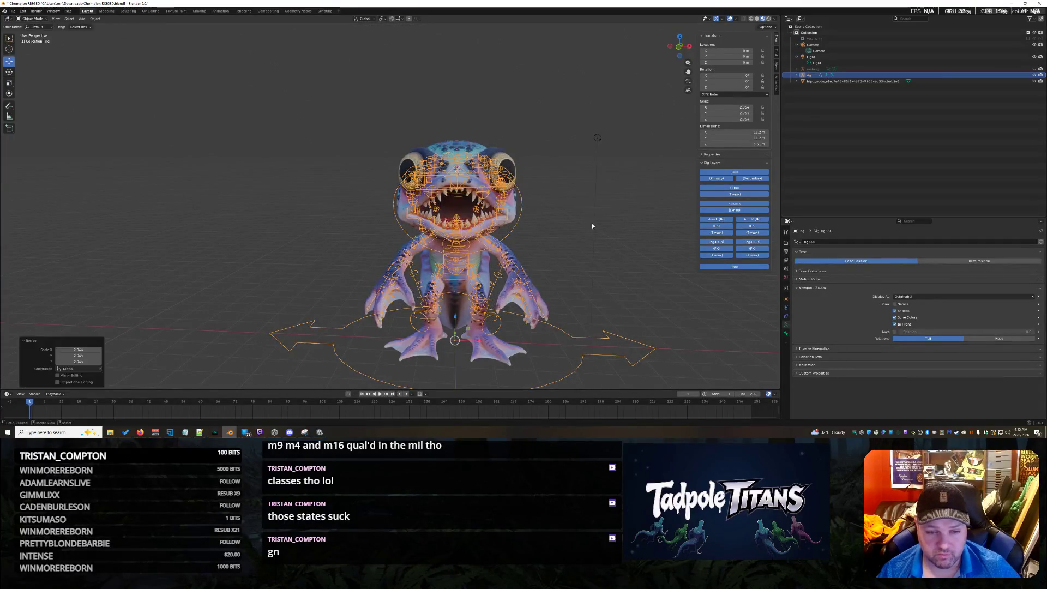
Select the tadpole mesh, then the rig as active, and bring up the Ctrl+P parent menu
{"action": "left_click", "coordinate": [598, 137]}
{"action": "mouse_move", "coordinate": [642, 249]}
{"action": "middle_mouse_down"}
{"action": "mouse_move", "coordinate": [668, 243]}
{"action": "mouse_move", "coordinate": [650, 244]}
{"action": "middle_mouse_up"}
{"action": "left_click", "coordinate": [636, 211]}
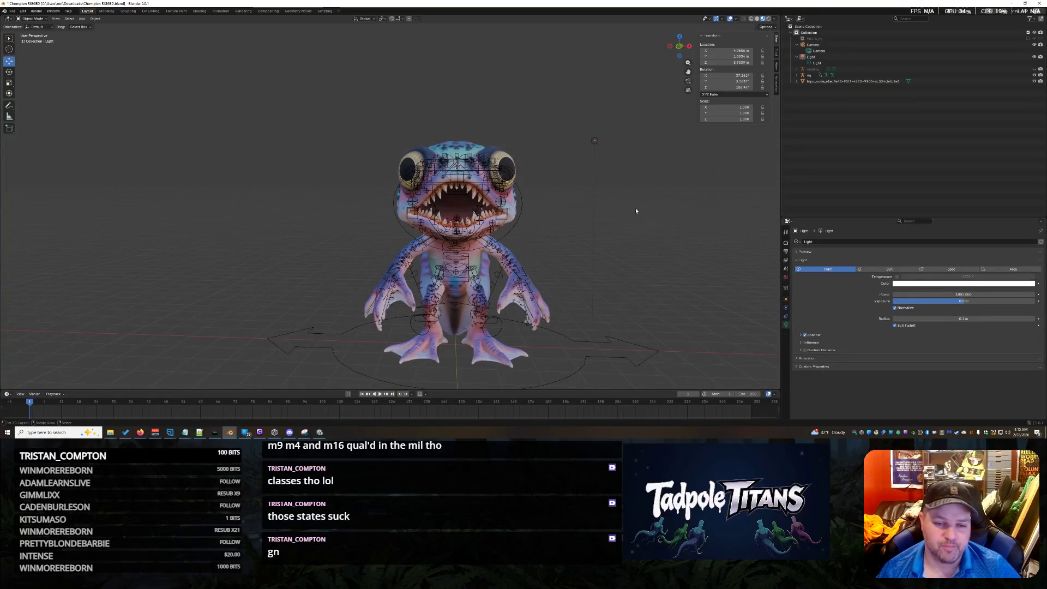
{"action": "left_click", "coordinate": [818, 82]}
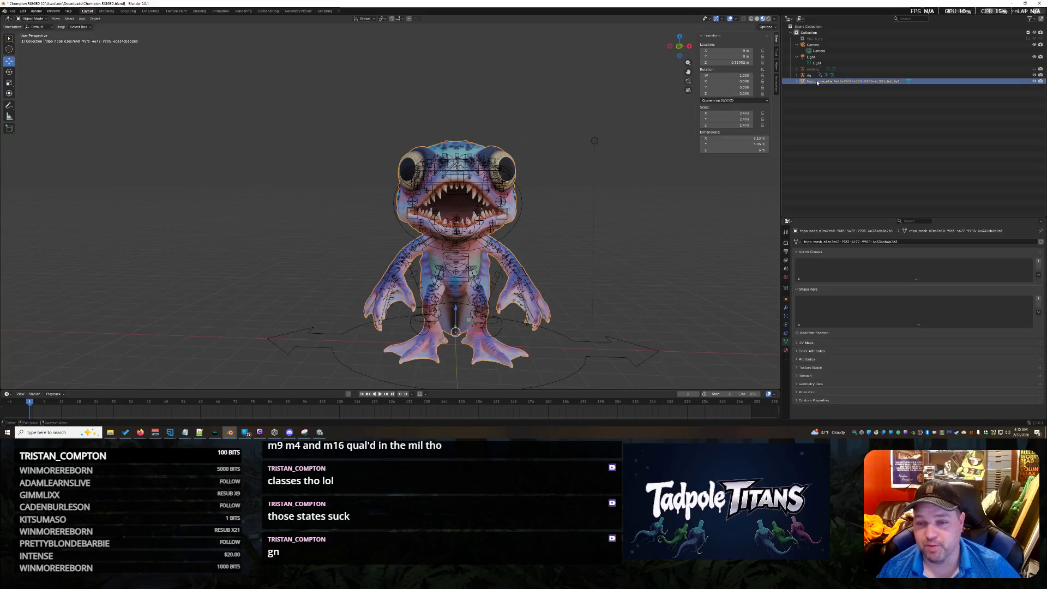
{"action": "scroll", "coordinate": [635, 224], "scroll_direction": "up", "scroll_amount": 2}
{"action": "middle_click_drag", "start_coordinate": [635, 223], "coordinate": [558, 240]}
{"action": "left_click", "coordinate": [558, 240], "text": "shift"}
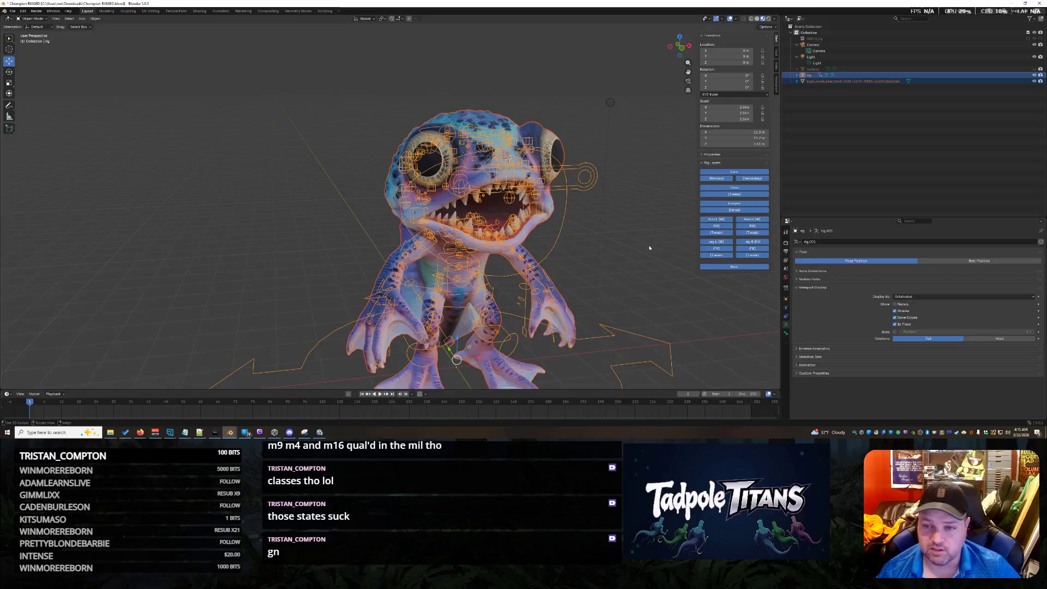
{"action": "key", "text": "ctrl+p"}
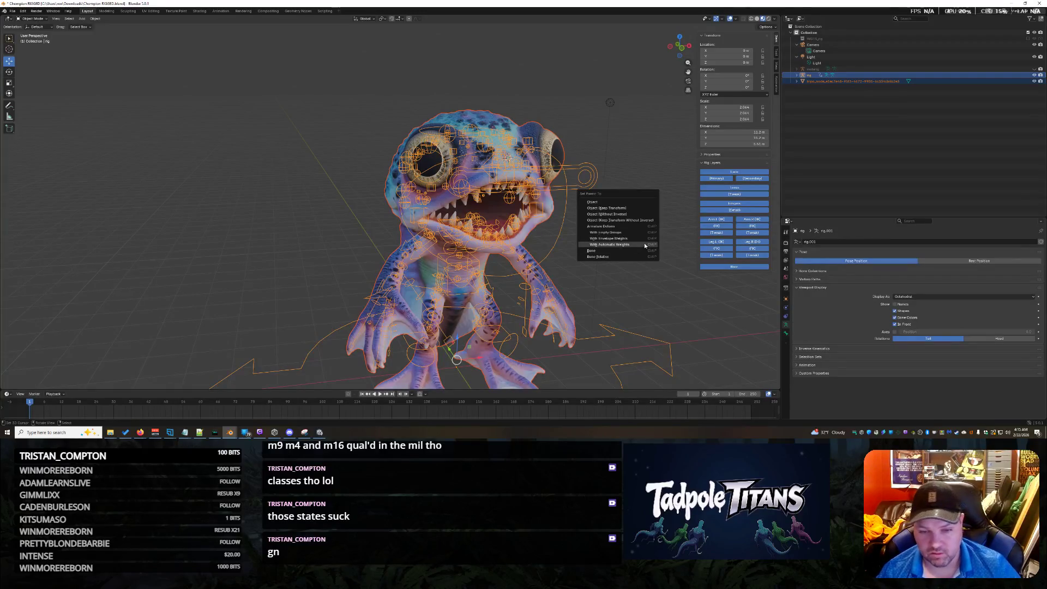
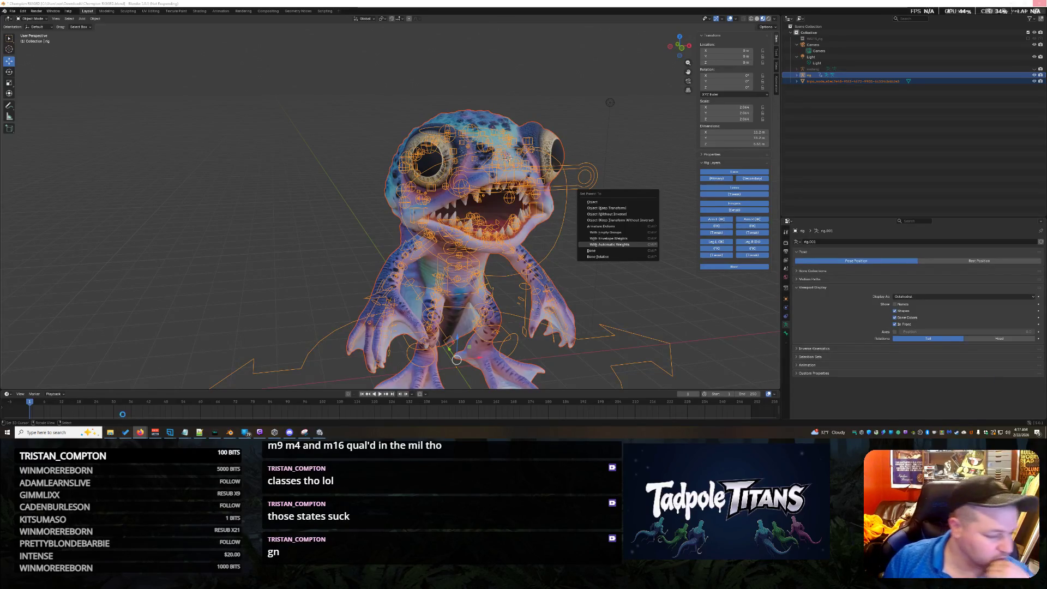
Bring the File Explorer window showing the Tabit folder to the front over Blender
{"action": "mouse_move", "coordinate": [110, 432]}
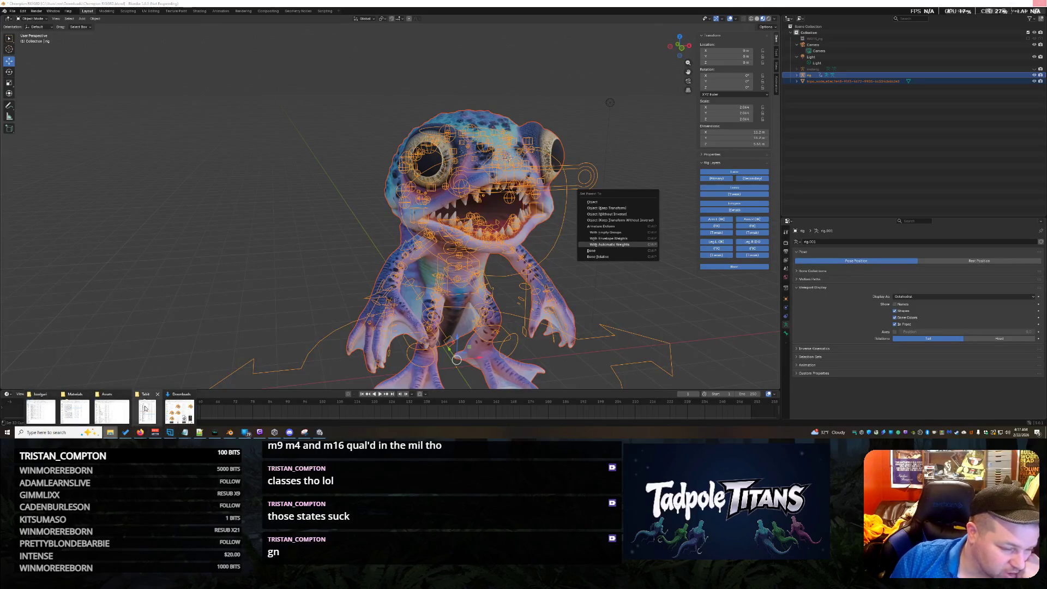
{"action": "left_click", "coordinate": [145, 409]}
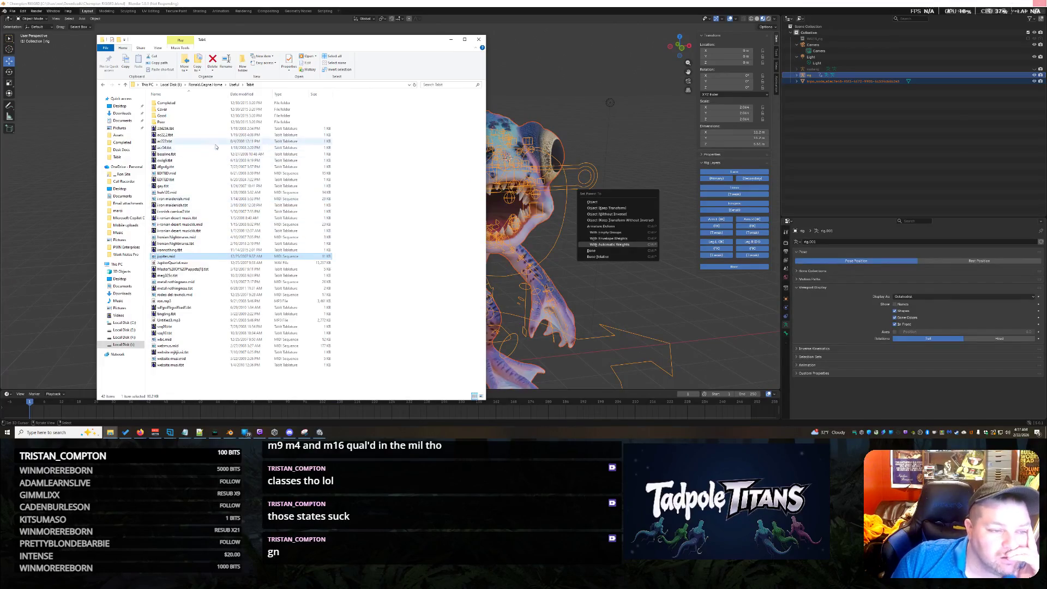
Look inside the Good subfolder, return to Tabit, and open meg325c.tbt in the tab editor
{"action": "double_click", "coordinate": [162, 115]}
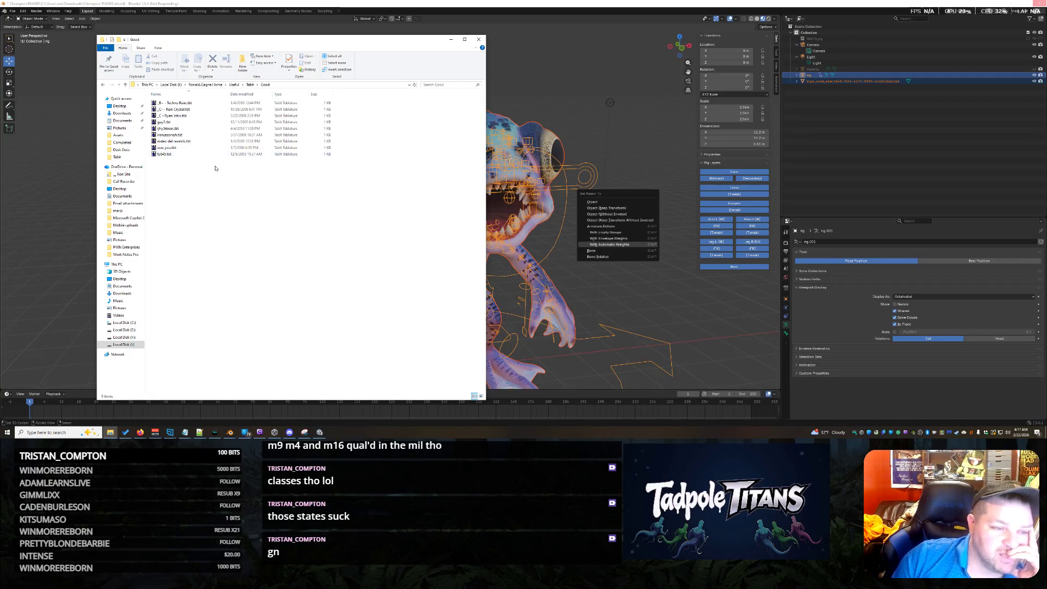
{"action": "left_click", "coordinate": [250, 84]}
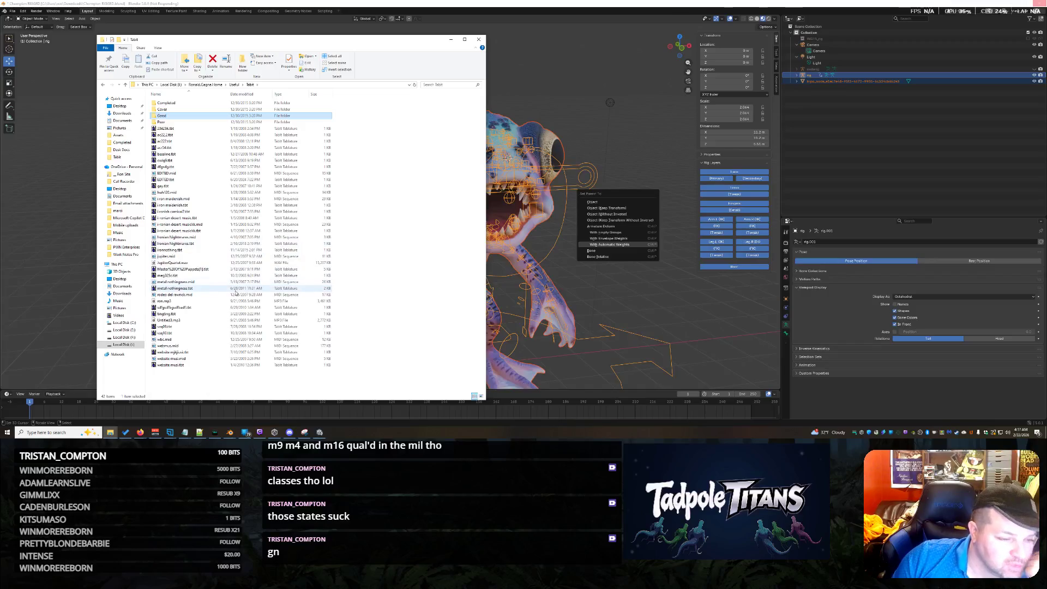
{"action": "double_click", "coordinate": [209, 276]}
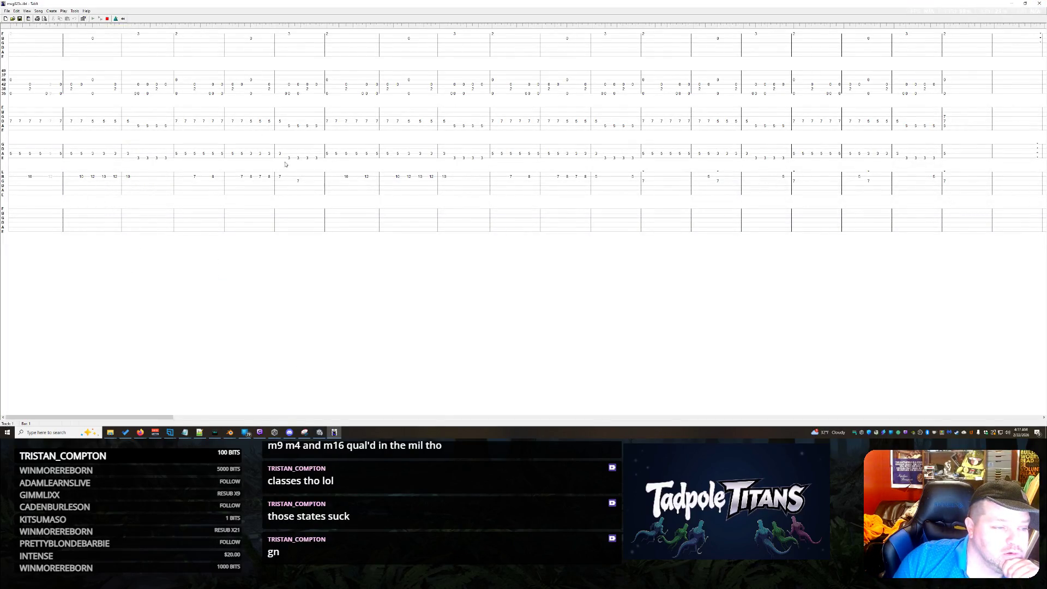
Cycle through vaq10.tbt and vaq09.tbt, then play and close sdfgsdfbgsdfbsdf.tbt
{"action": "left_click", "coordinate": [1038, 3]}
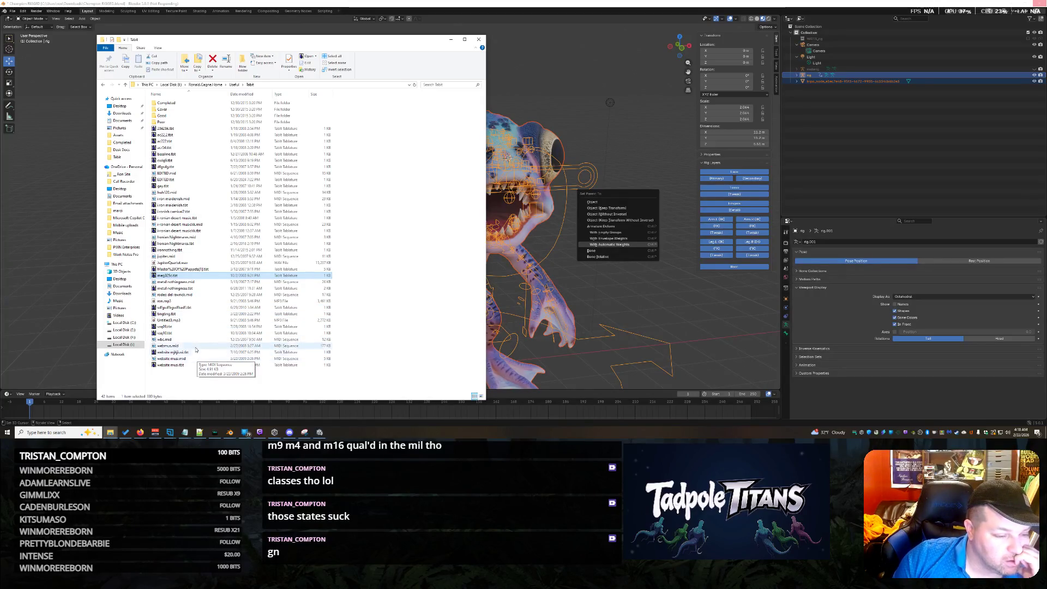
{"action": "double_click", "coordinate": [192, 334]}
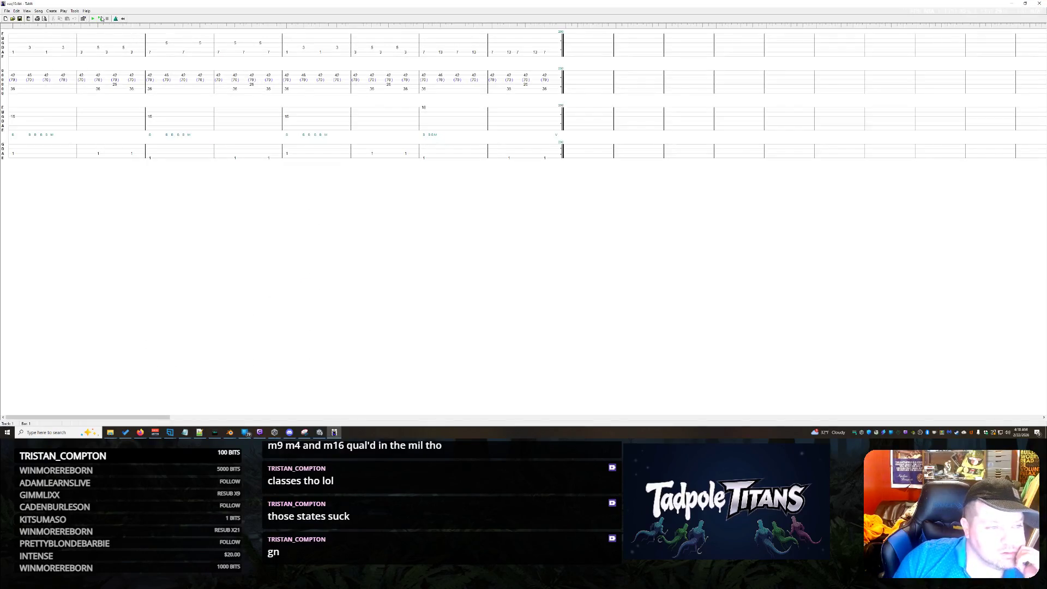
{"action": "left_click", "coordinate": [1038, 4]}
{"action": "double_click", "coordinate": [180, 326]}
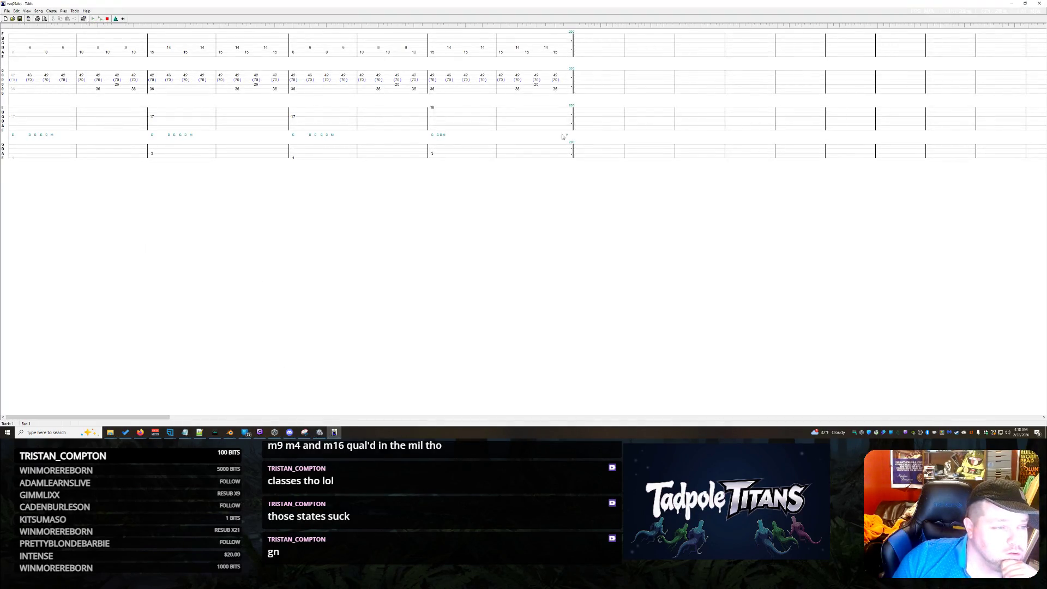
{"action": "left_click", "coordinate": [1037, 3]}
{"action": "double_click", "coordinate": [197, 309]}
{"action": "left_click", "coordinate": [98, 19]}
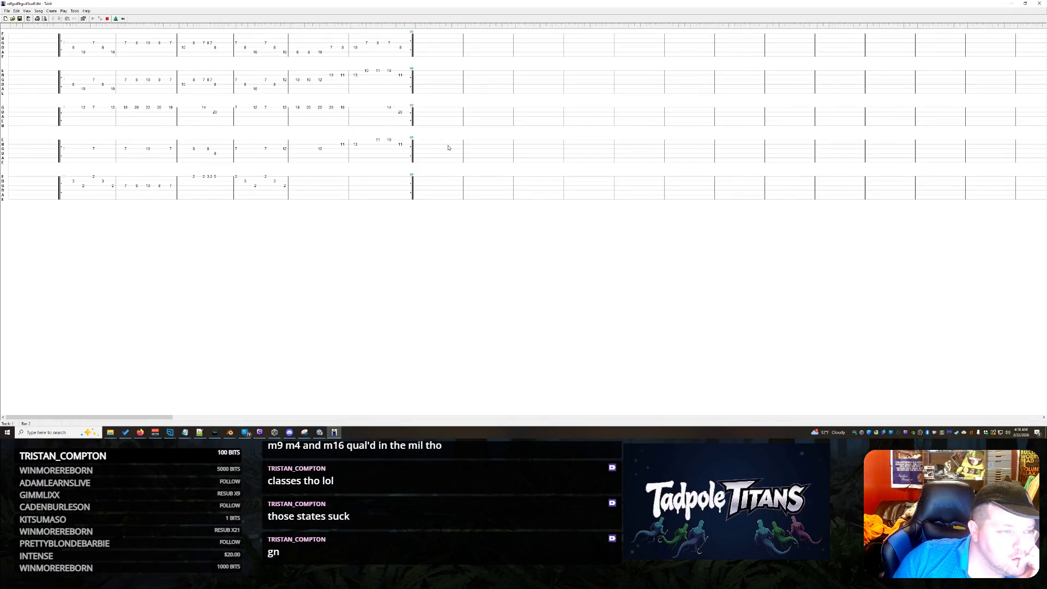
{"action": "left_click", "coordinate": [1039, 3]}
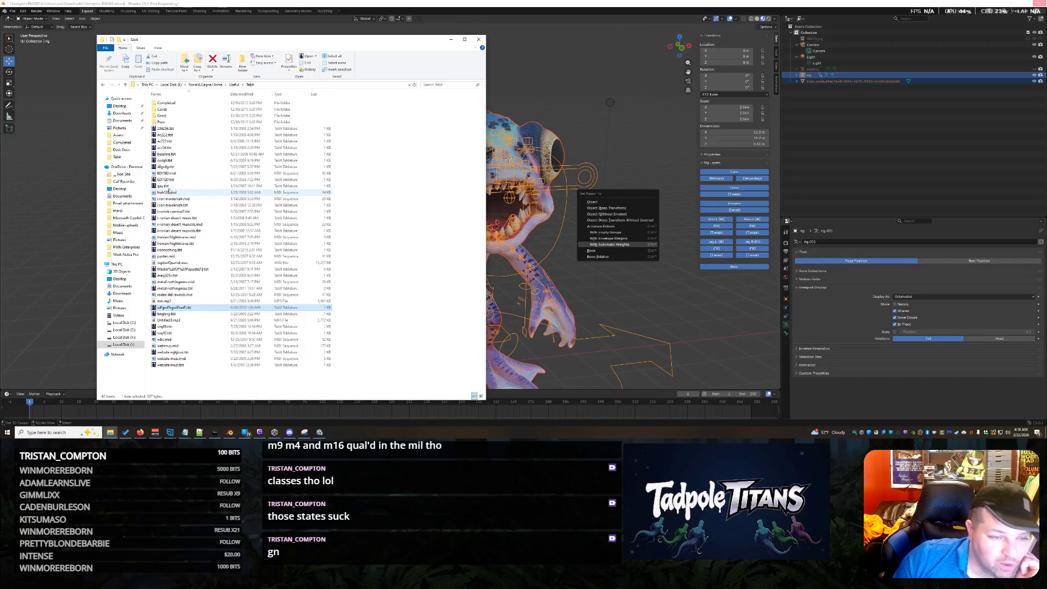
Open gay.tbt, reopen it, and listen to its playback before closing
{"action": "double_click", "coordinate": [174, 186]}
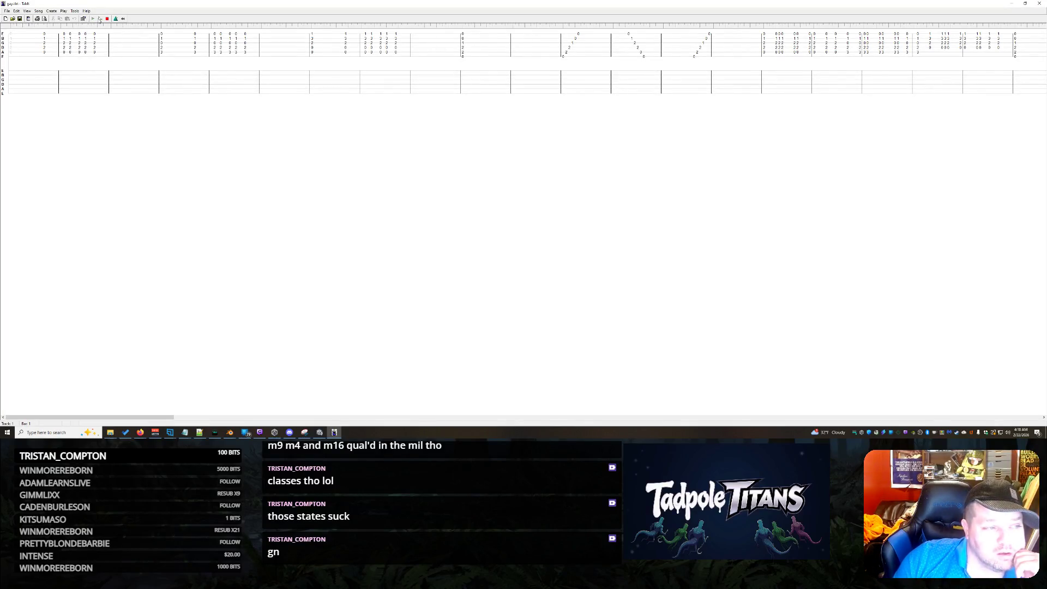
{"action": "left_click", "coordinate": [1039, 4]}
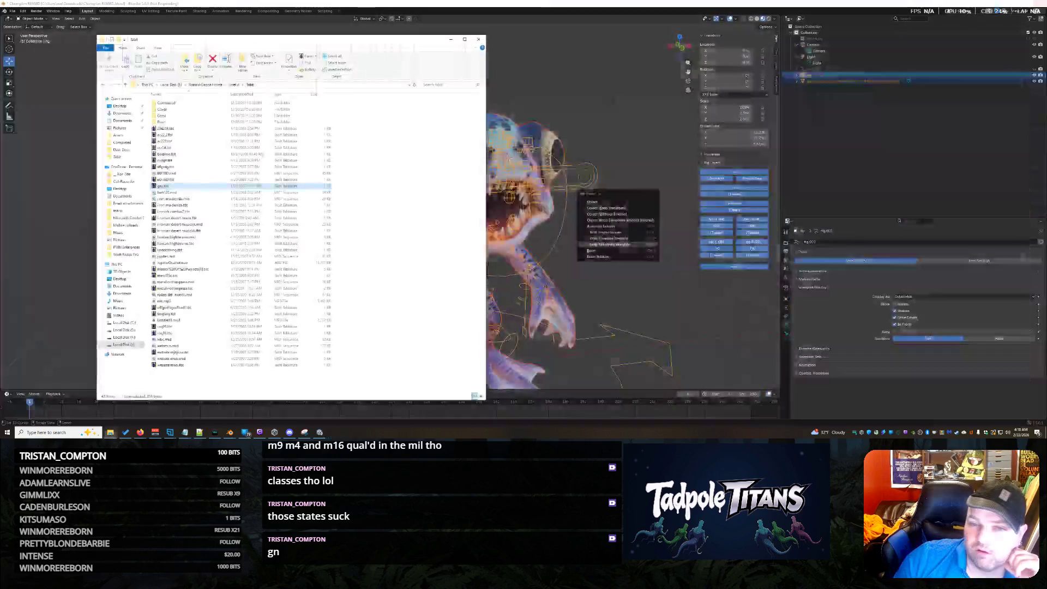
{"action": "double_click", "coordinate": [201, 188]}
{"action": "key", "text": "space"}
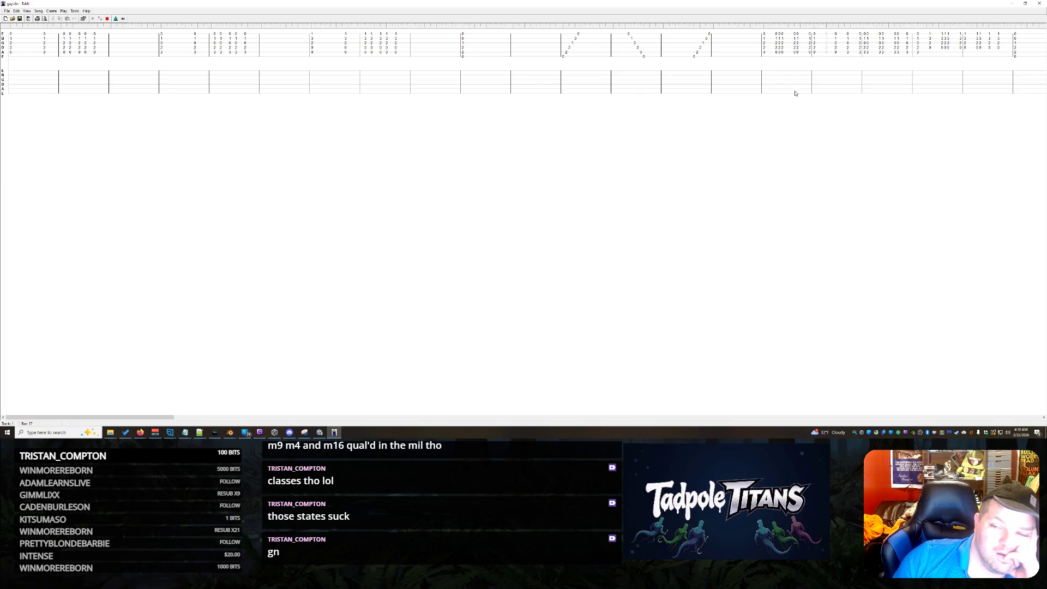
{"action": "left_click", "coordinate": [1039, 7]}
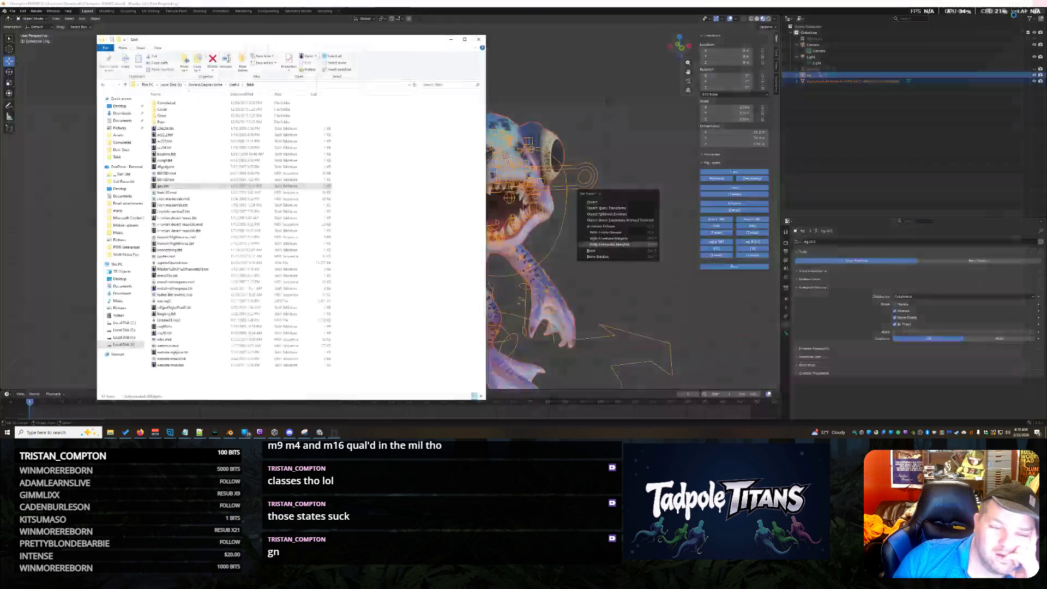
Play dfgsdg.tbt and cwig9.tbt in turn, closing each afterwards
{"action": "double_click", "coordinate": [189, 168]}
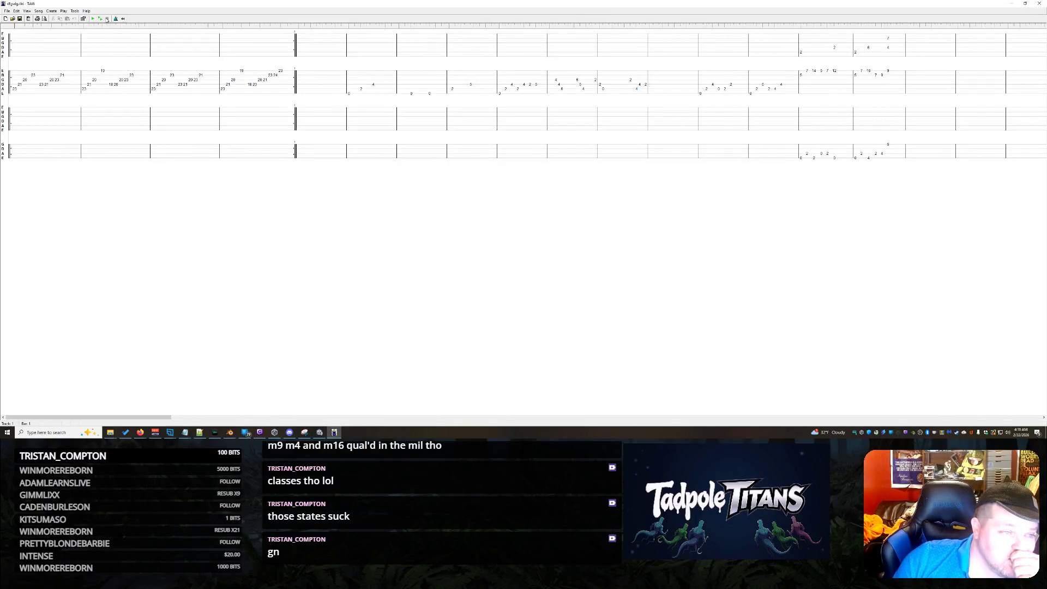
{"action": "left_click", "coordinate": [100, 19]}
{"action": "left_click", "coordinate": [1039, 4]}
{"action": "double_click", "coordinate": [174, 162]}
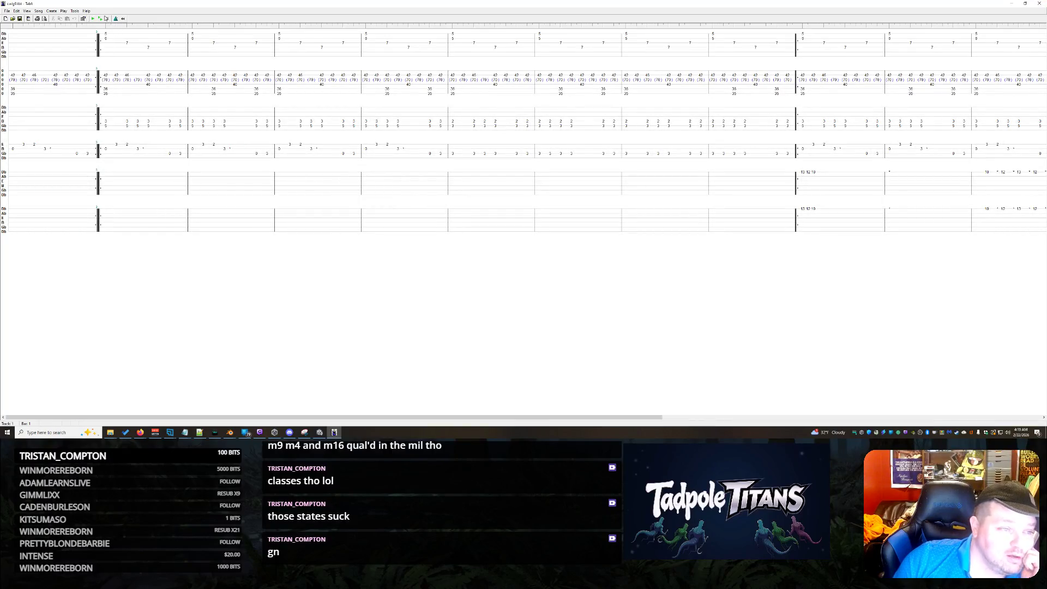
{"action": "left_click", "coordinate": [100, 18]}
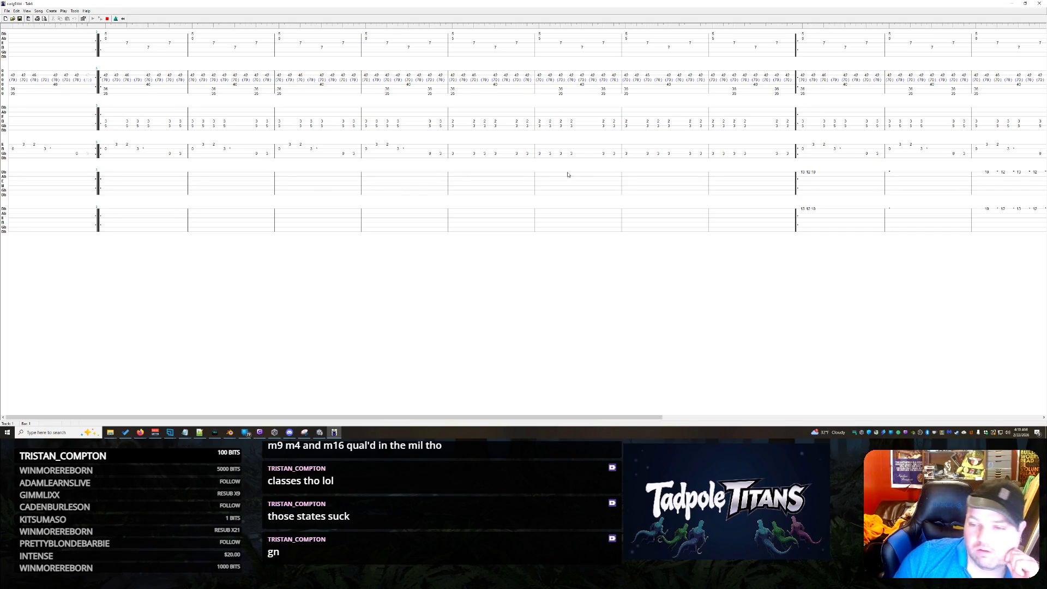
{"action": "left_click", "coordinate": [1039, 3]}
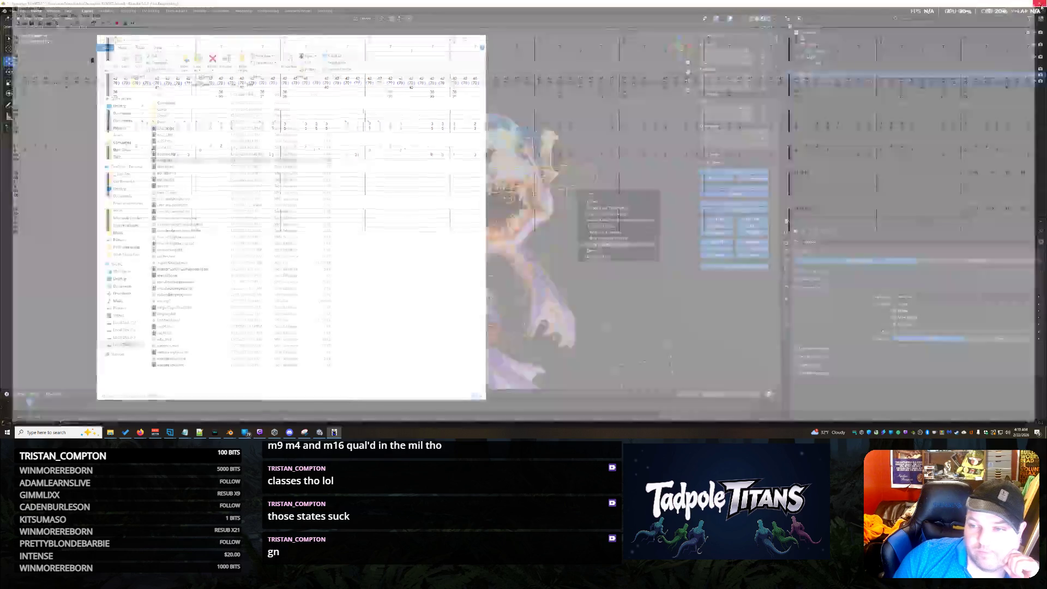
Play bassline.tbt, check the Windows sound settings, then close the tab
{"action": "double_click", "coordinate": [197, 155]}
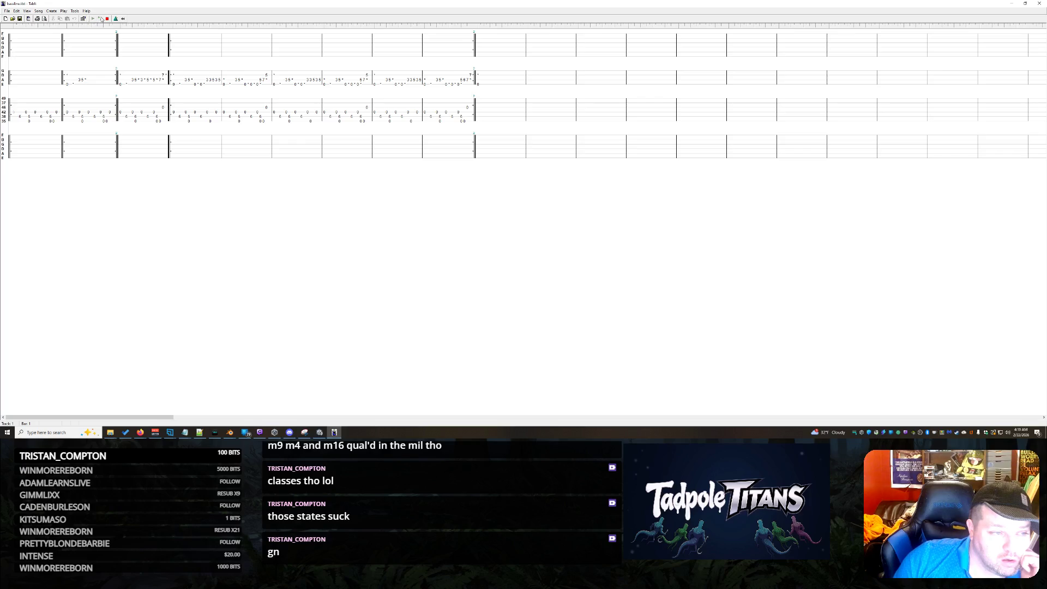
{"action": "left_click", "coordinate": [100, 18]}
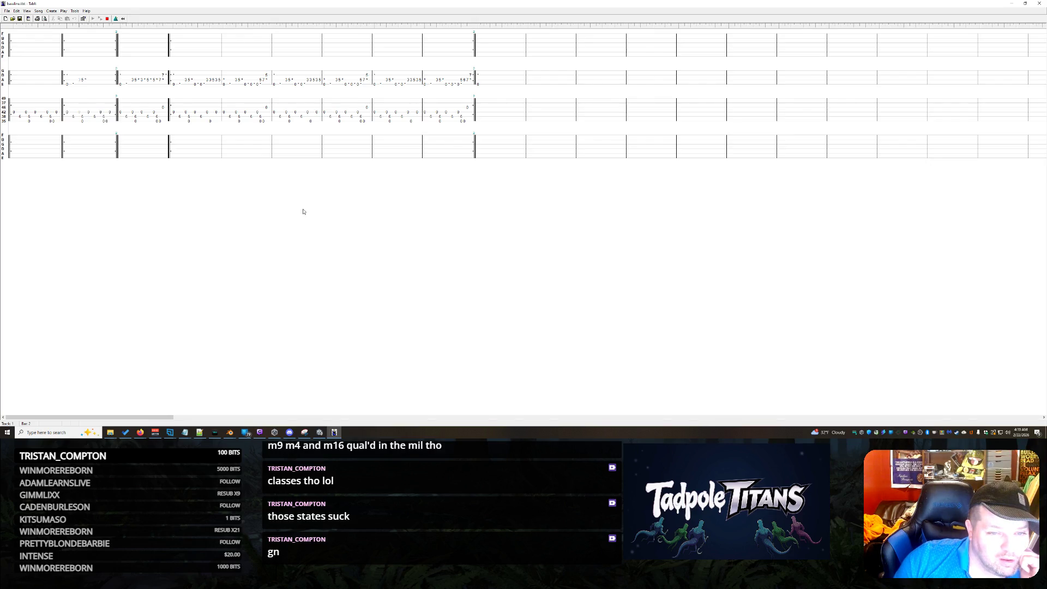
{"action": "left_click", "coordinate": [1009, 434]}
{"action": "right_click", "coordinate": [1009, 434]}
{"action": "left_click", "coordinate": [994, 389]}
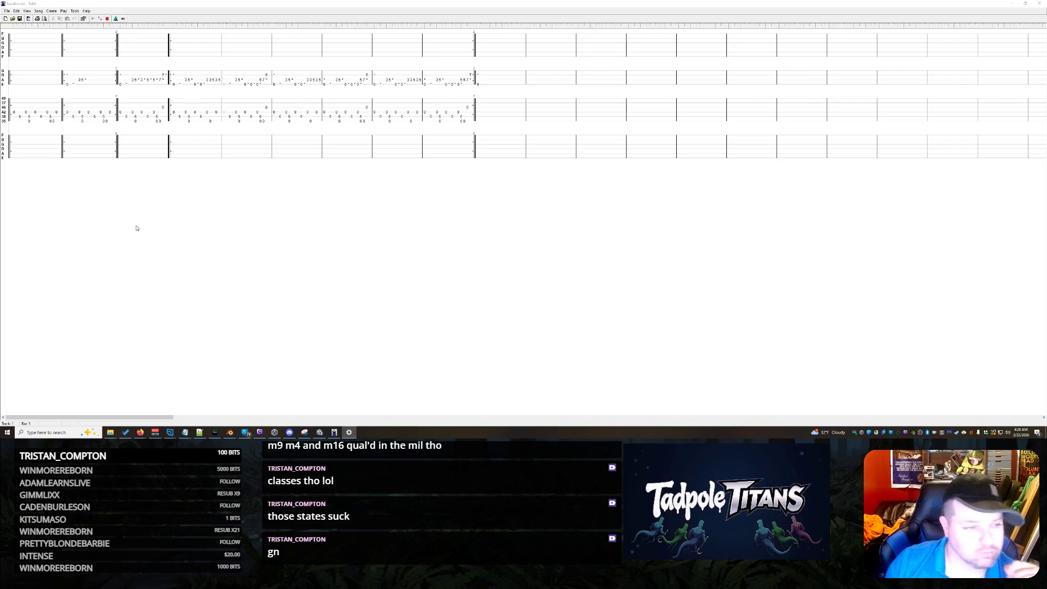
{"action": "left_click", "coordinate": [1039, 3]}
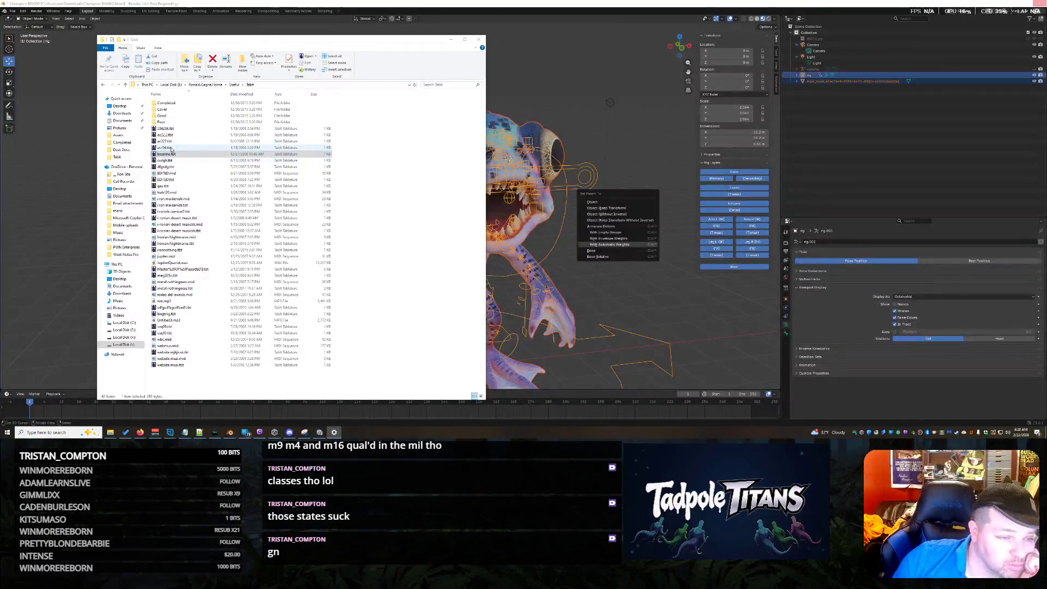
Open guy2.tbt from the Good folder, try playing it, and close the unresponsive window
{"action": "left_click", "coordinate": [166, 117]}
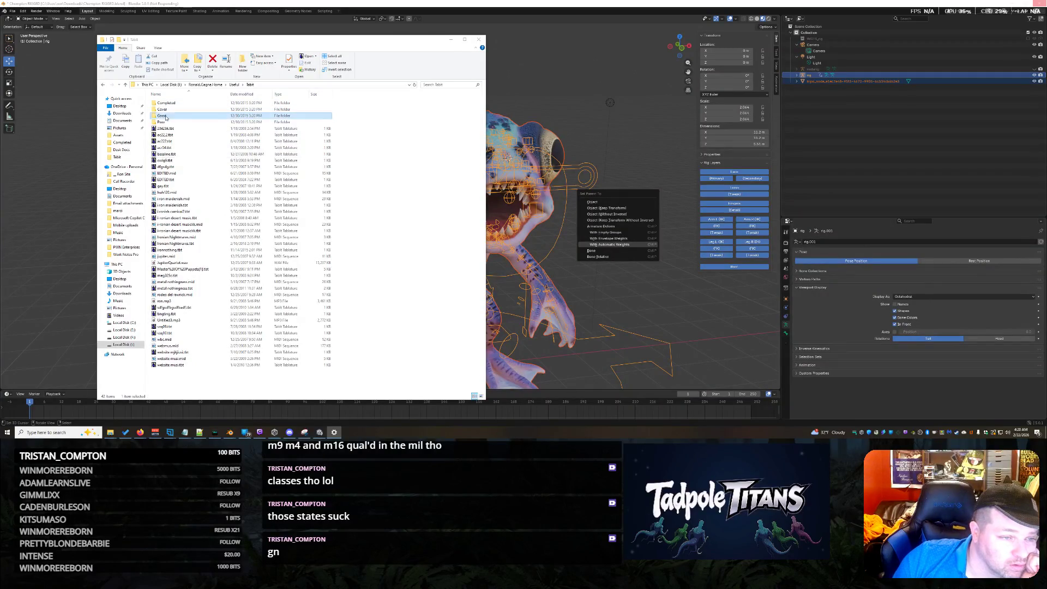
{"action": "double_click", "coordinate": [165, 117]}
{"action": "double_click", "coordinate": [184, 123]}
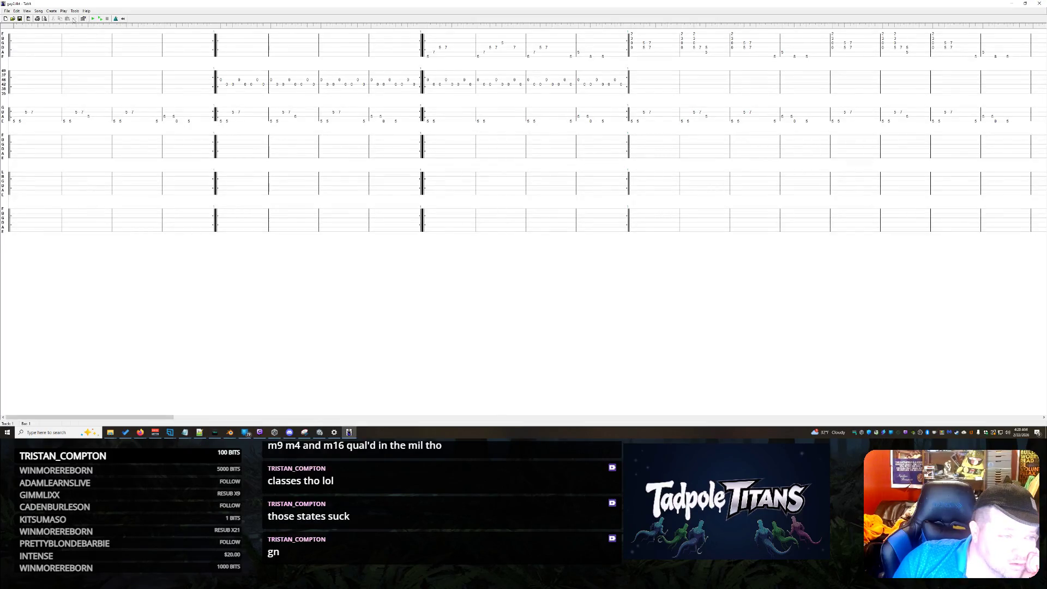
{"action": "left_click", "coordinate": [101, 21]}
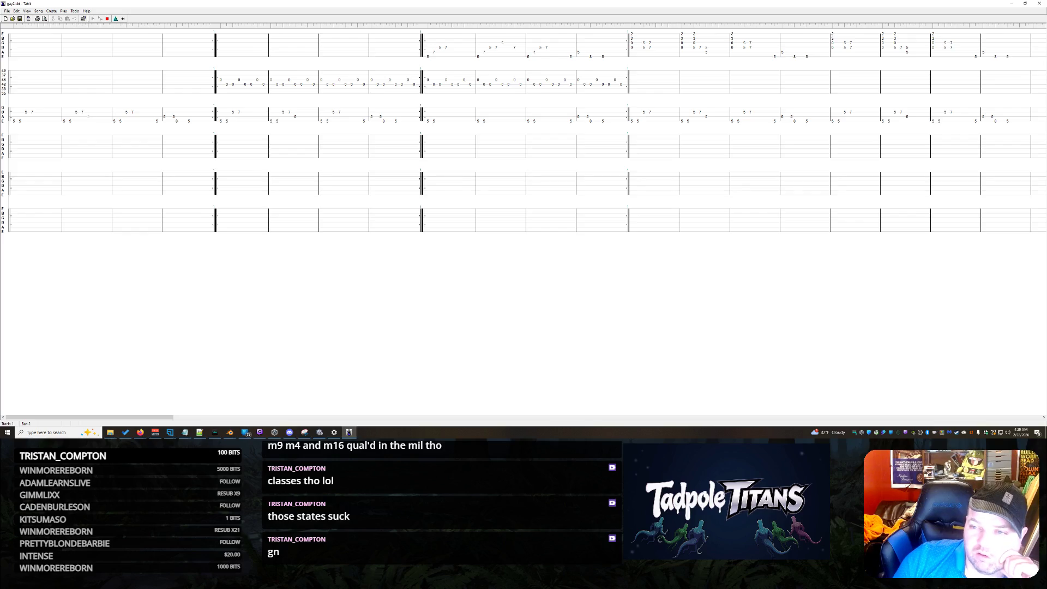
{"action": "left_click", "coordinate": [1039, 4]}
Play ghy54ron.tbt from the Good folder, then close it
{"action": "left_click", "coordinate": [193, 128]}
{"action": "double_click", "coordinate": [192, 128]}
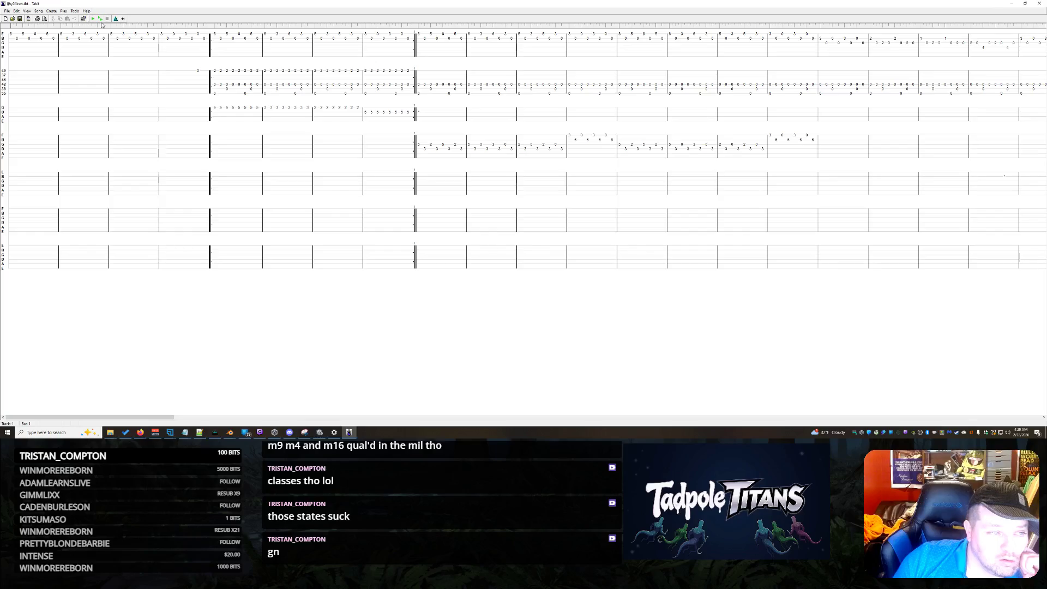
{"action": "left_click", "coordinate": [101, 21]}
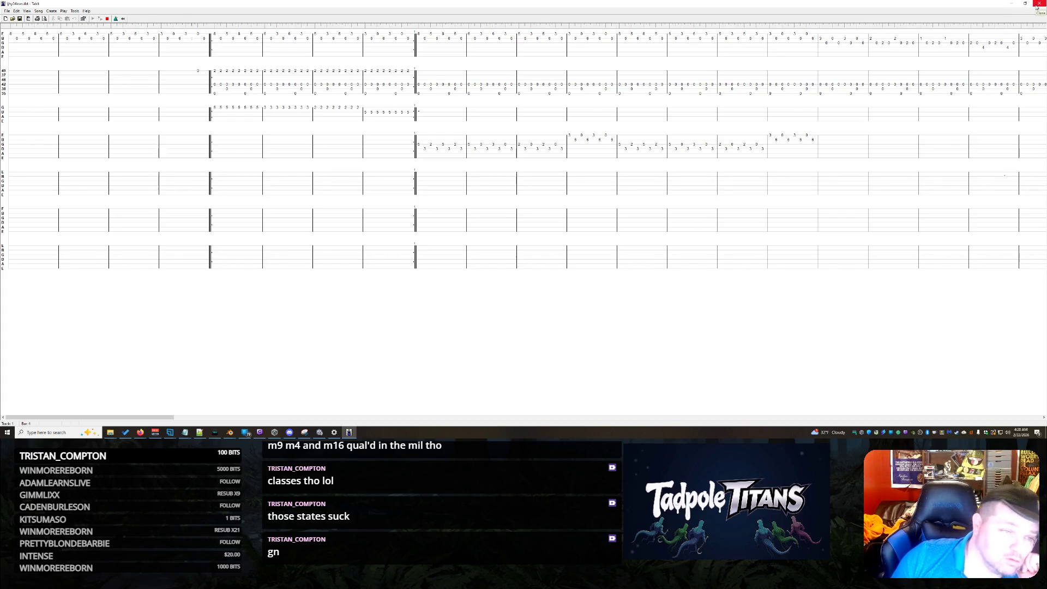
{"action": "left_click", "coordinate": [1037, 7]}
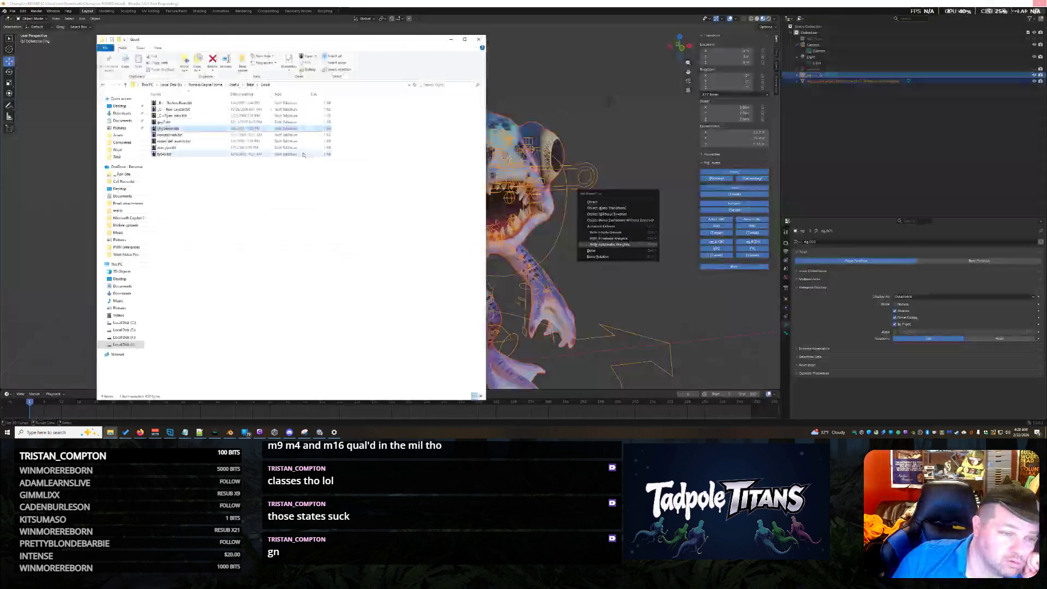
Preview ty645.tbt and 'scre you.tbt', then open the Ron Crystal tab file
{"action": "double_click", "coordinate": [166, 154]}
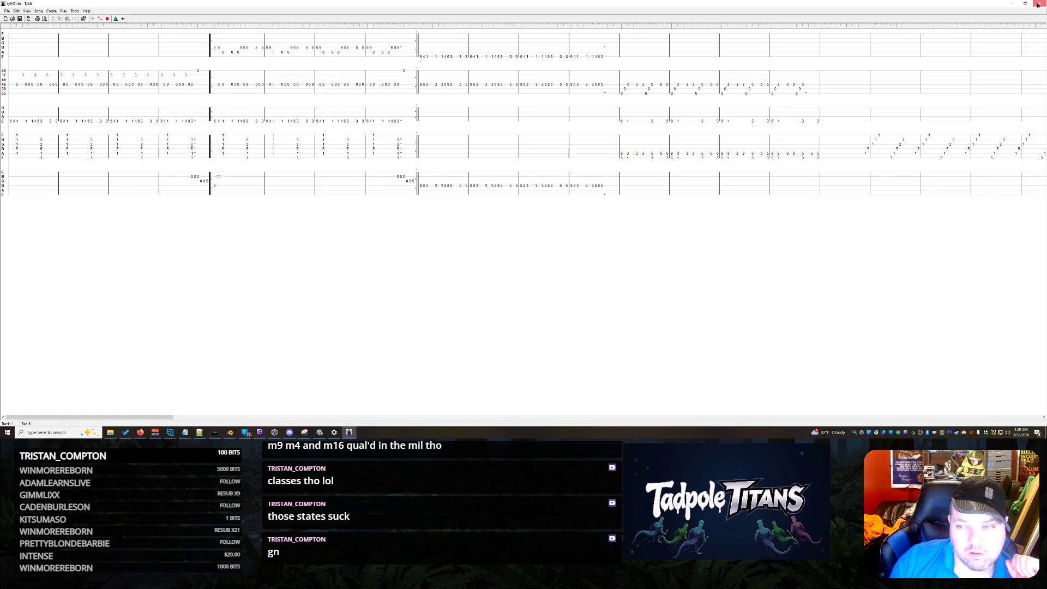
{"action": "left_click", "coordinate": [1038, 4]}
{"action": "double_click", "coordinate": [168, 148]}
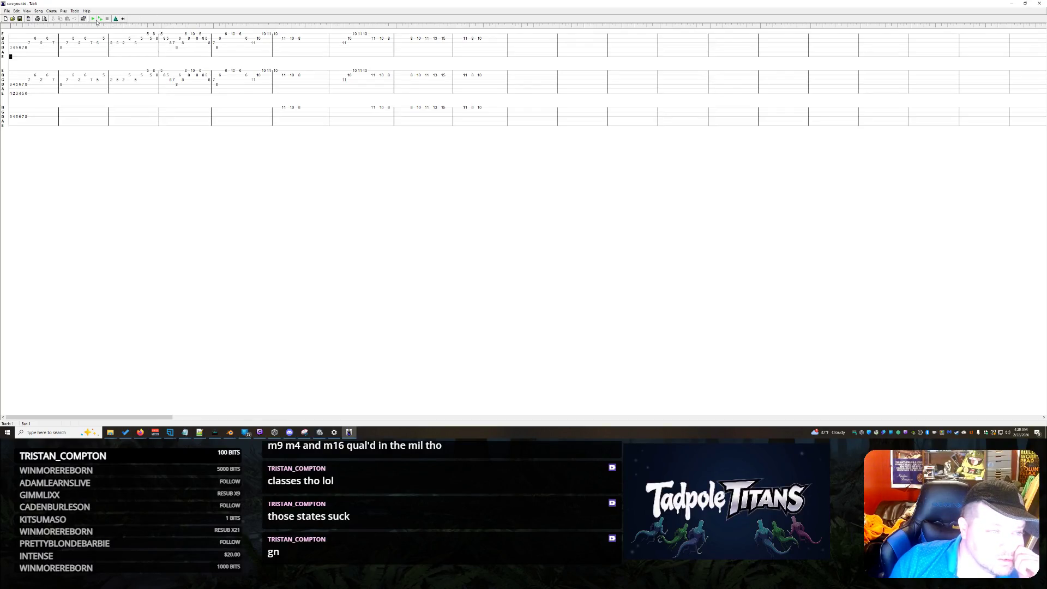
{"action": "left_click", "coordinate": [100, 18]}
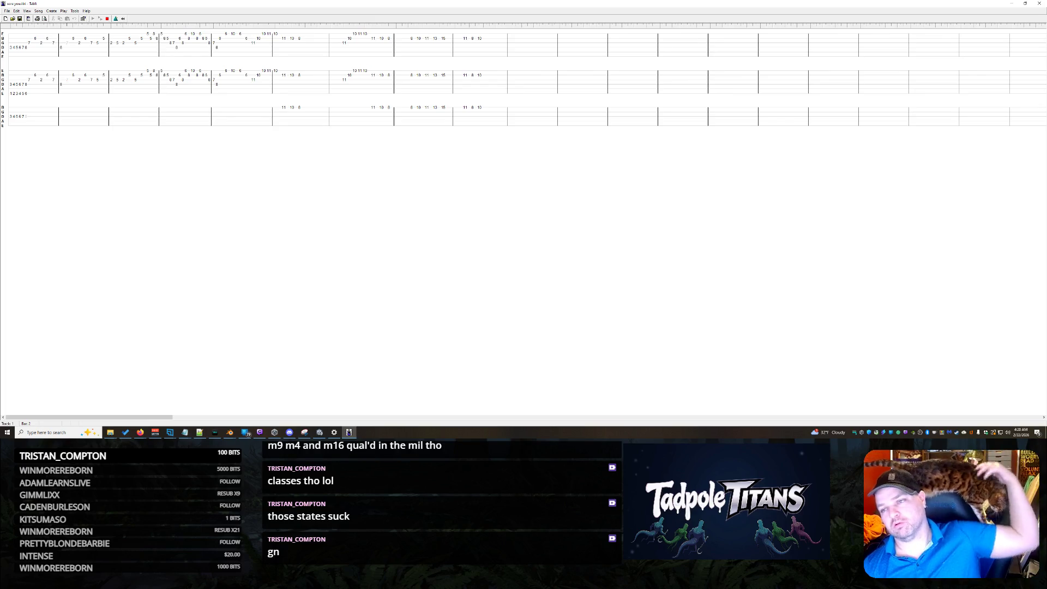
{"action": "left_click", "coordinate": [1038, 9]}
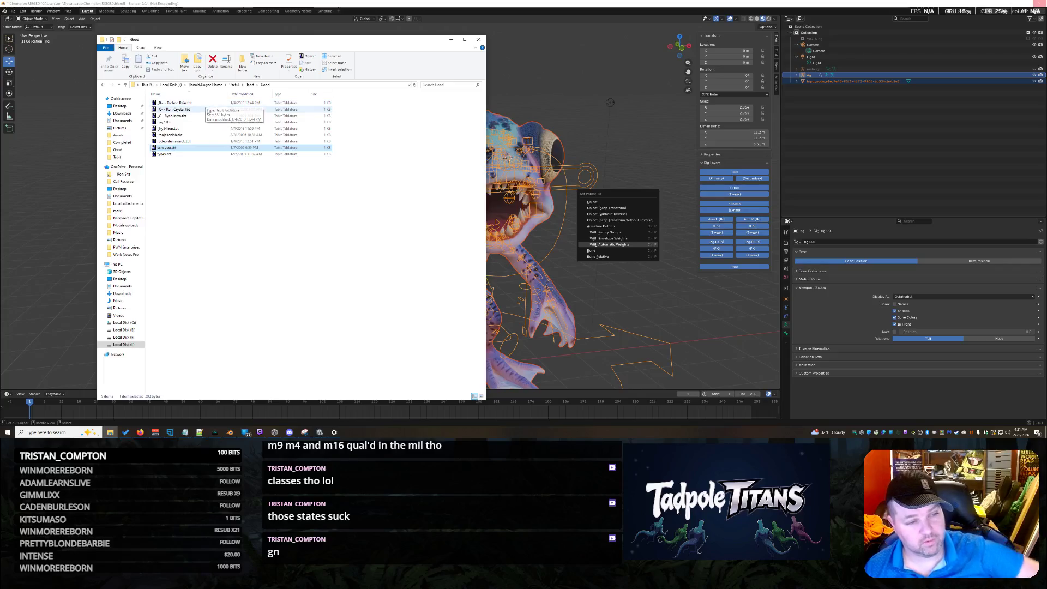
{"action": "double_click", "coordinate": [208, 110]}
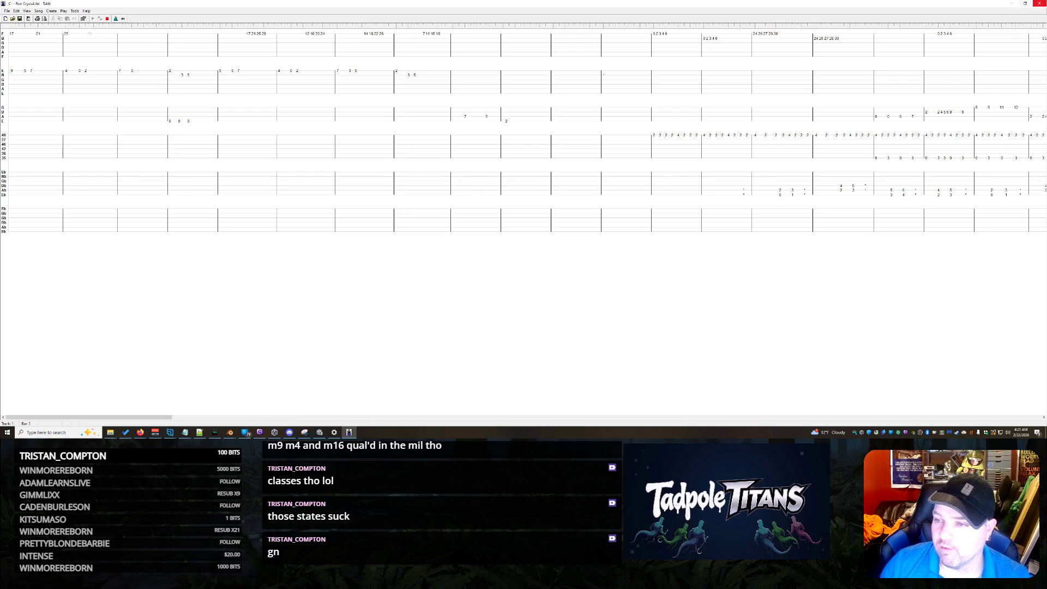
Swap the Ron Crystal tab for 'B - Techno Rain.tbt' and stop it after listening
{"action": "left_click", "coordinate": [1039, 3]}
{"action": "double_click", "coordinate": [233, 104]}
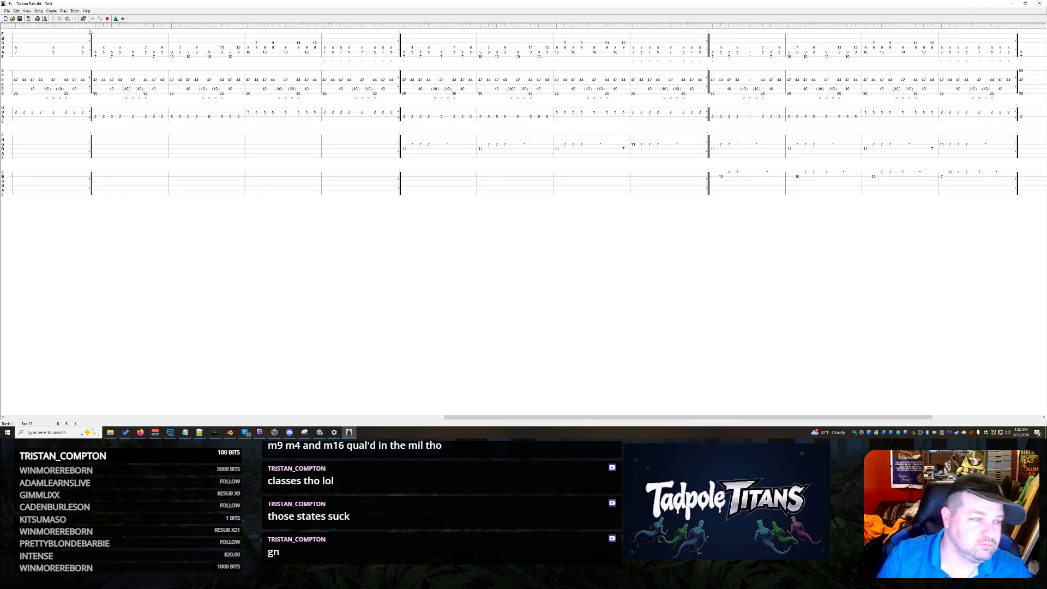
{"action": "left_click", "coordinate": [108, 19]}
Export the Techno Rain tab as MIDI file 'forgame' on the Desktop, then close TablEdit
{"action": "left_click", "coordinate": [7, 11]}
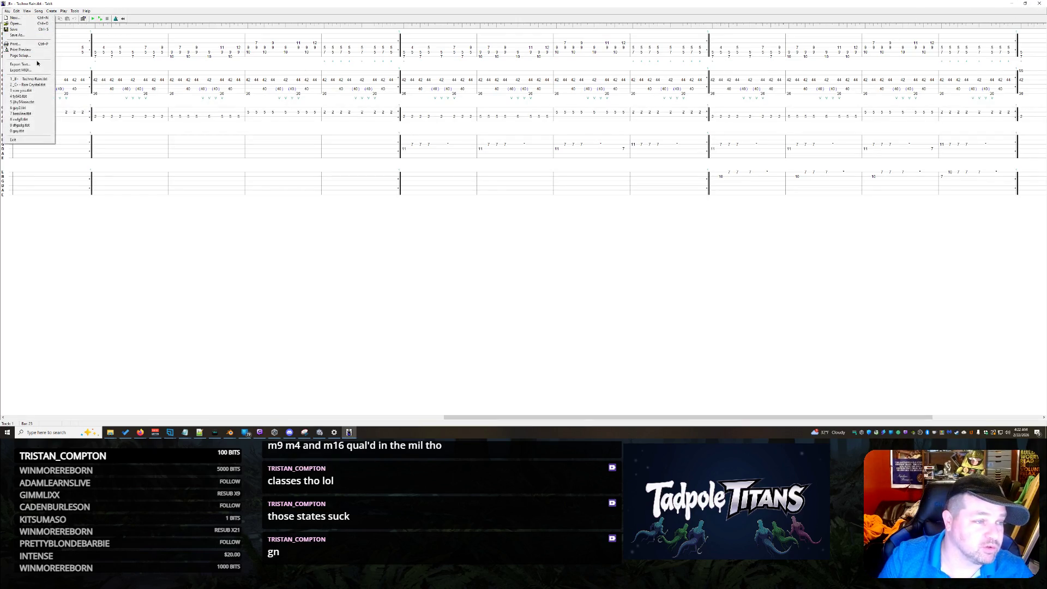
{"action": "left_click", "coordinate": [40, 71]}
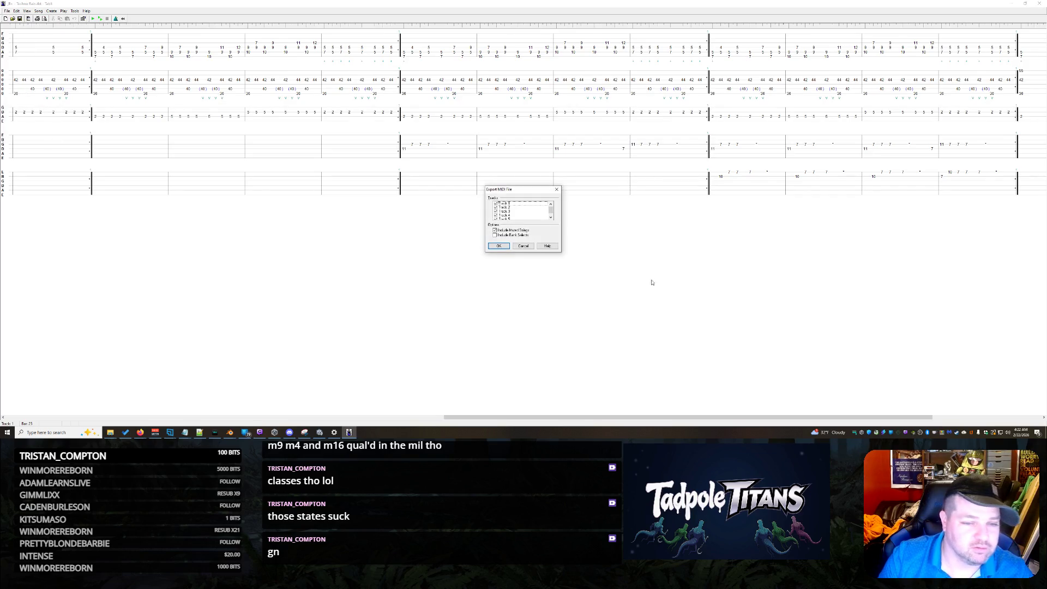
{"action": "left_click", "coordinate": [498, 246]}
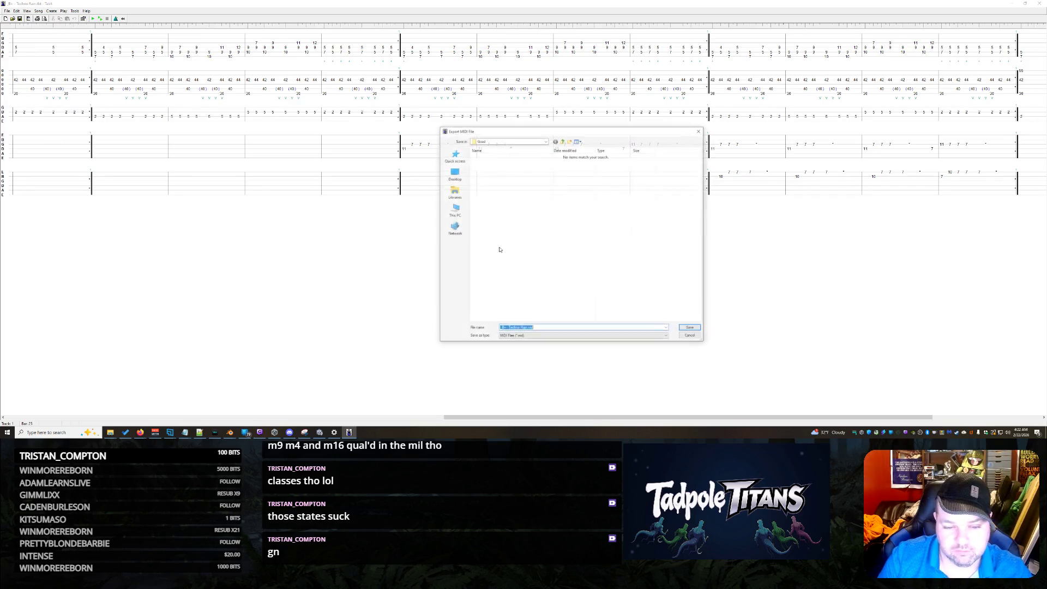
{"action": "left_click", "coordinate": [453, 173]}
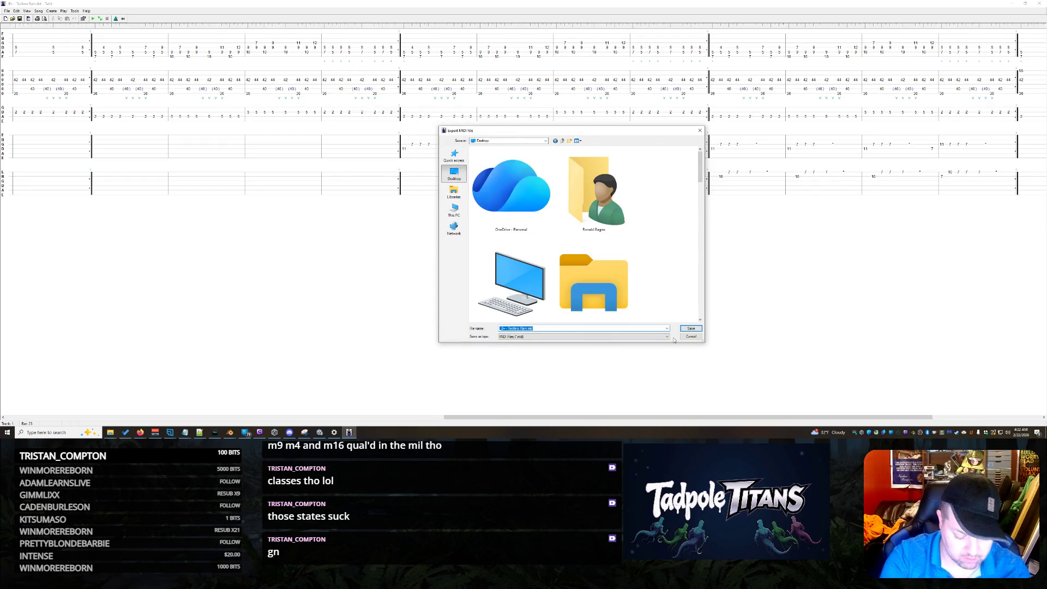
{"action": "type", "text": "forgame"}
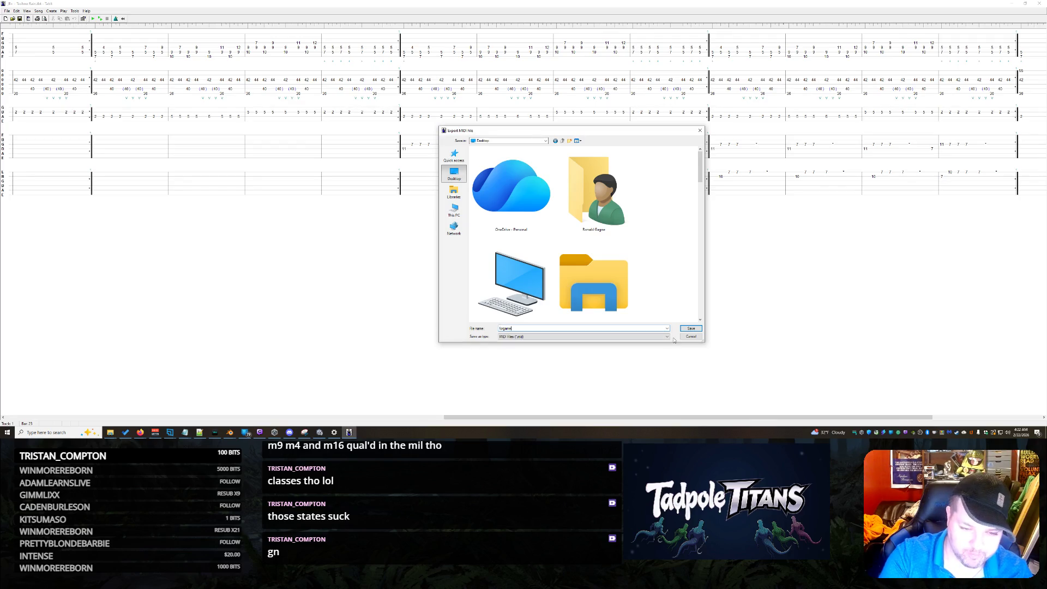
{"action": "key", "text": "Return"}
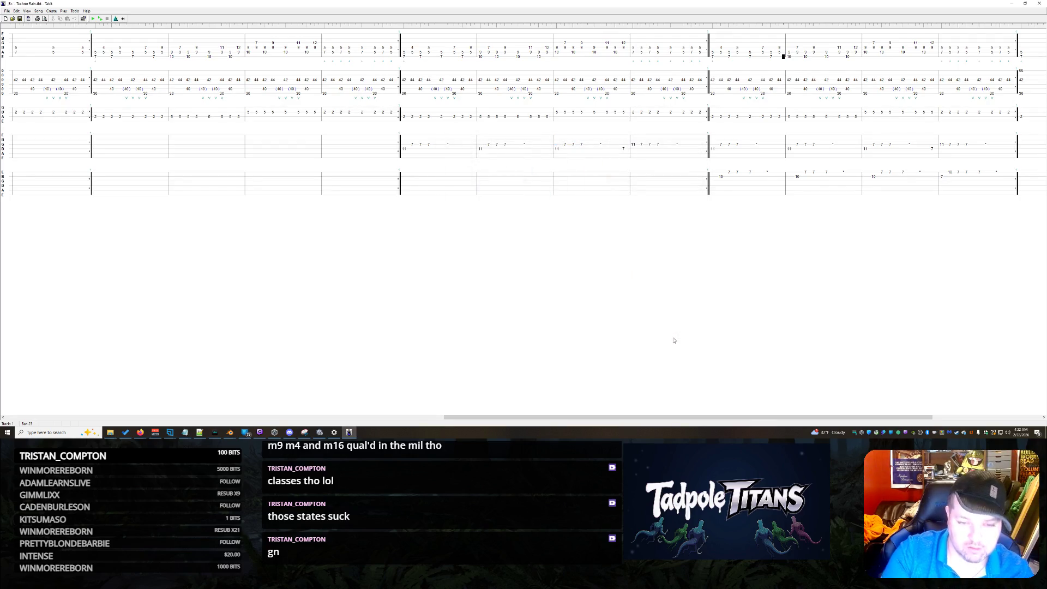
{"action": "left_click", "coordinate": [1039, 3]}
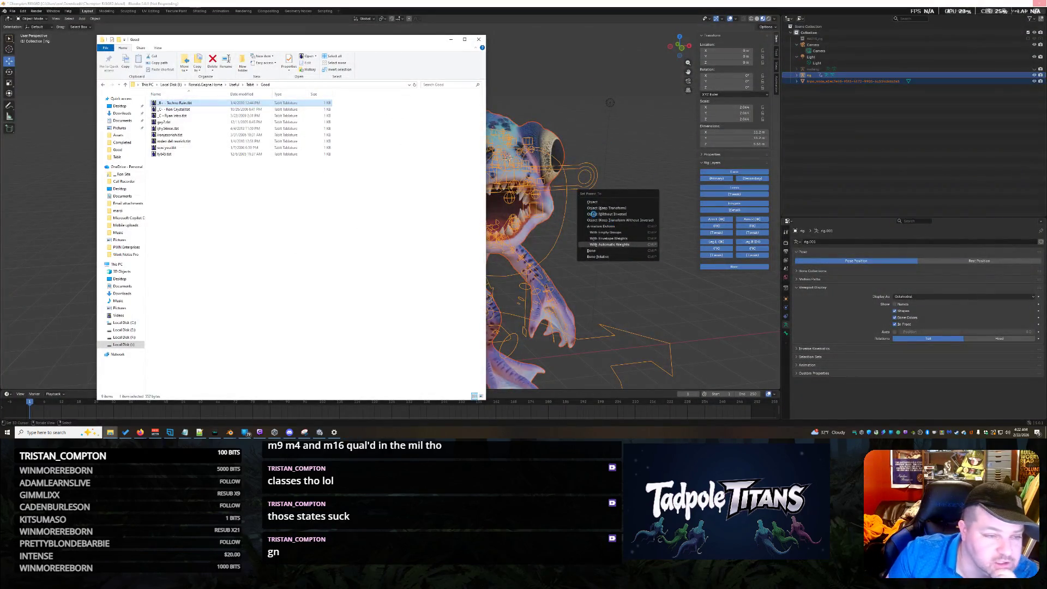
Open 'I-Ronian Freedom Of The Mind.tbt' from Tabit's Completed folder and start playback
{"action": "left_click", "coordinate": [250, 85]}
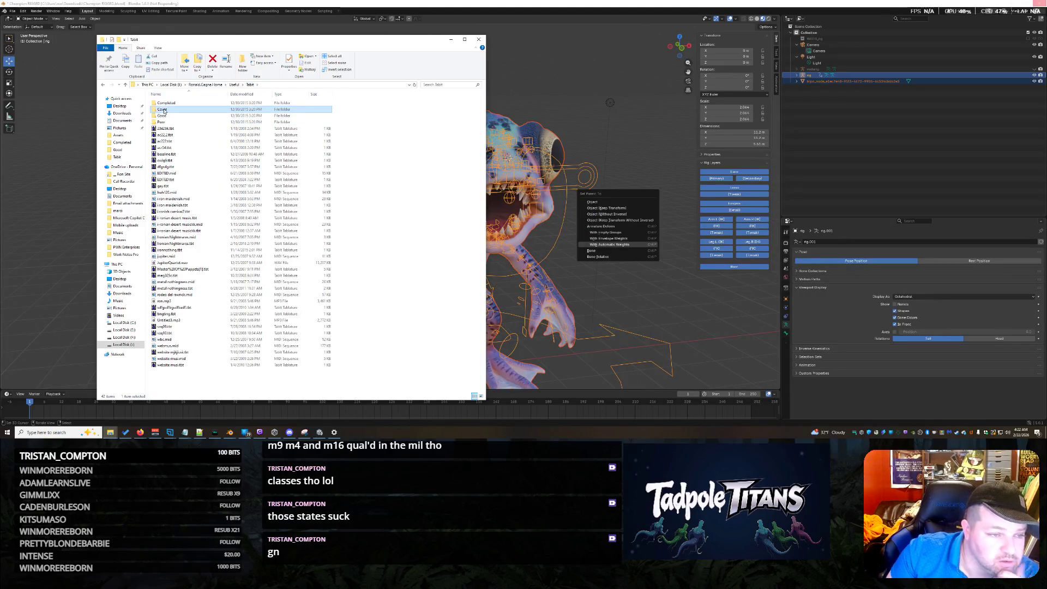
{"action": "double_click", "coordinate": [165, 103]}
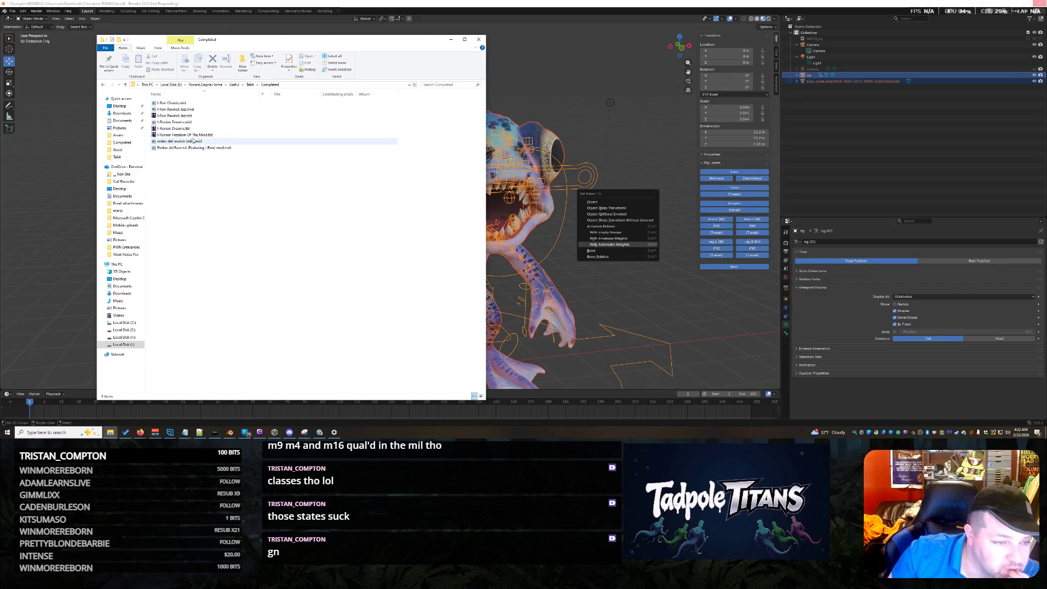
{"action": "double_click", "coordinate": [205, 136]}
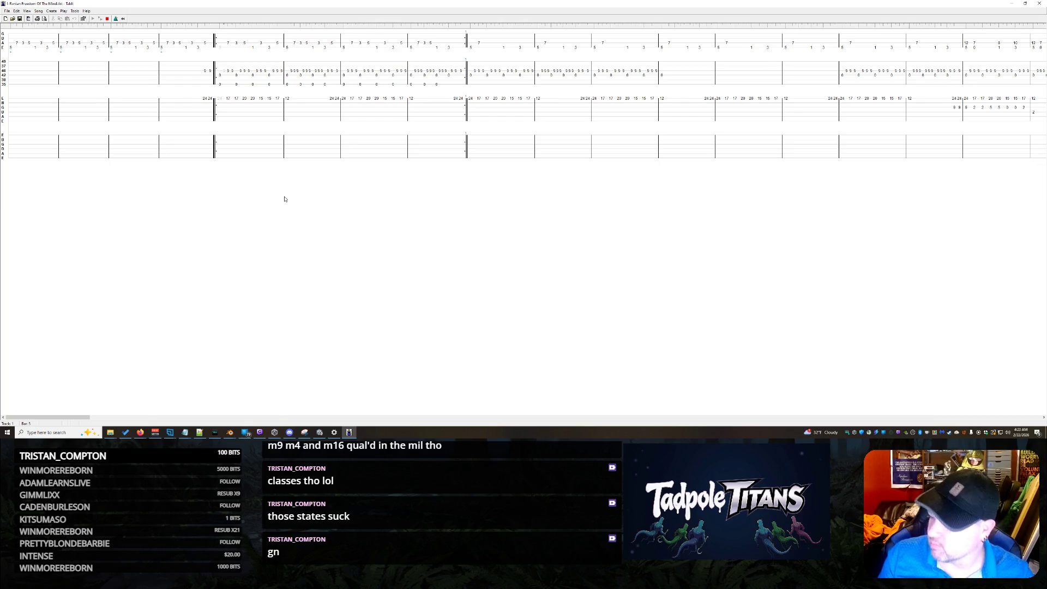
{"action": "left_click", "coordinate": [334, 433]}
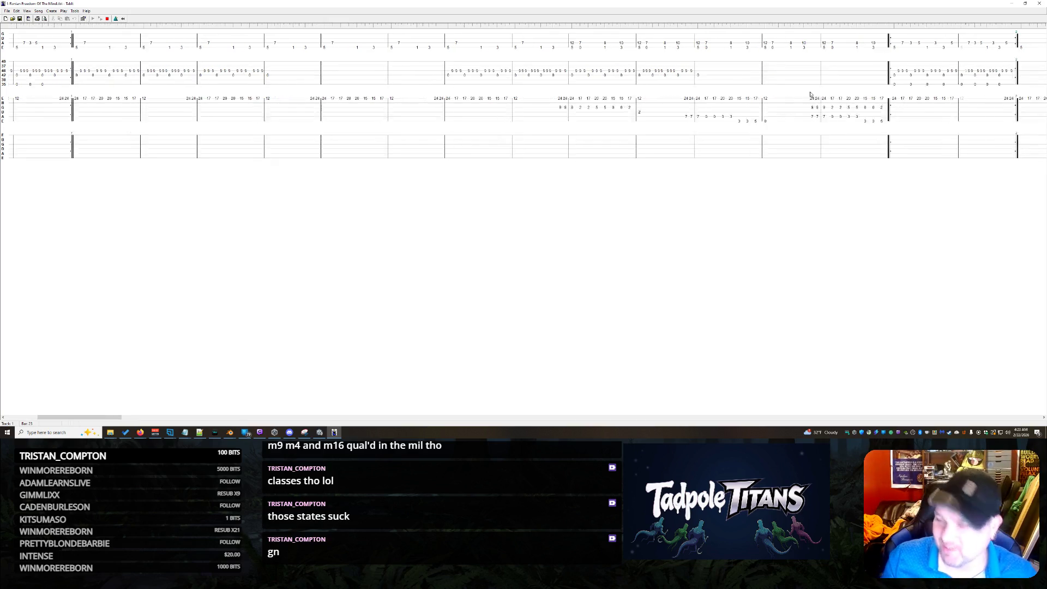
After the tab plays through, open TablEdit's File menu
{"action": "left_click", "coordinate": [7, 11]}
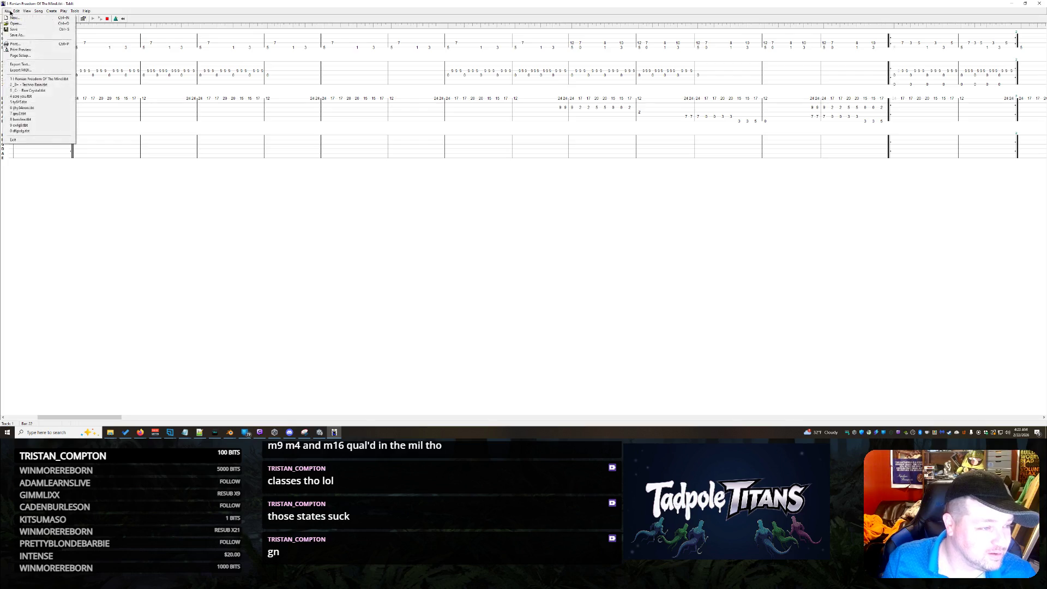
Export the tab as MIDI file 'forgemeta' on the Desktop, then close TablEdit
{"action": "left_click", "coordinate": [24, 72]}
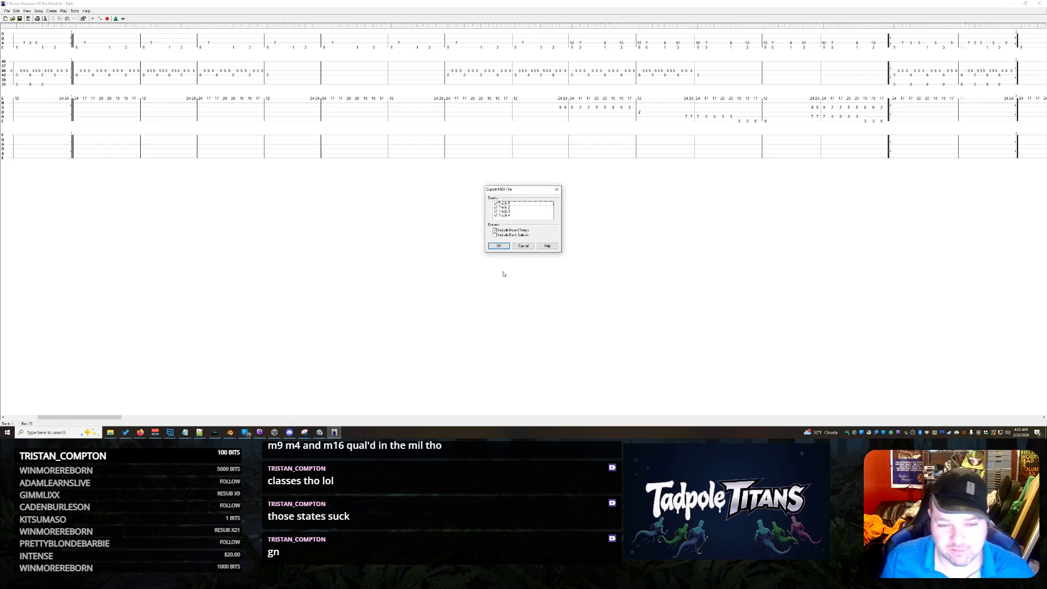
{"action": "left_click", "coordinate": [499, 246]}
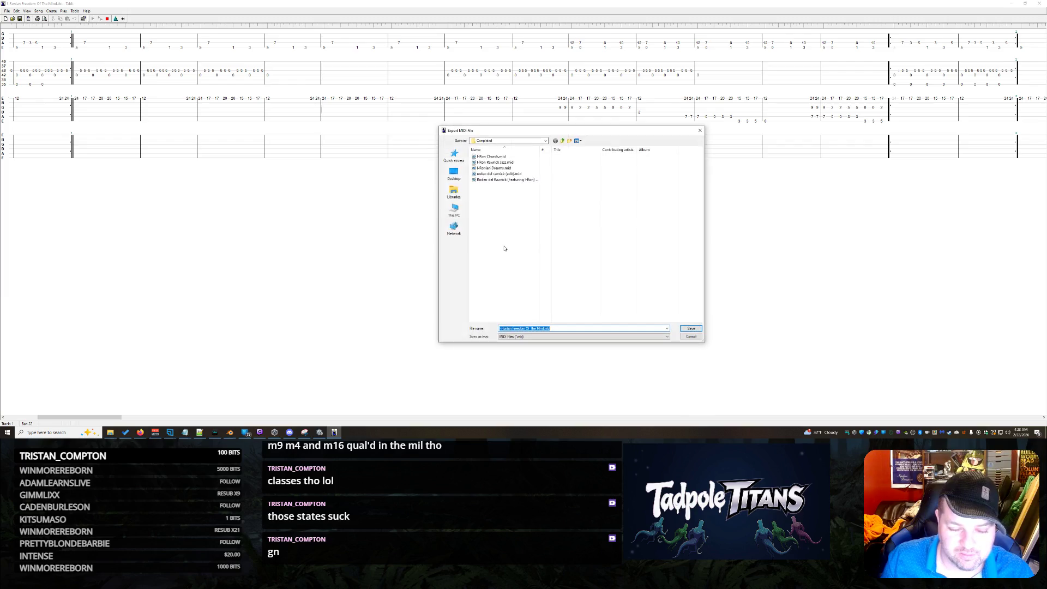
{"action": "left_click", "coordinate": [454, 173]}
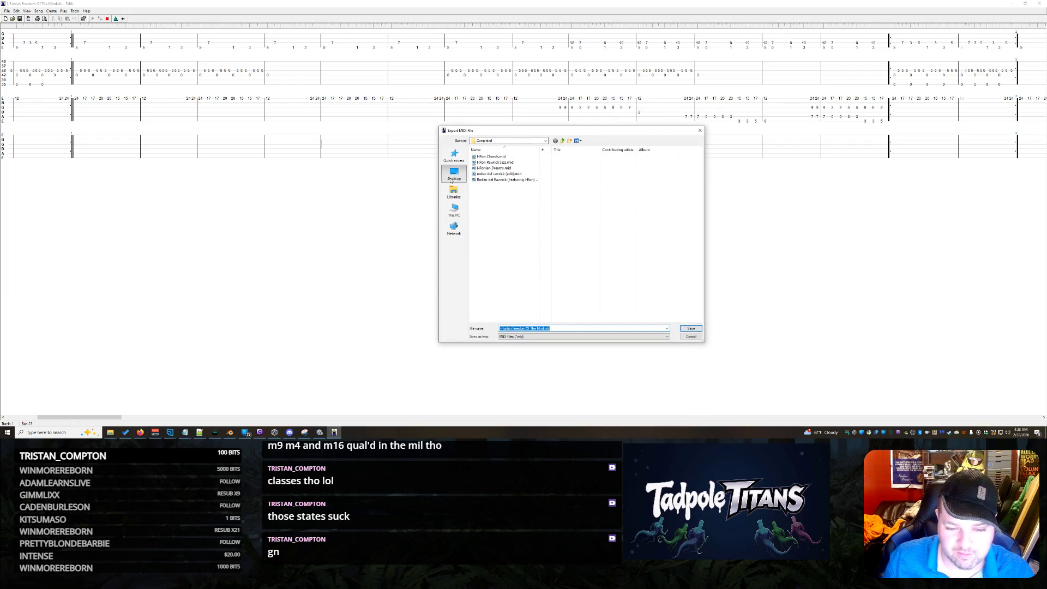
{"action": "type", "text": "forgeme"}
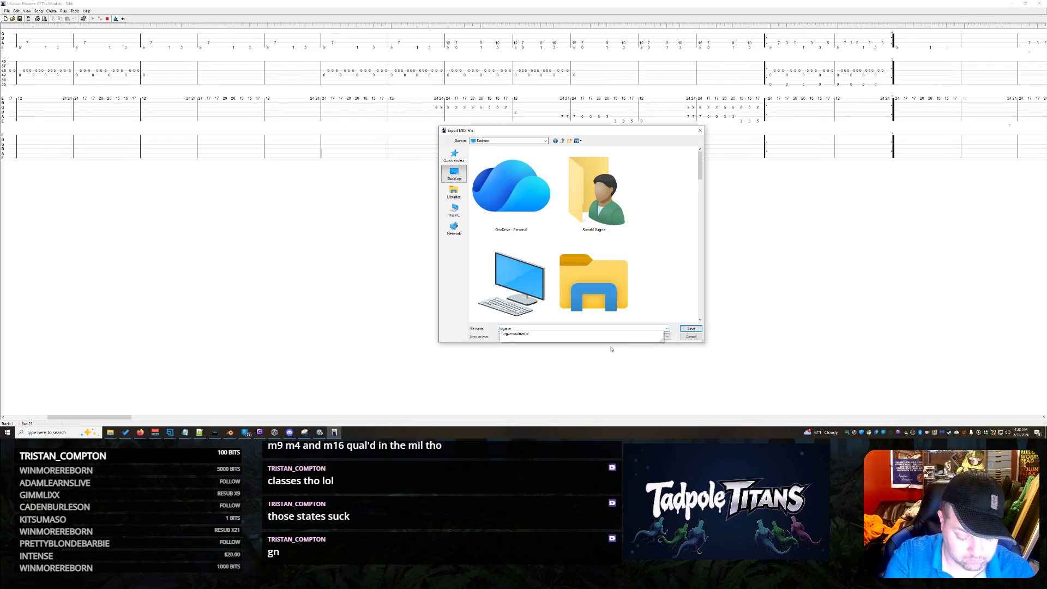
{"action": "type", "text": "tani"}
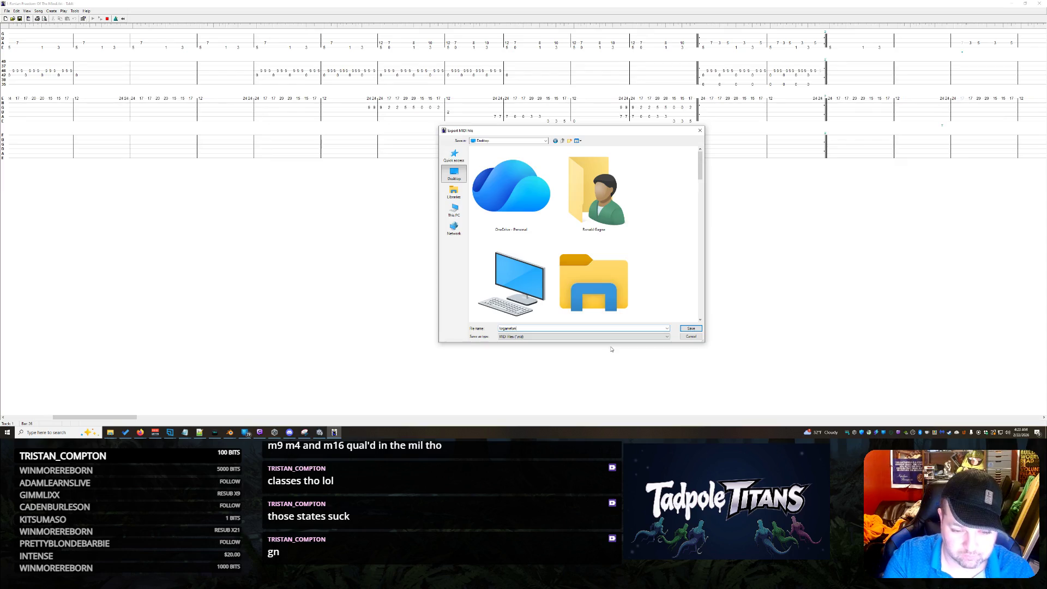
{"action": "key", "text": "Return"}
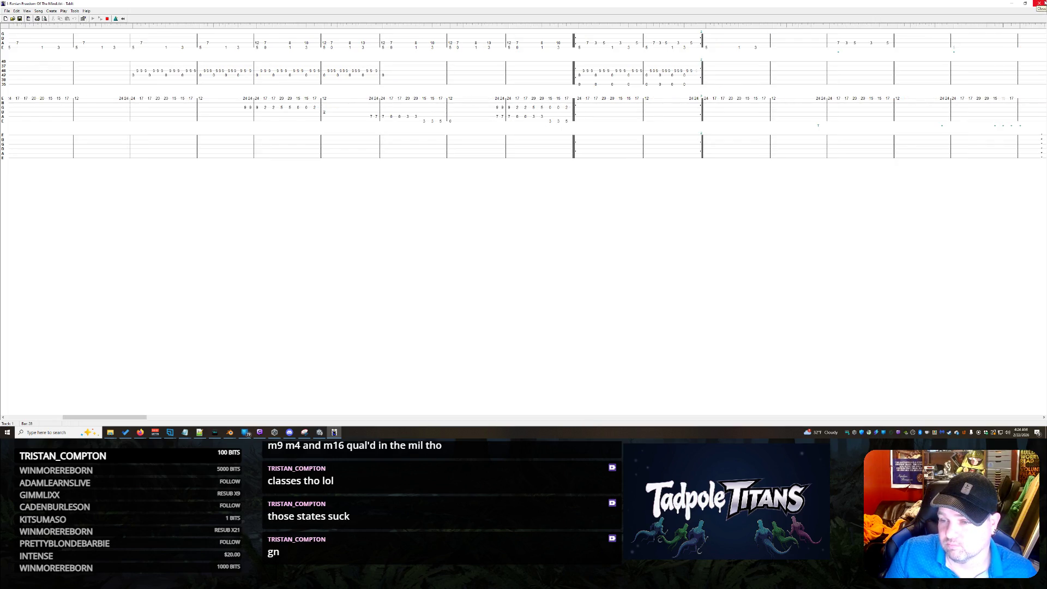
{"action": "left_click", "coordinate": [1043, 3]}
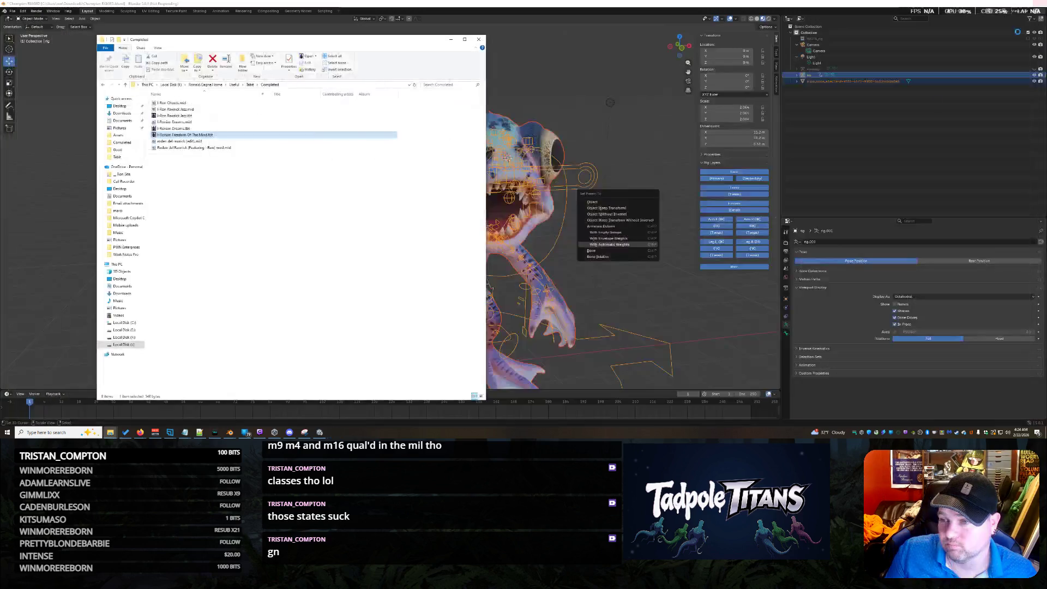
Focus the Completed folder window in File Explorer, then minimise it
{"action": "left_click", "coordinate": [287, 246]}
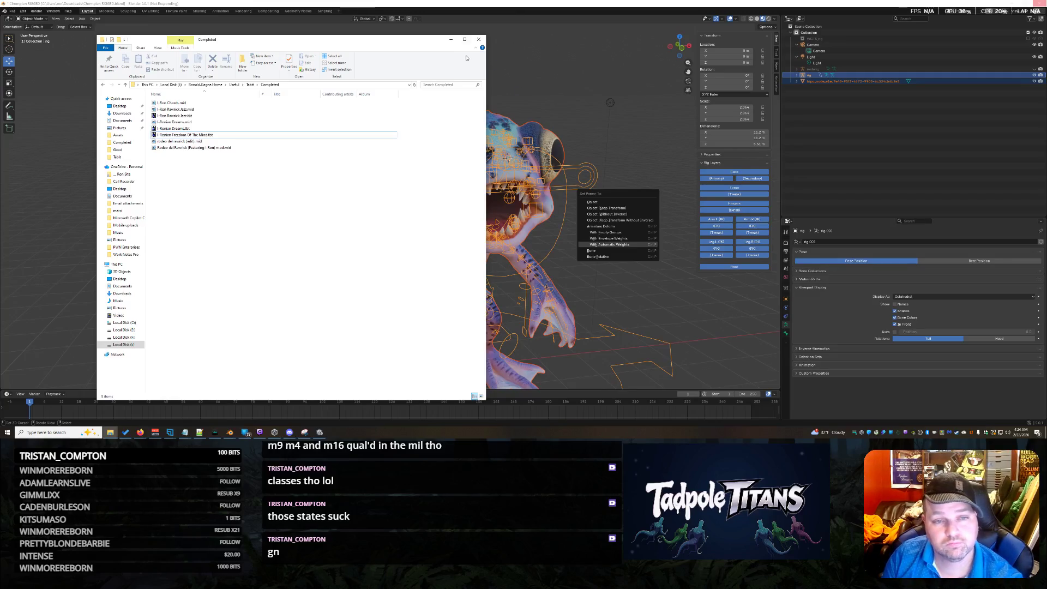
{"action": "left_click", "coordinate": [452, 40]}
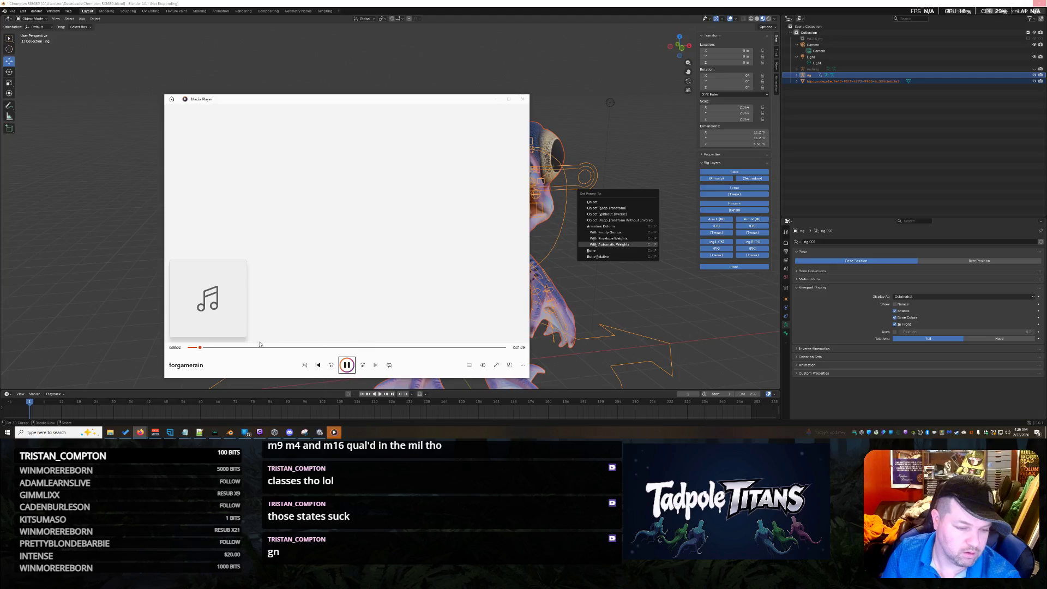
Skip the song ahead to about 16 and 49 seconds, then close Media Player
{"action": "left_click", "coordinate": [267, 346]}
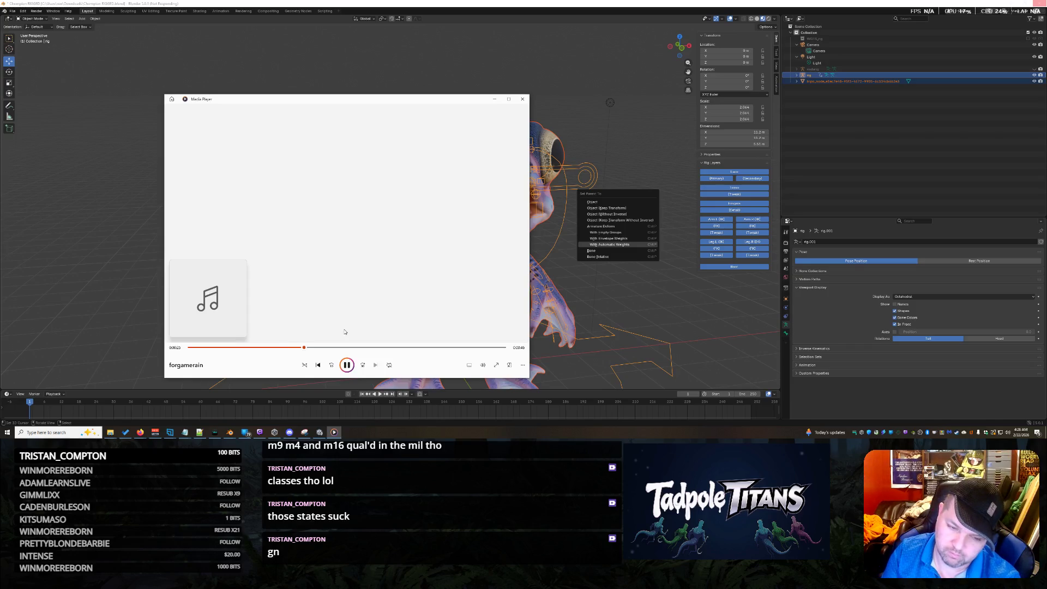
{"action": "left_click", "coordinate": [408, 347]}
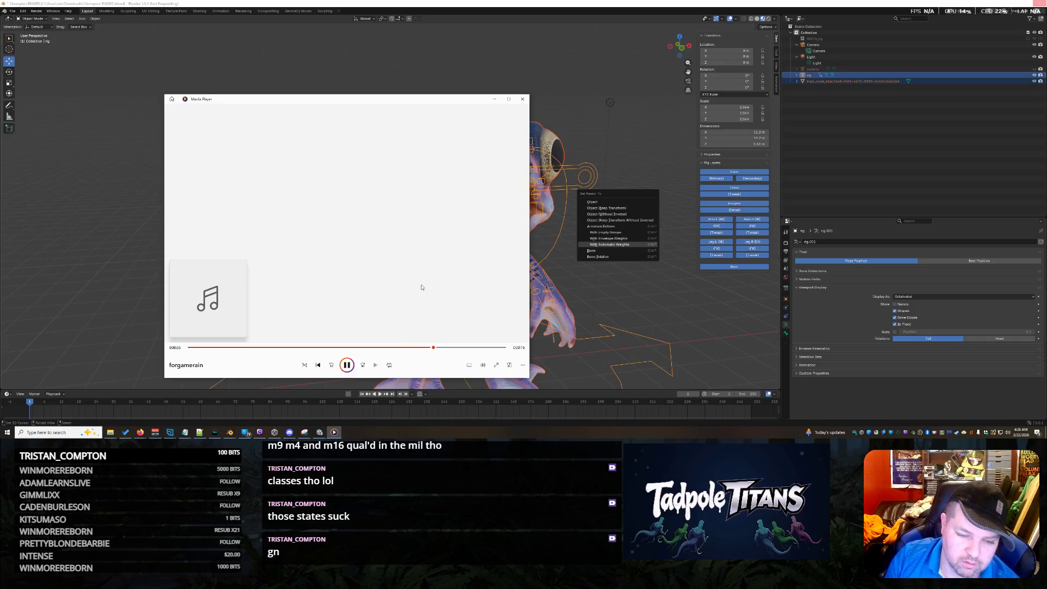
{"action": "left_click", "coordinate": [522, 99]}
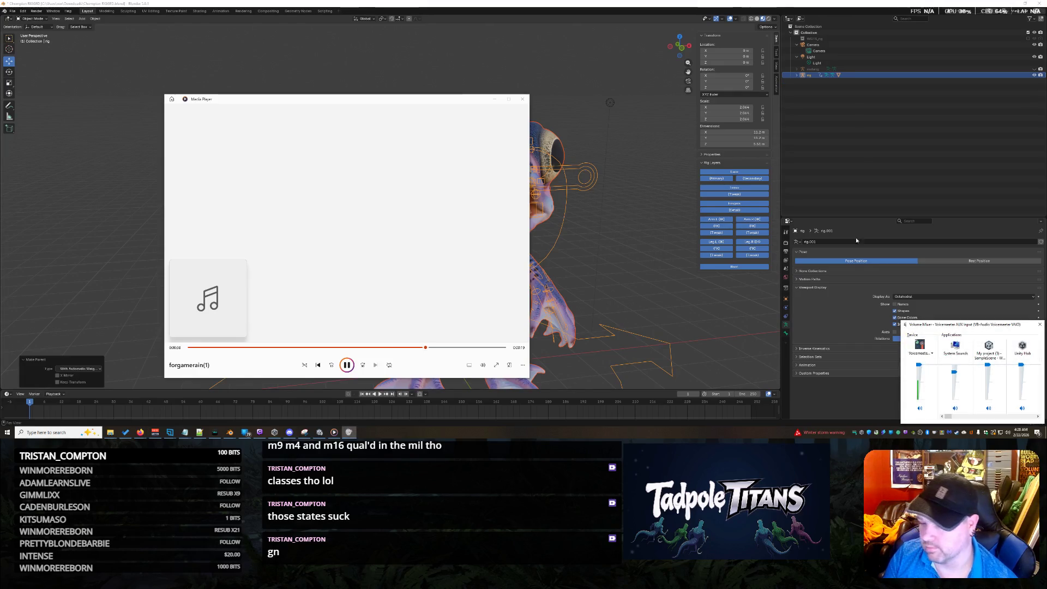
Raise the MIDI synthesizer's volume to maximum and close the Volume Mixer
{"action": "left_click_drag", "start_coordinate": [952, 415], "coordinate": [1032, 420]}
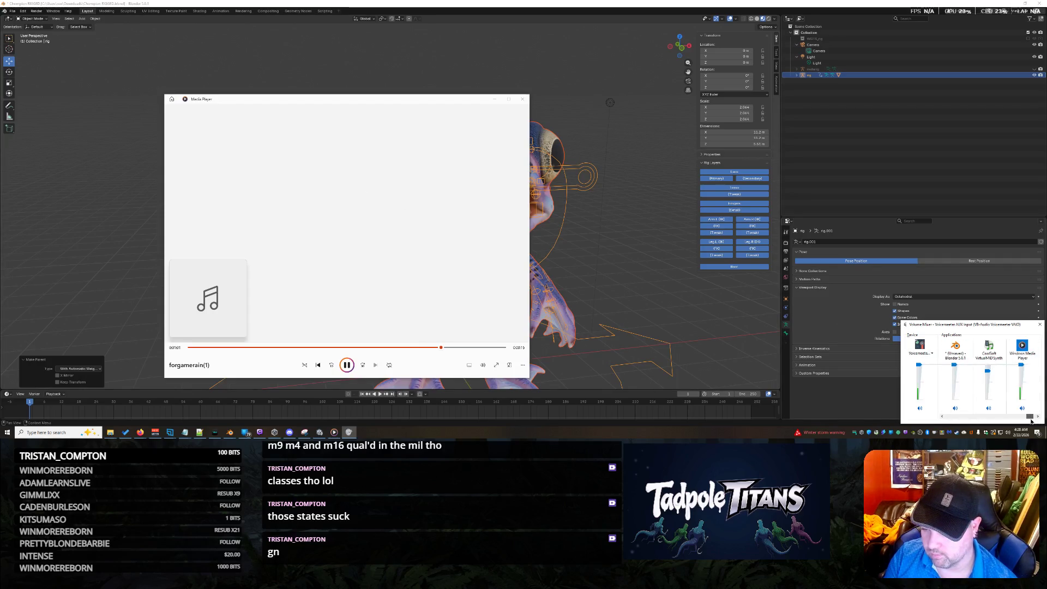
{"action": "left_click_drag", "start_coordinate": [987, 371], "coordinate": [987, 364]}
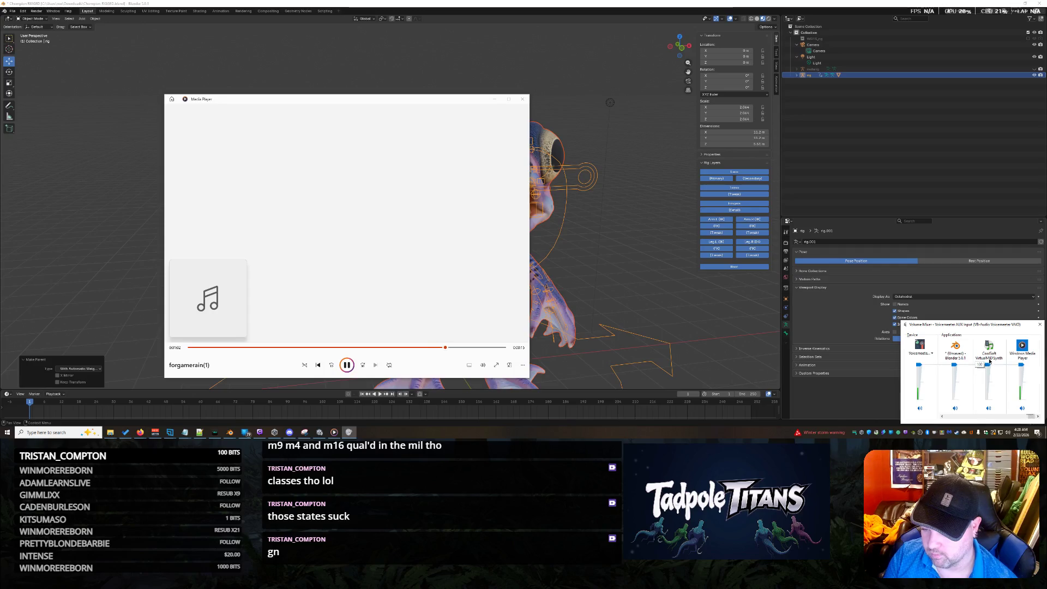
{"action": "left_click", "coordinate": [523, 98]}
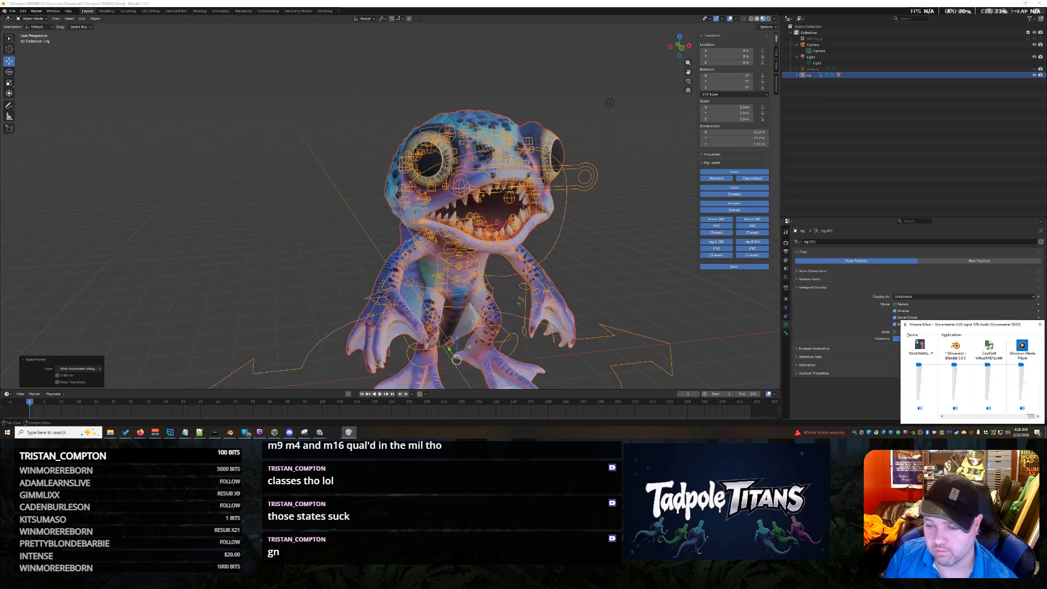
{"action": "left_click", "coordinate": [1040, 325]}
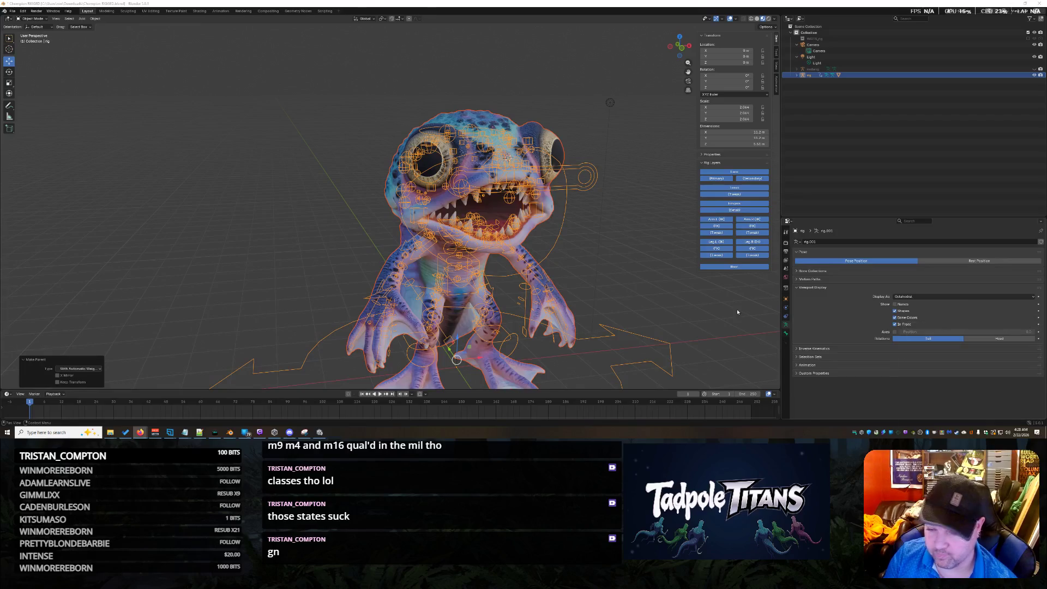
Select the old generated rig and remove it, leaving the metarig in place
{"action": "left_click", "coordinate": [619, 253]}
{"action": "scroll", "coordinate": [619, 253], "scroll_direction": "down", "scroll_amount": 2}
{"action": "mouse_move", "coordinate": [599, 255]}
{"action": "middle_mouse_down"}
{"action": "mouse_move", "coordinate": [674, 255]}
{"action": "mouse_move", "coordinate": [613, 267]}
{"action": "middle_mouse_up"}
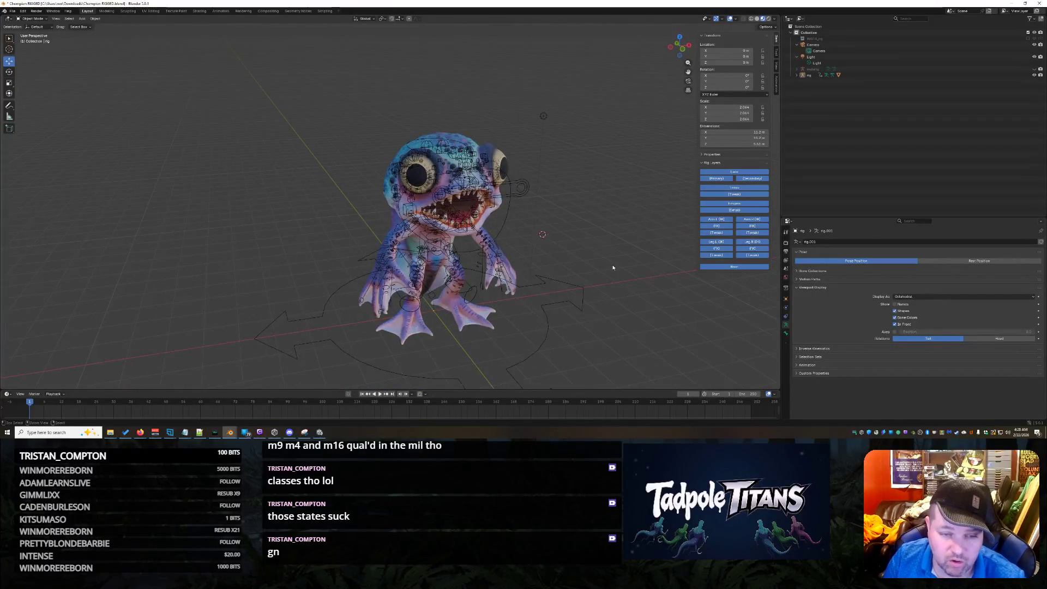
{"action": "key", "text": "a"}
{"action": "left_click", "coordinate": [623, 271]}
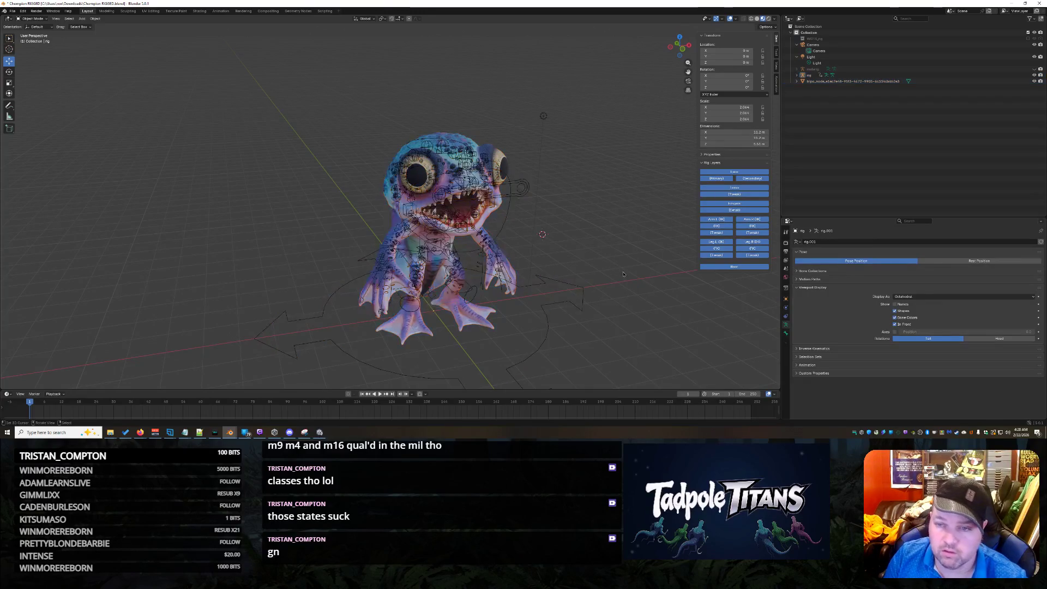
{"action": "middle_click_drag", "start_coordinate": [622, 252], "coordinate": [607, 249]}
{"action": "left_click", "coordinate": [563, 119]}
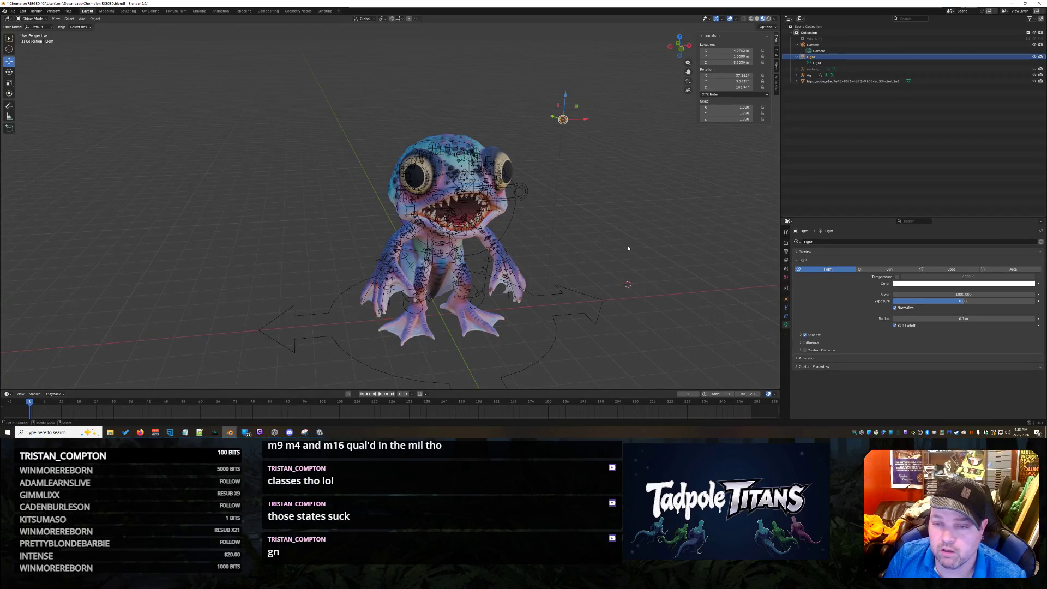
{"action": "left_click", "coordinate": [630, 244]}
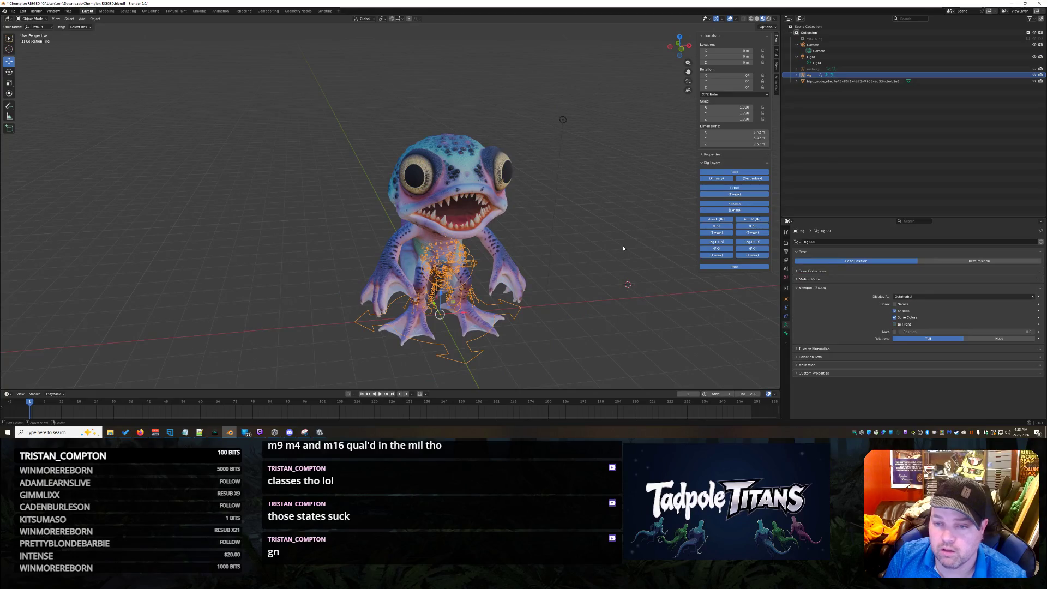
{"action": "left_click", "coordinate": [623, 249]}
{"action": "key", "text": "ctrl+z"}
{"action": "key", "text": "ctrl+z"}
{"action": "key", "text": "ctrl+z"}
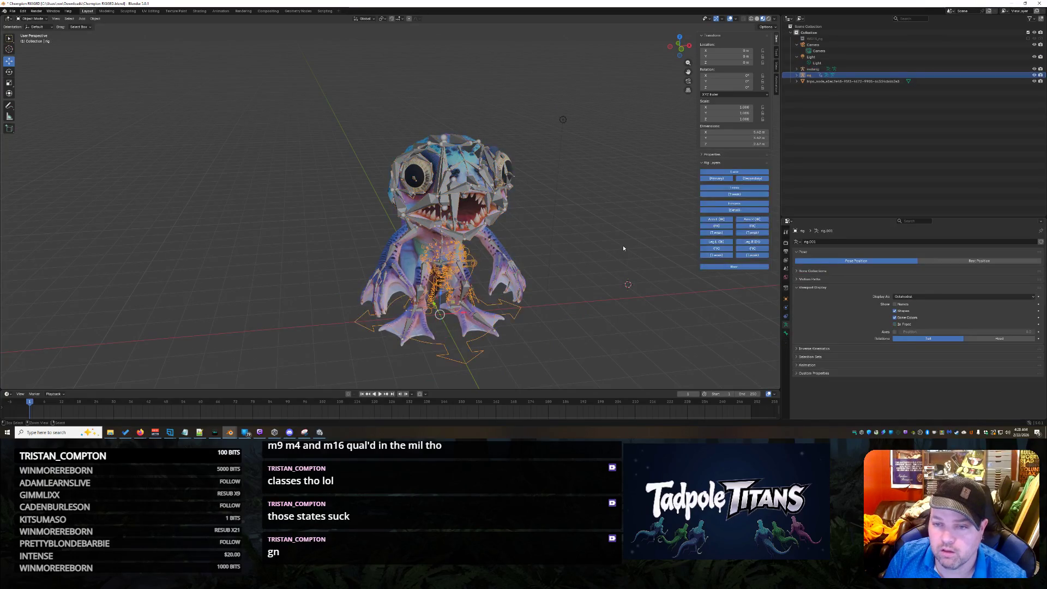
Box-select all the metarig bones from a front view, then return to Object Mode
{"action": "middle_click_drag", "start_coordinate": [545, 239], "coordinate": [616, 336]}
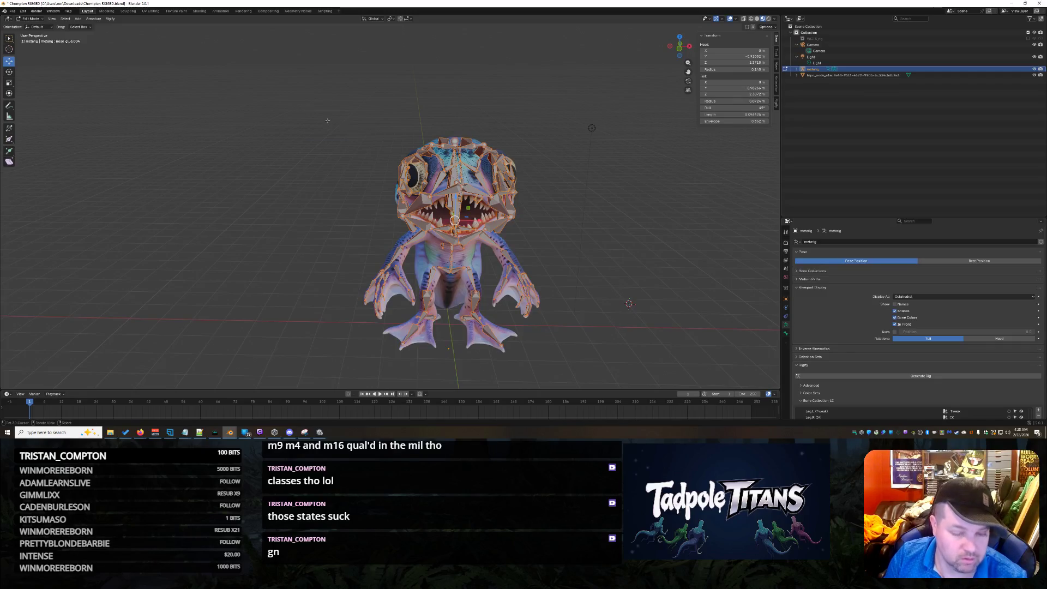
{"action": "key", "text": "alt+a"}
{"action": "left_click_drag", "start_coordinate": [258, 86], "coordinate": [639, 376]}
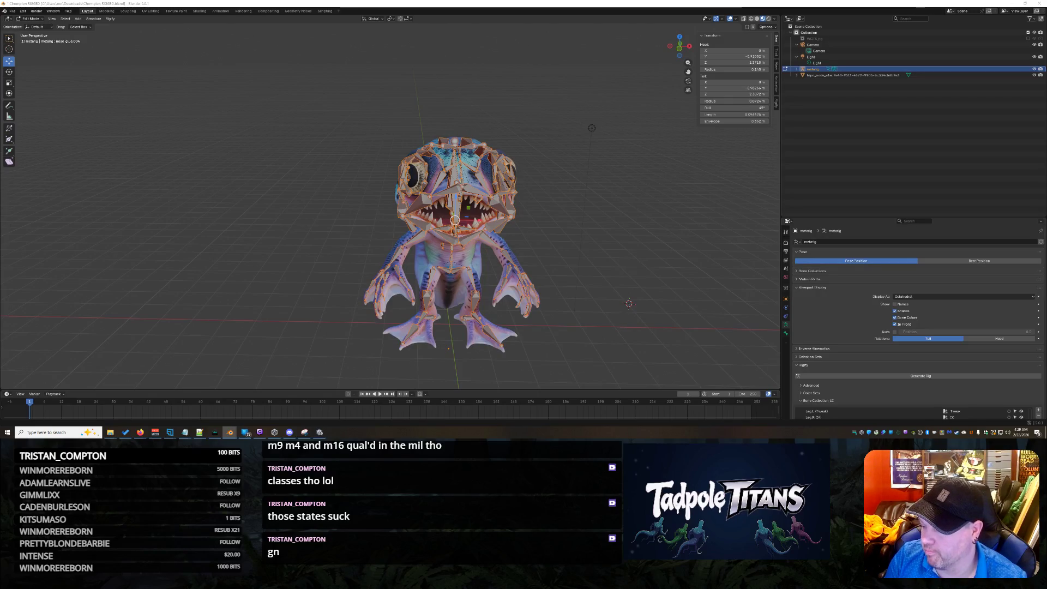
{"action": "key", "text": "super+d"}
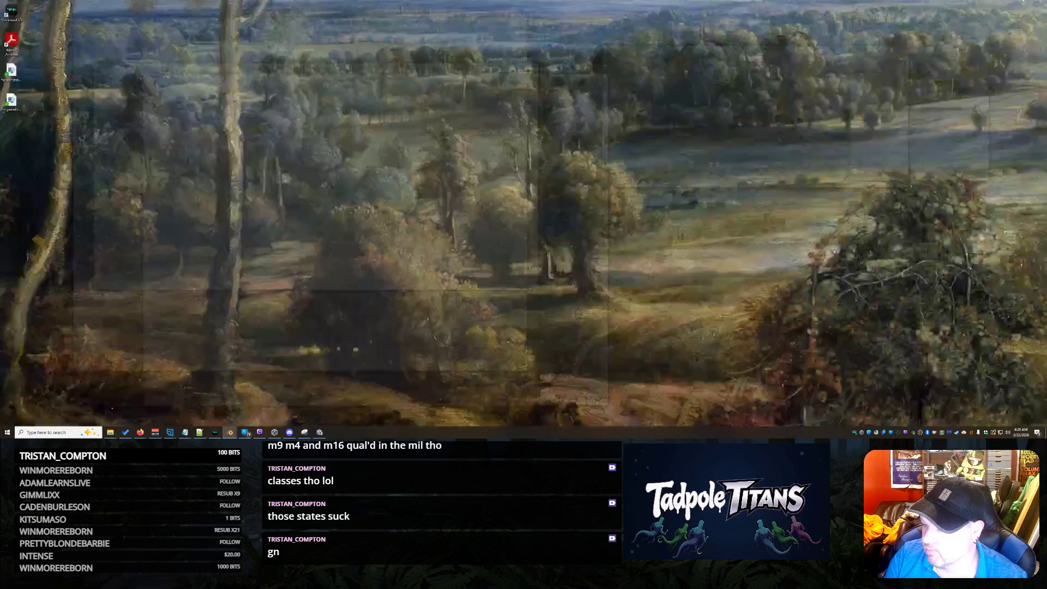
{"action": "key", "text": "super+d"}
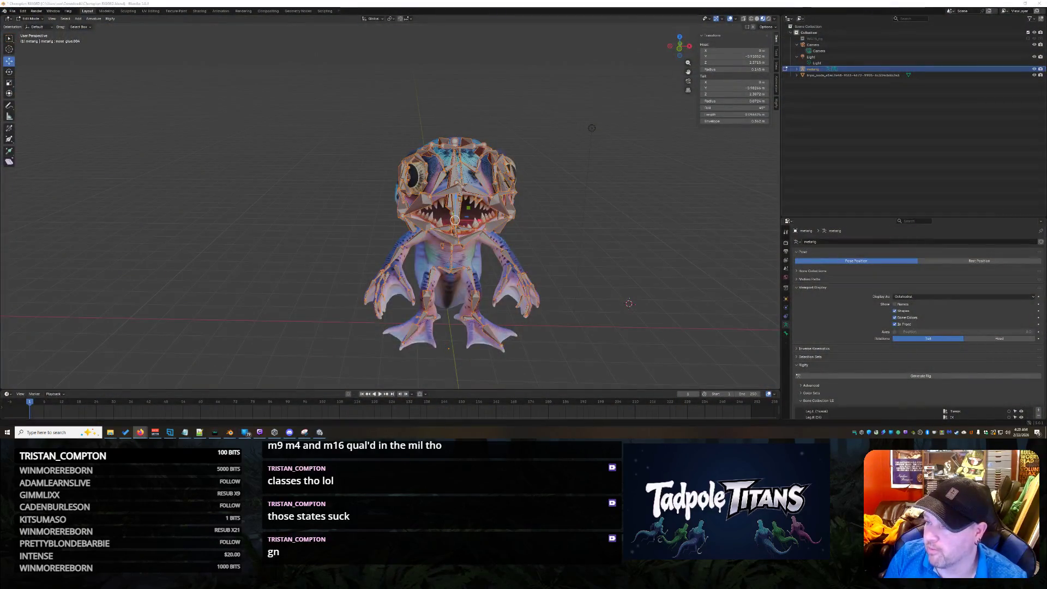
{"action": "middle_click_drag", "start_coordinate": [541, 241], "coordinate": [501, 223]}
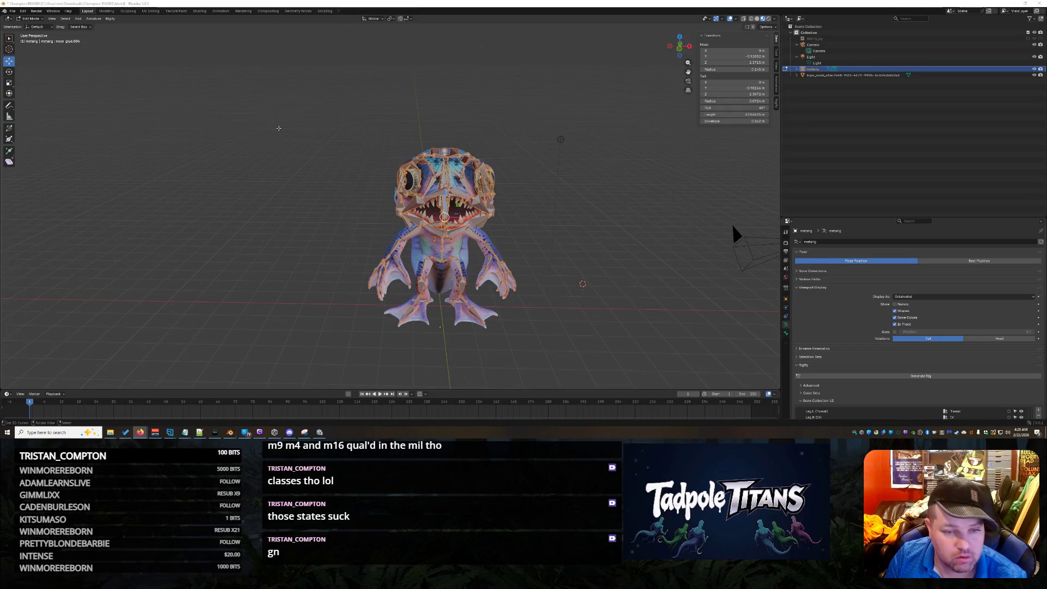
{"action": "left_click", "coordinate": [232, 108]}
{"action": "left_click_drag", "start_coordinate": [233, 108], "coordinate": [580, 355]}
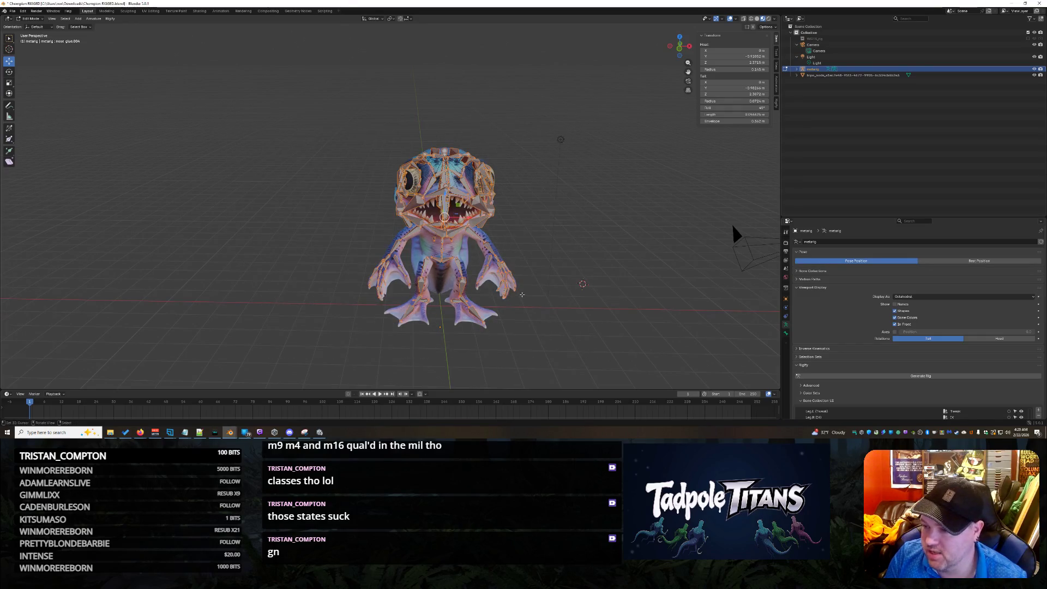
{"action": "scroll", "coordinate": [522, 295], "scroll_direction": "up", "scroll_amount": 1}
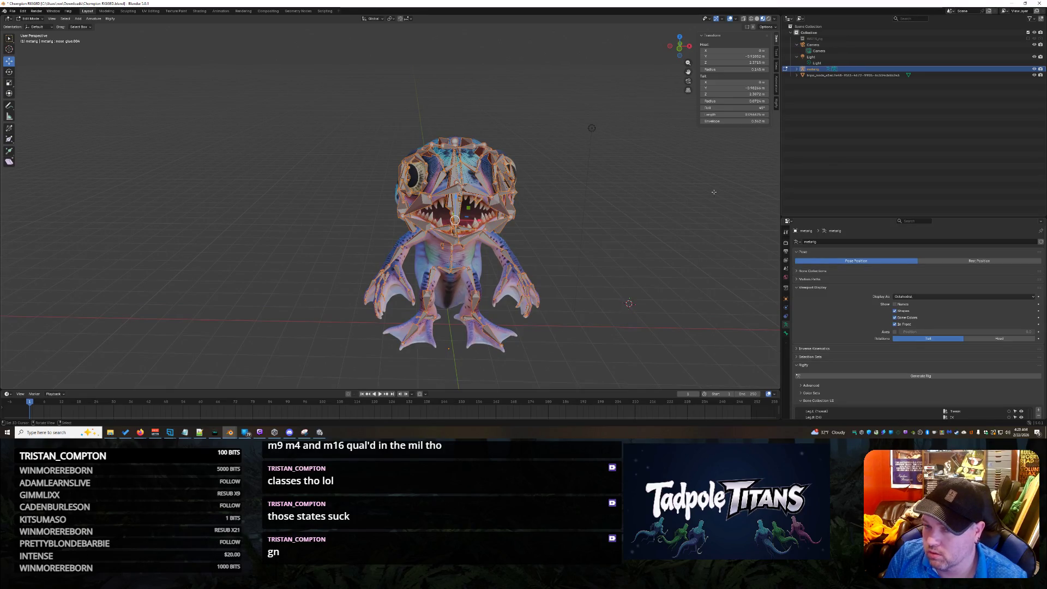
{"action": "key", "text": "Tab"}
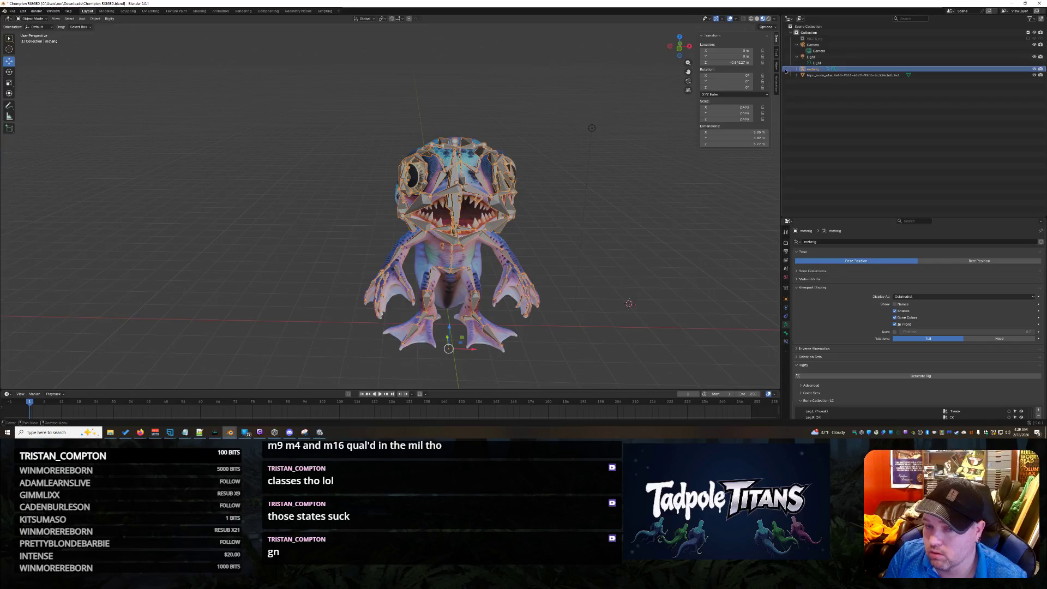
Apply all transforms to the metarig and generate the control rig from it
{"action": "key", "text": "ctrl+a"}
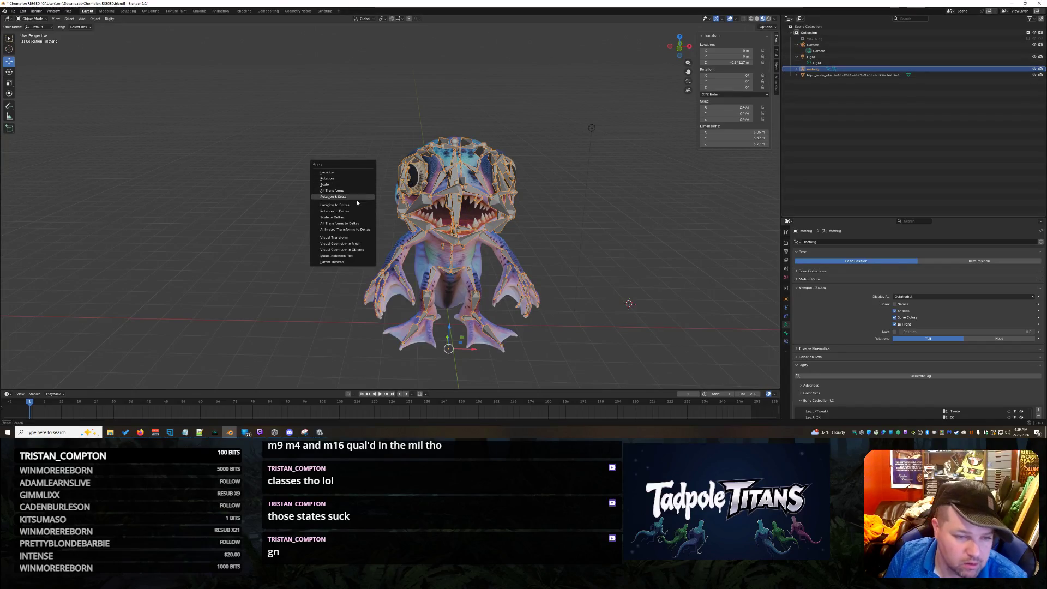
{"action": "left_click", "coordinate": [356, 190]}
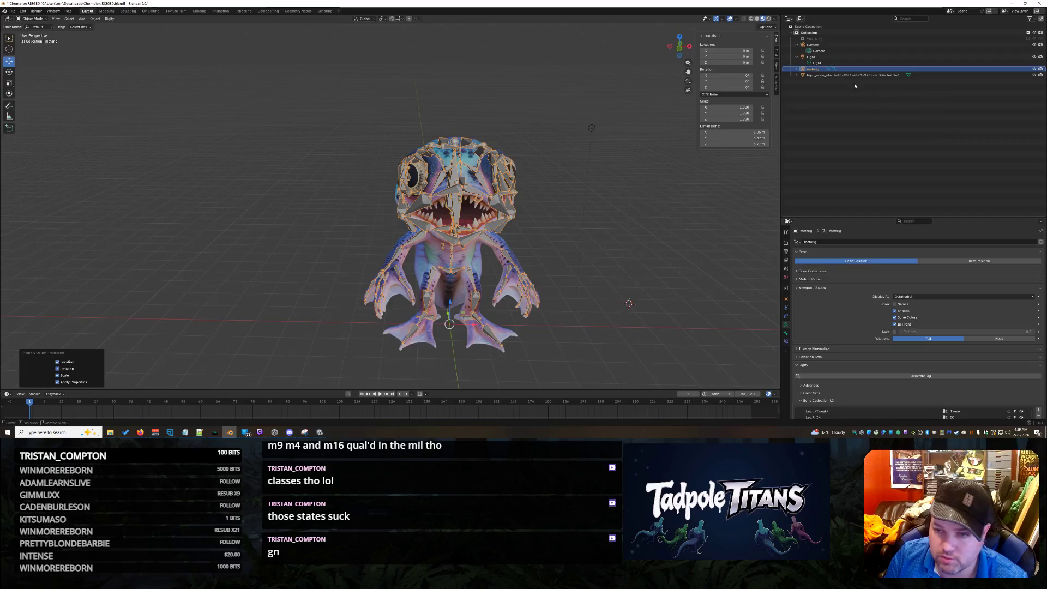
{"action": "left_click", "coordinate": [873, 74]}
{"action": "right_click", "coordinate": [328, 151]}
{"action": "left_click", "coordinate": [305, 174]}
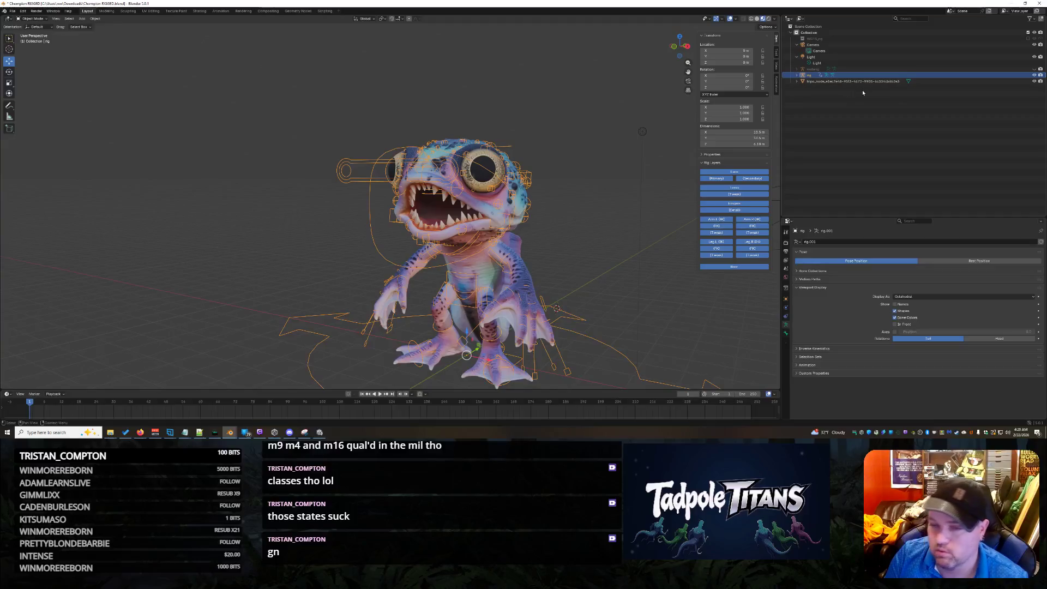
Parent the tripo creature mesh to the new rig with automatic weights
{"action": "left_click", "coordinate": [529, 280]}
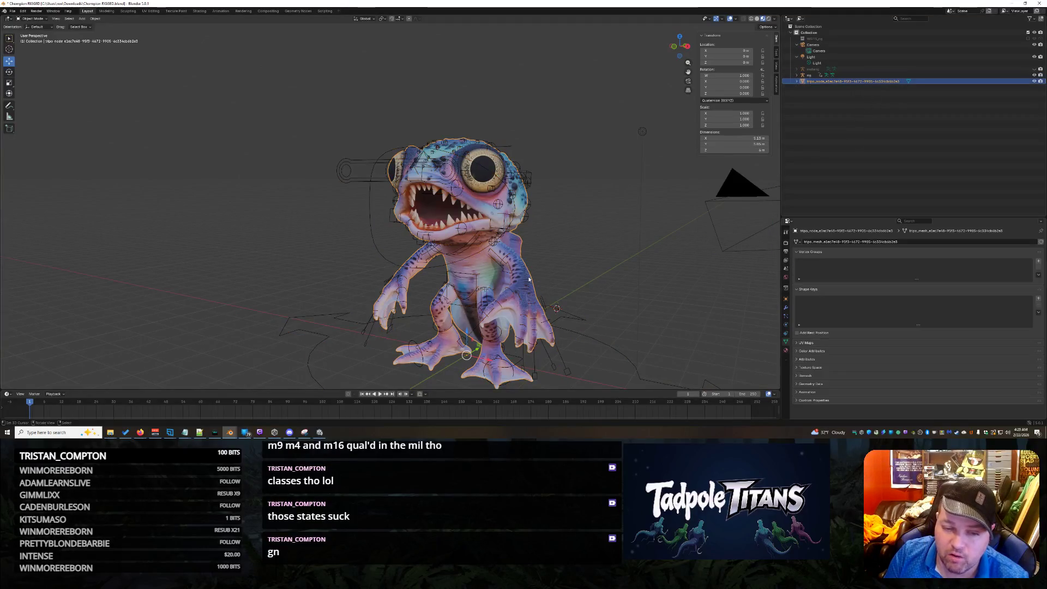
{"action": "left_click", "coordinate": [368, 201], "text": "shift"}
{"action": "key", "text": "ctrl+p"}
{"action": "left_click", "coordinate": [335, 199]}
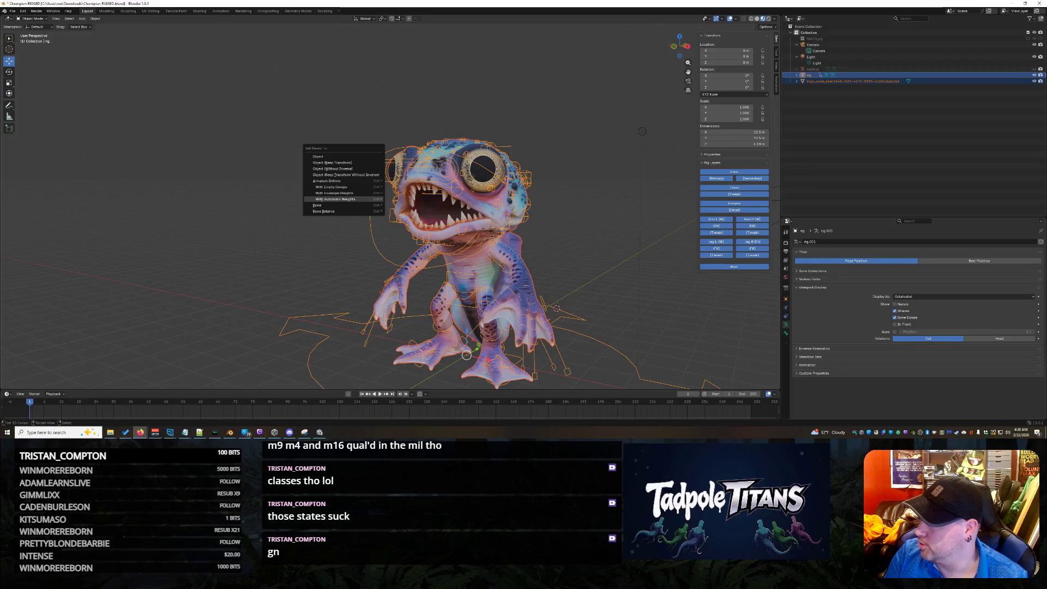
{"action": "key", "text": "alt+Tab"}
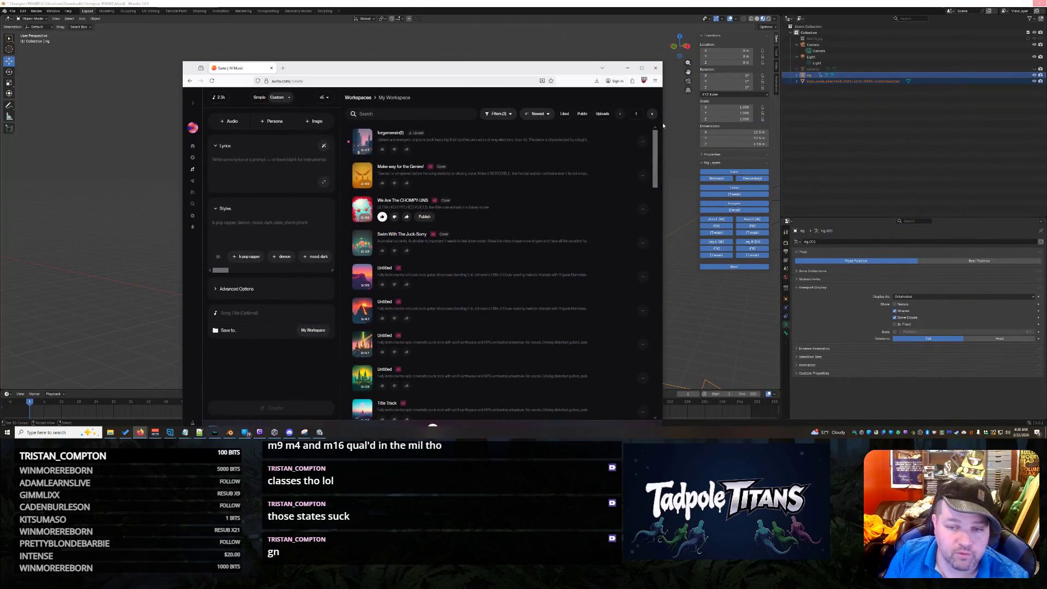
Resize the browser, play forgamerain(1), and start a Cover of it from Remix/Edit
{"action": "left_click_drag", "start_coordinate": [662, 117], "coordinate": [737, 117]}
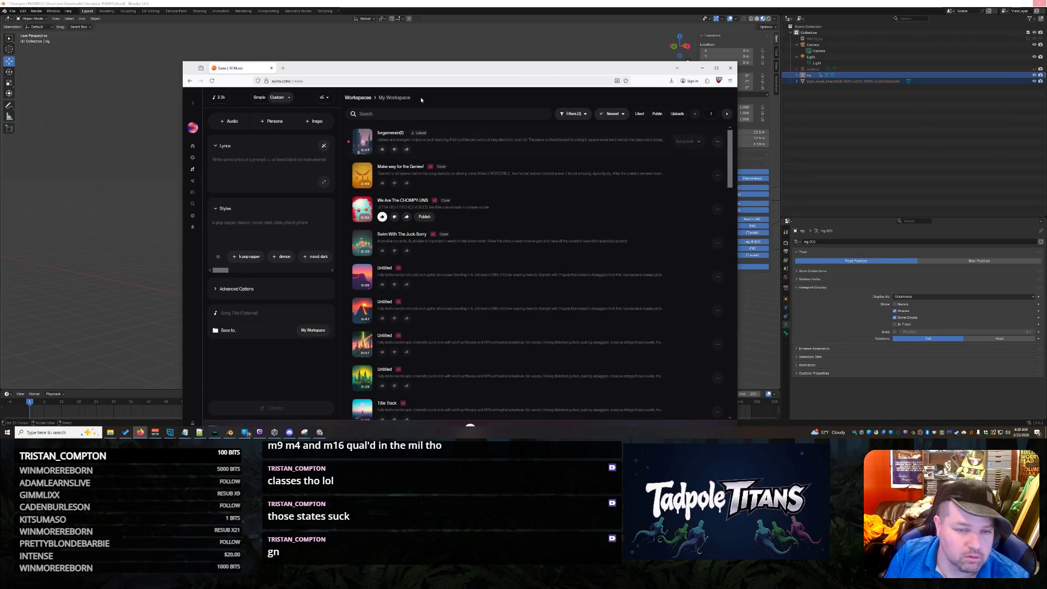
{"action": "left_click_drag", "start_coordinate": [396, 72], "coordinate": [348, 55]}
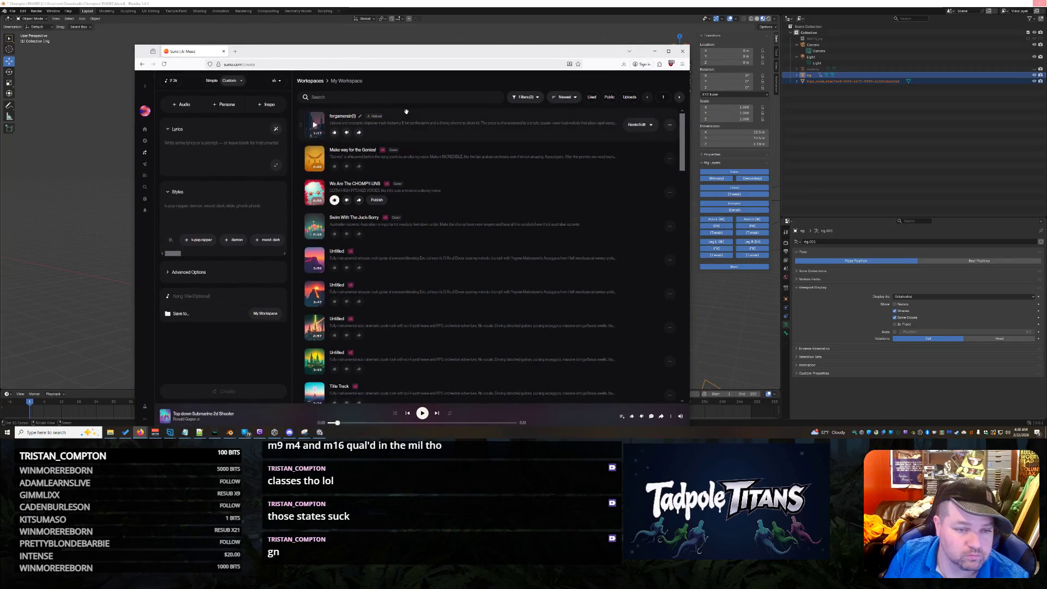
{"action": "left_click", "coordinate": [420, 125]}
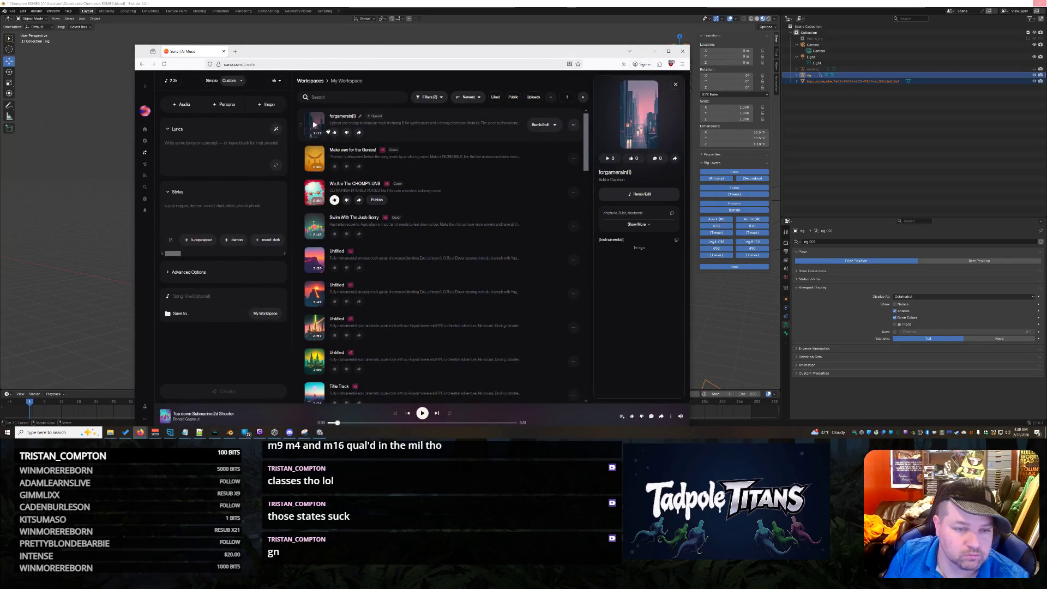
{"action": "left_click", "coordinate": [314, 125]}
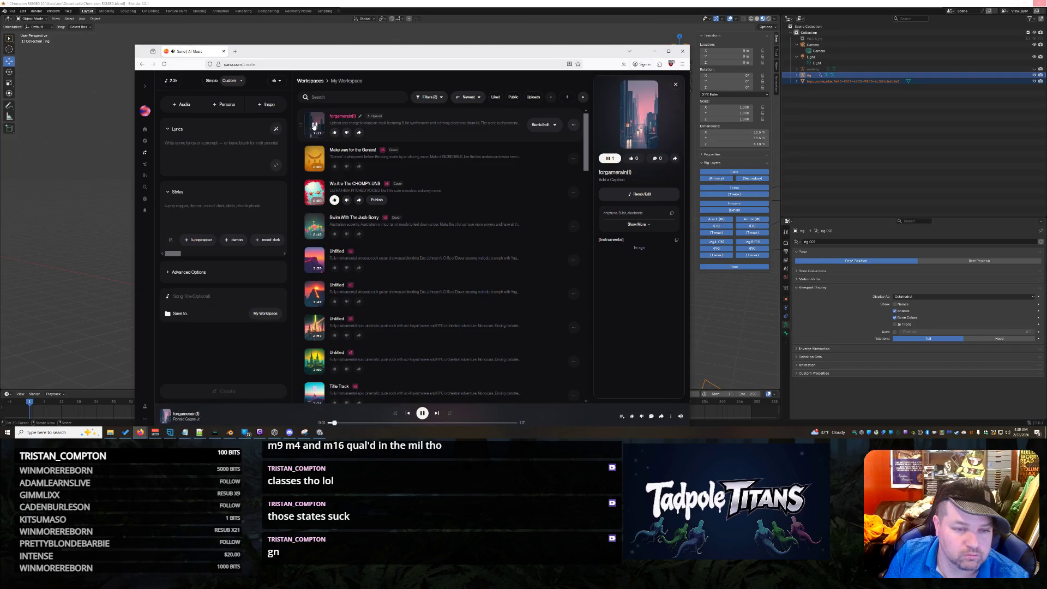
{"action": "left_click", "coordinate": [538, 127]}
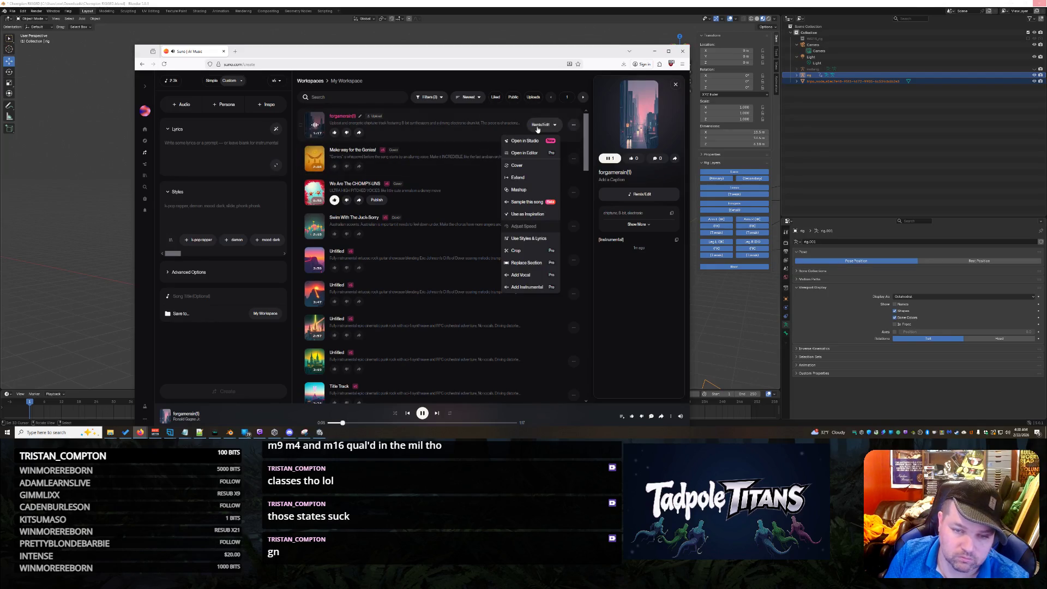
{"action": "left_click", "coordinate": [529, 166]}
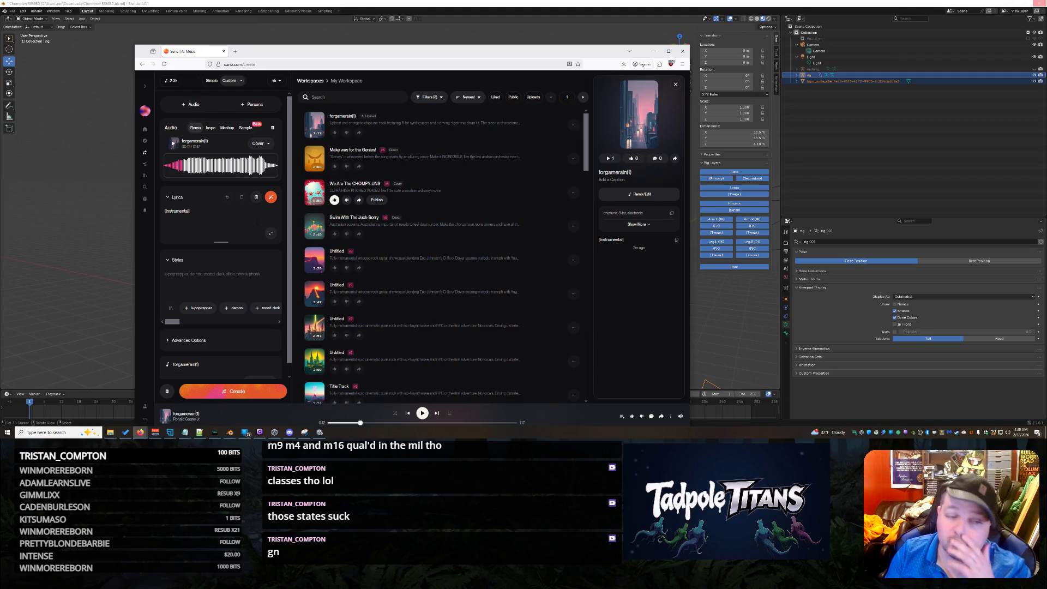
Delete the [instrumental] tag from the cover's Lyrics box
{"action": "key", "text": "BackSpace"}
{"action": "key", "text": "BackSpace"}
{"action": "key", "text": "BackSpace"}
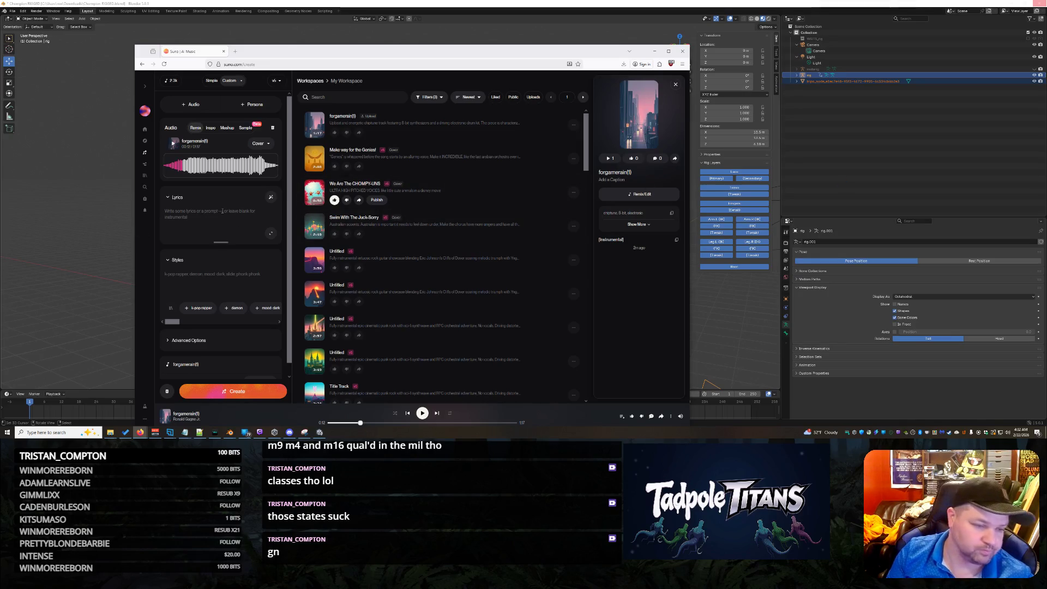
Write the two lyric lines 'Wiggling through. Feel the spark light.' and 'We're fighting so hard. The egg is in sight.'
{"action": "type", "text": "Wiggl"}
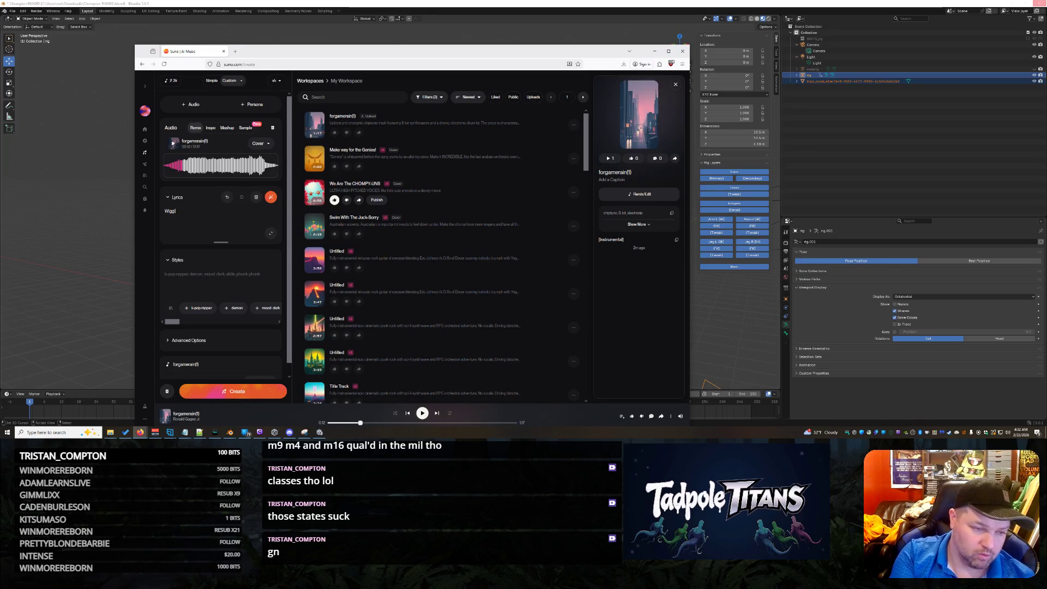
{"action": "type", "text": "ing through."}
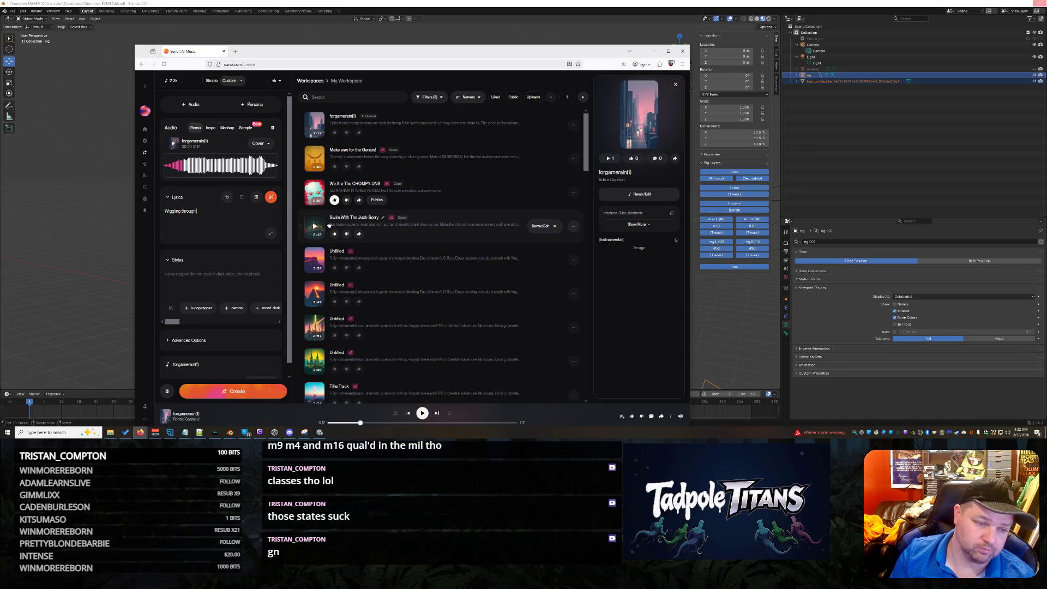
{"action": "type", "text": " Feel th"}
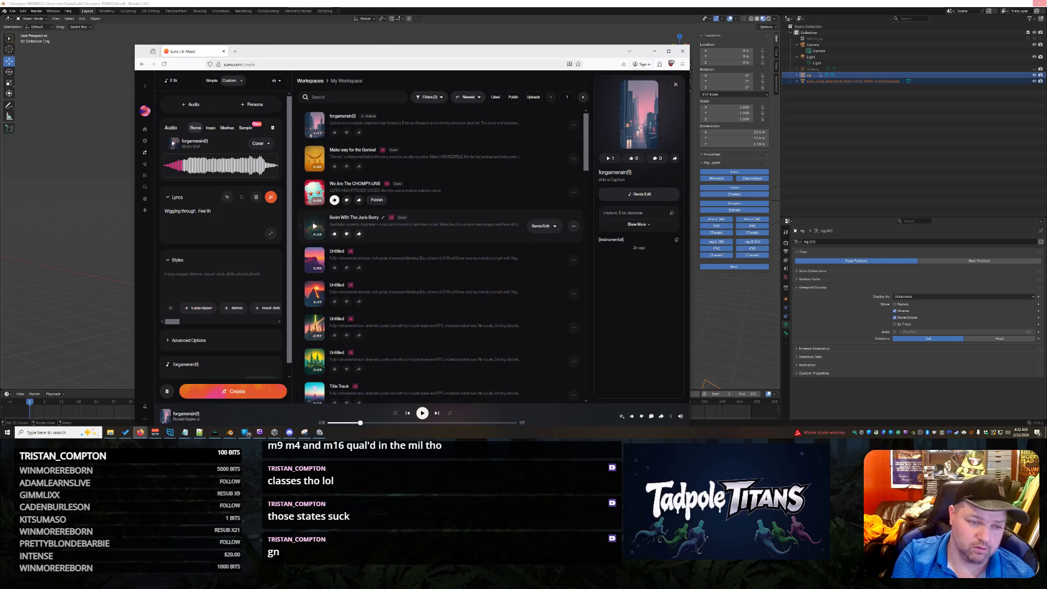
{"action": "type", "text": "e spark light."}
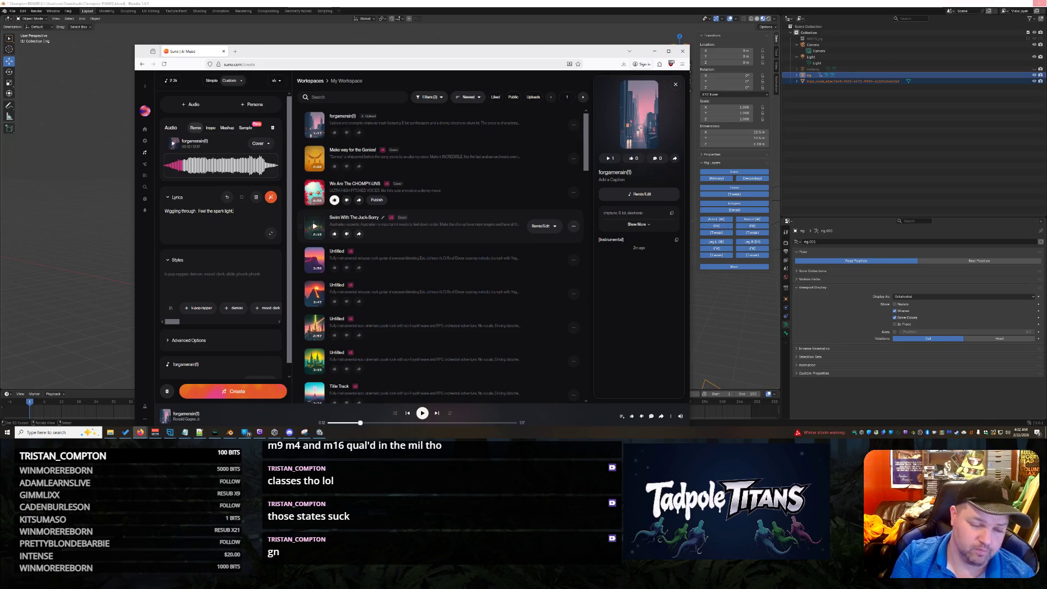
{"action": "key", "text": "Return"}
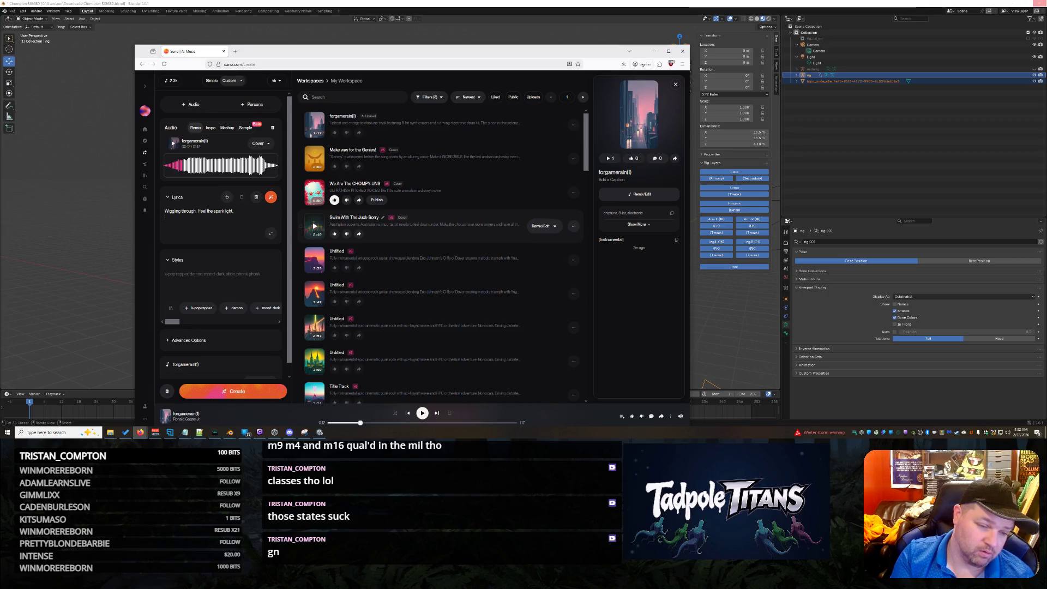
{"action": "type", "text": "We"}
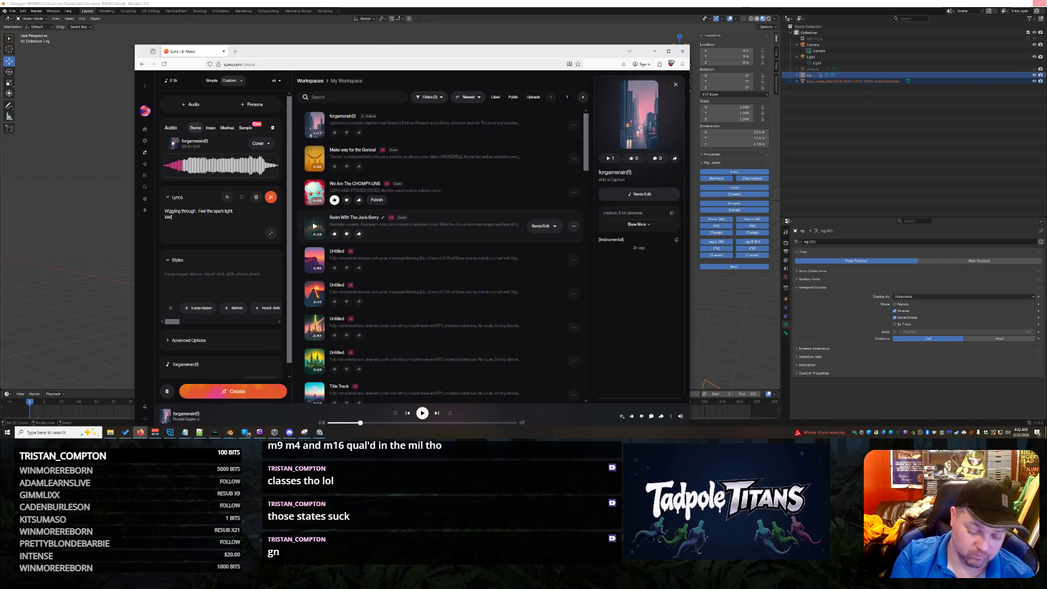
{"action": "type", "text": "'re figh"}
{"action": "type", "text": " f"}
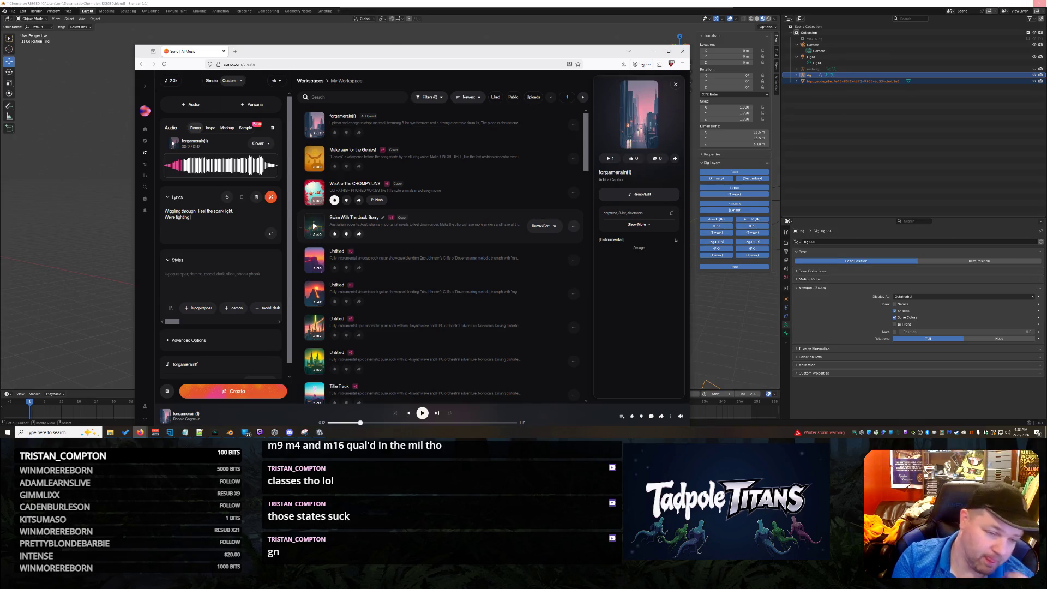
{"action": "type", "text": "so hard."}
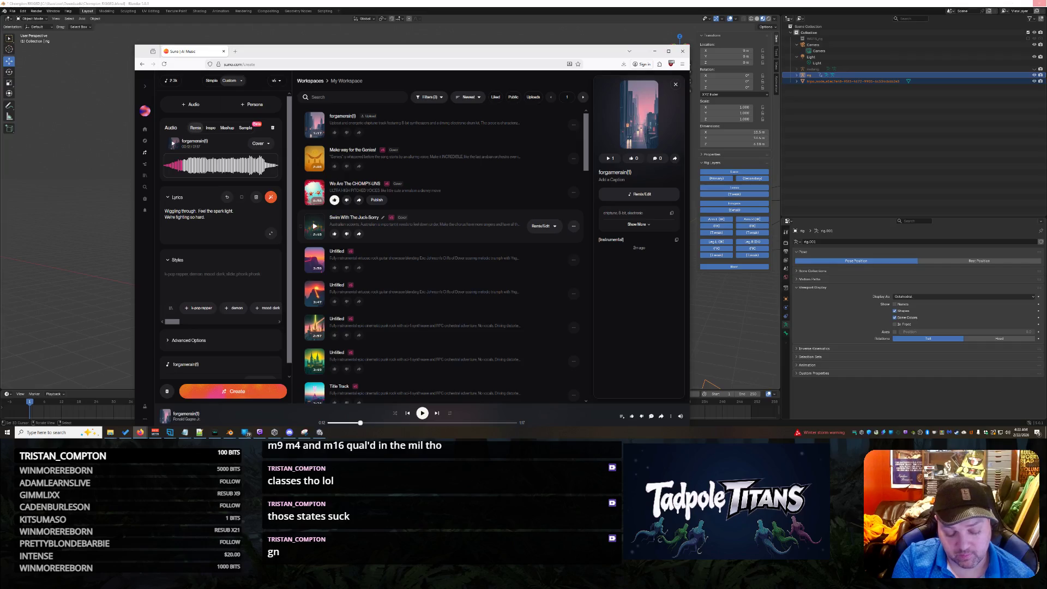
{"action": "type", "text": " The egg is in sight."}
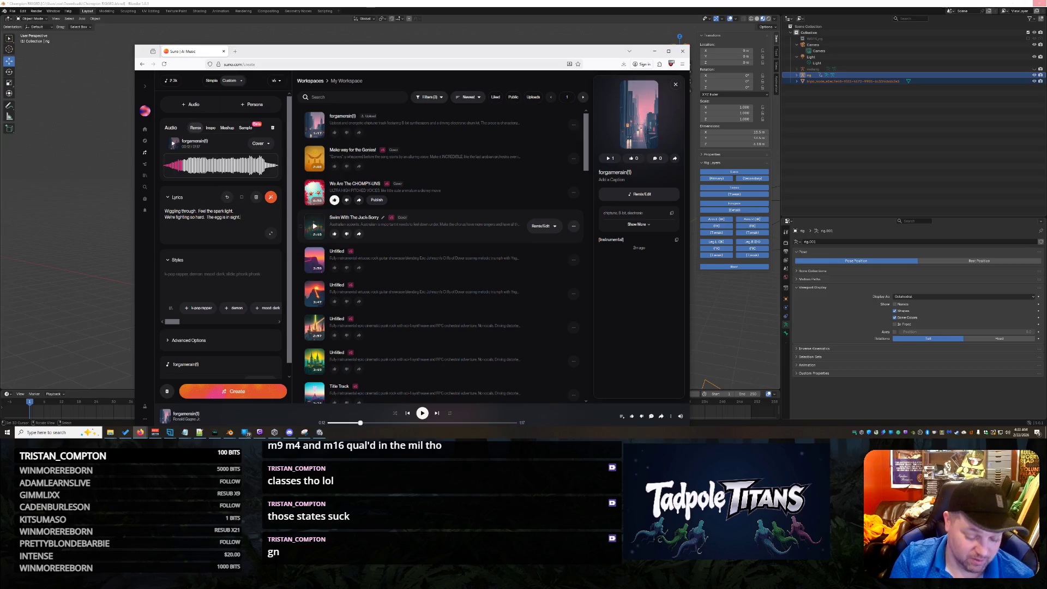
{"action": "key", "text": "ctrl+a"}
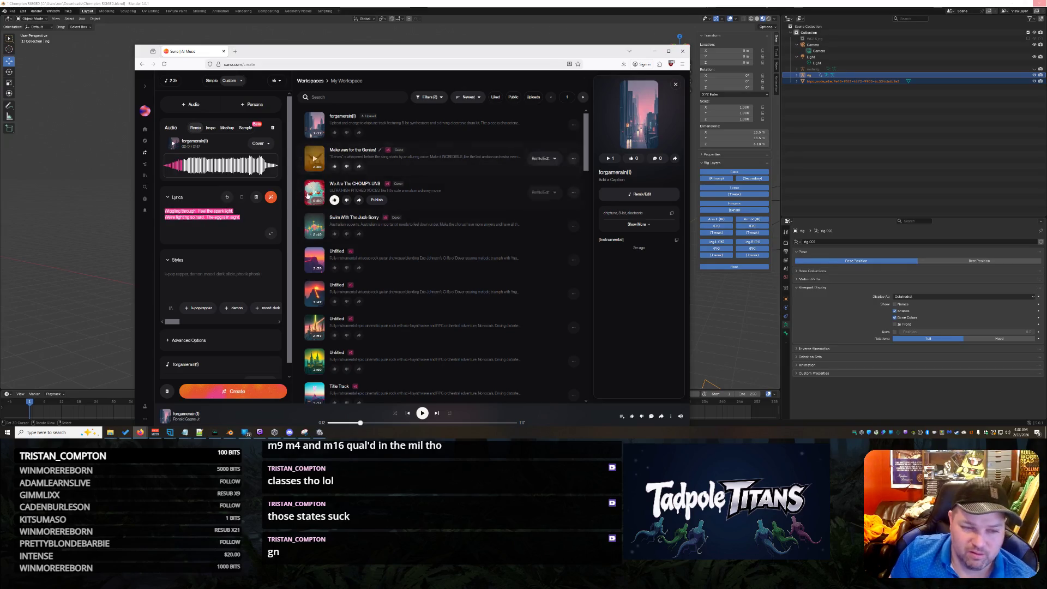
{"action": "left_click", "coordinate": [271, 197]}
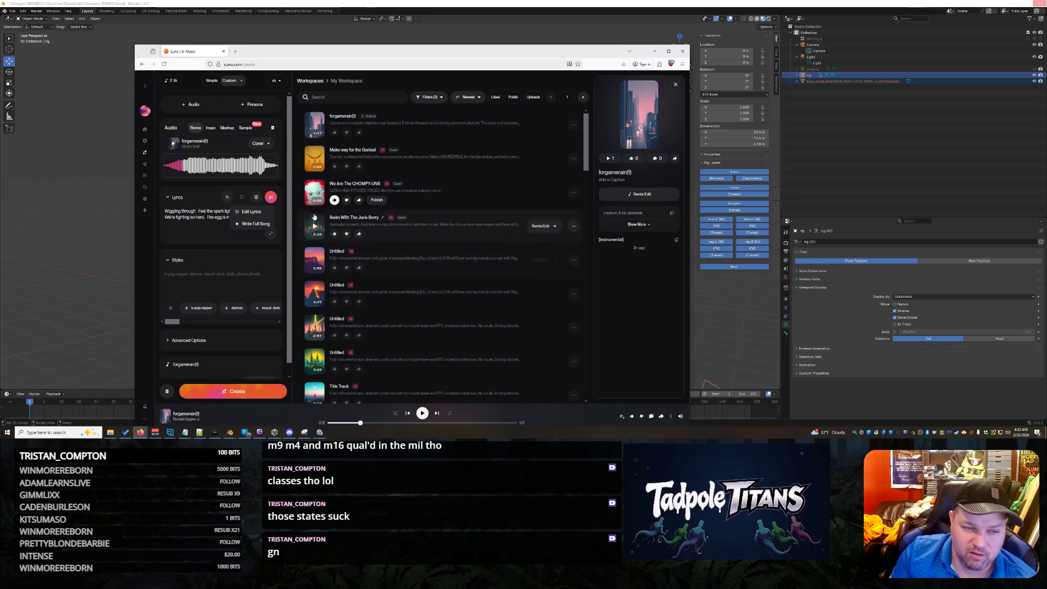
{"action": "left_click", "coordinate": [207, 227]}
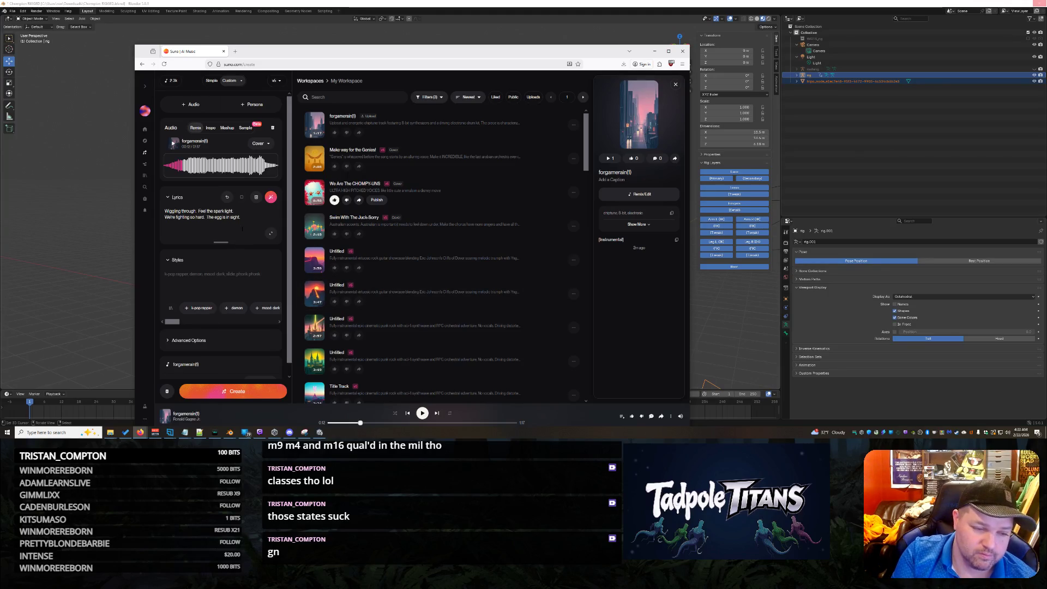
Write the style prompt: more epic instruments, keep the techno dance EDM feel, male/female high-energy singers
{"action": "left_click", "coordinate": [213, 276]}
{"action": "type", "text": "Make the"}
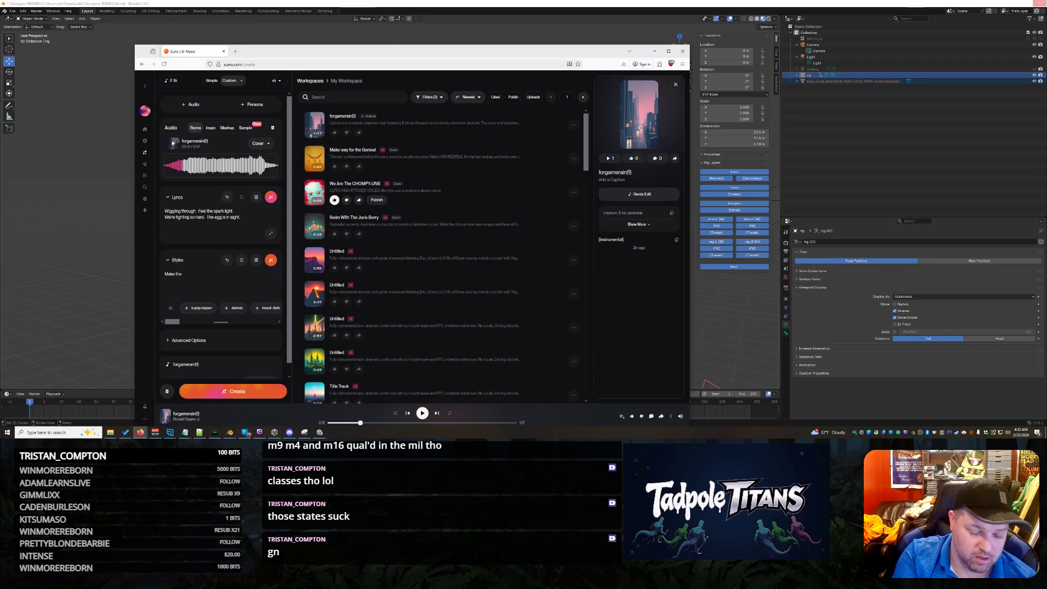
{"action": "key", "text": "BackSpace"}
{"action": "key", "text": "BackSpace"}
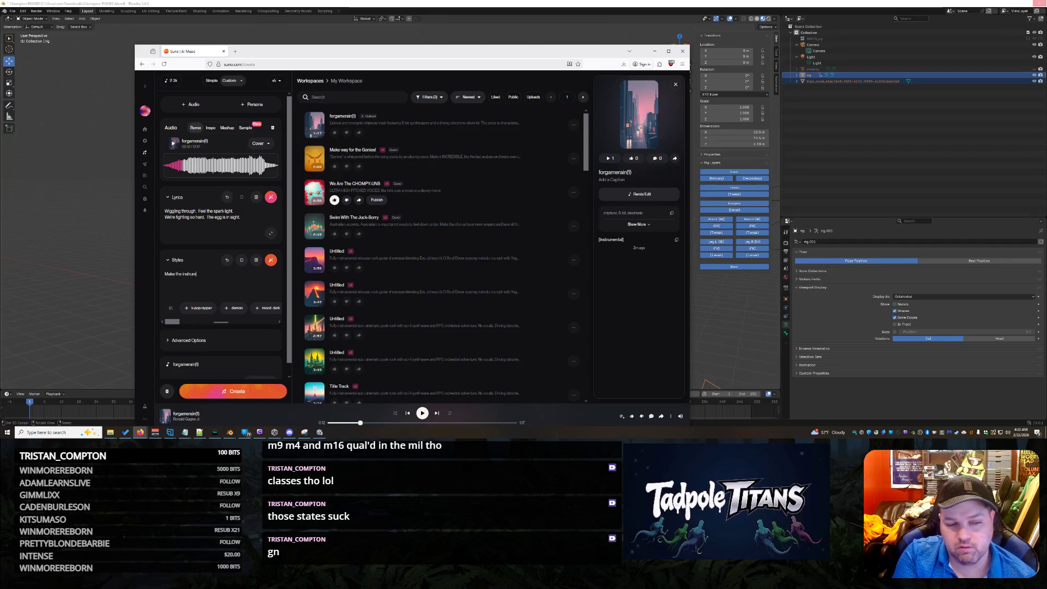
{"action": "type", "text": "more epic. Keep th"}
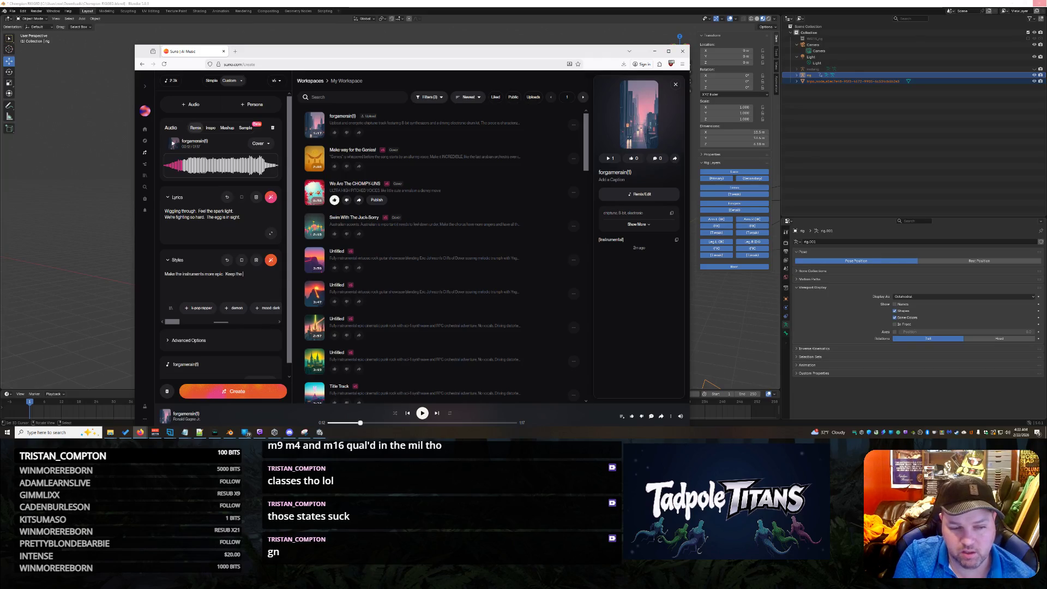
{"action": "type", "text": " ec"}
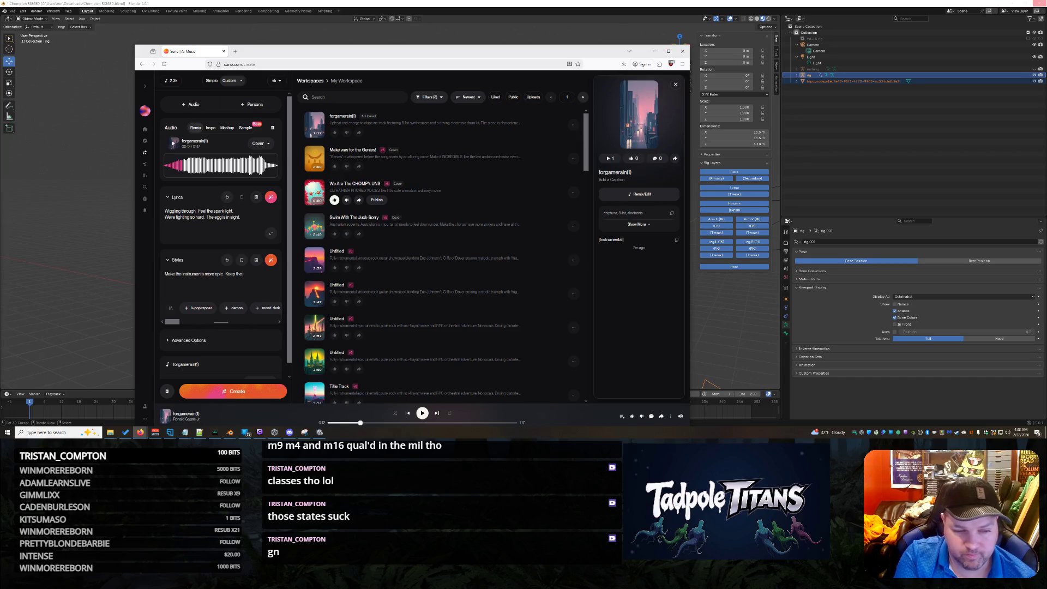
{"action": "type", "text": " dance fee"}
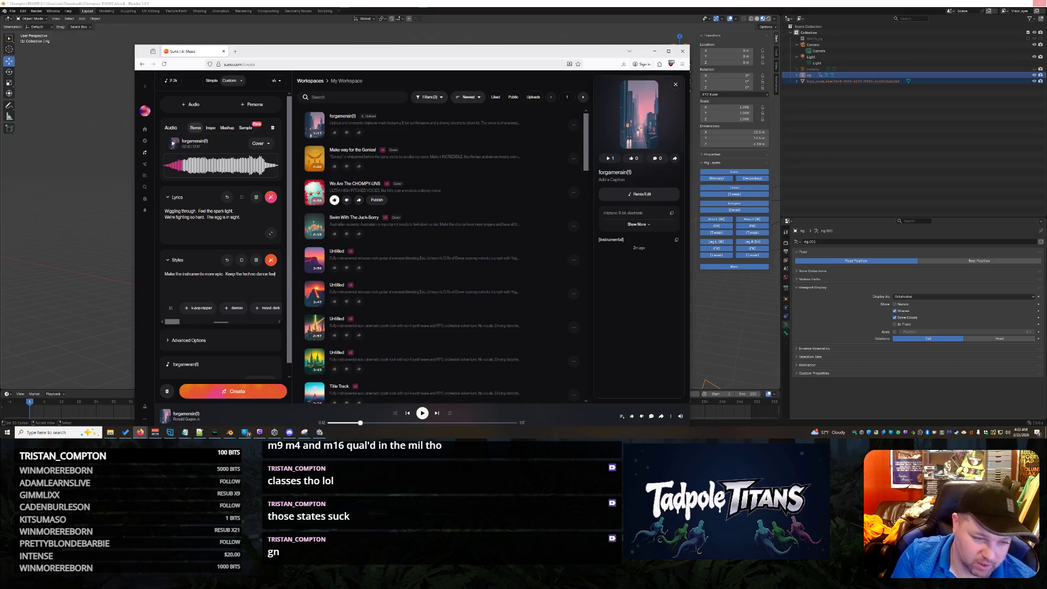
{"action": "type", "text": "EDM "}
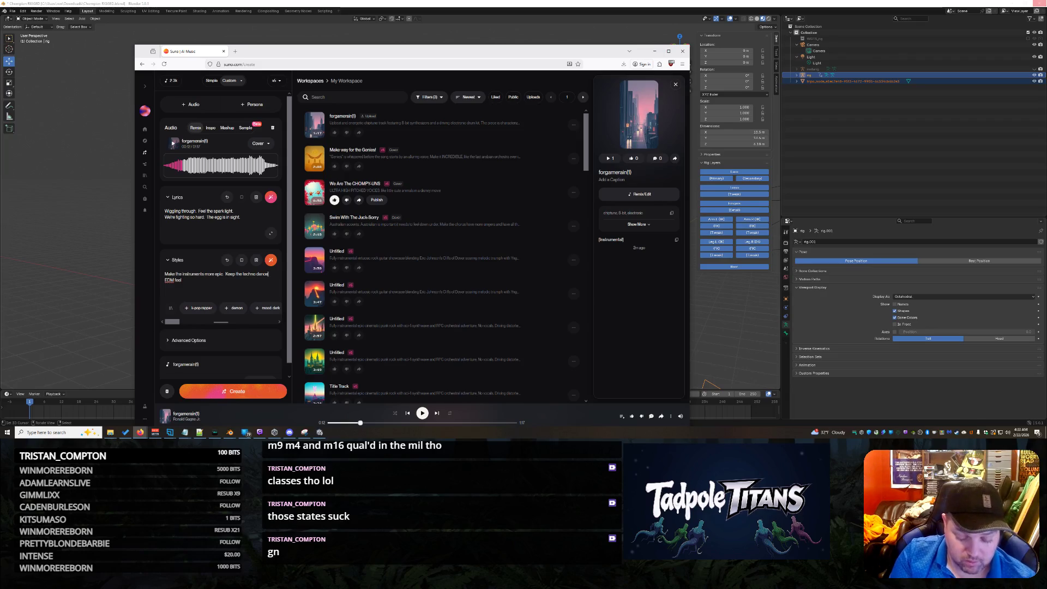
{"action": "type", "text": "\""}
{"action": "key", "text": "Return"}
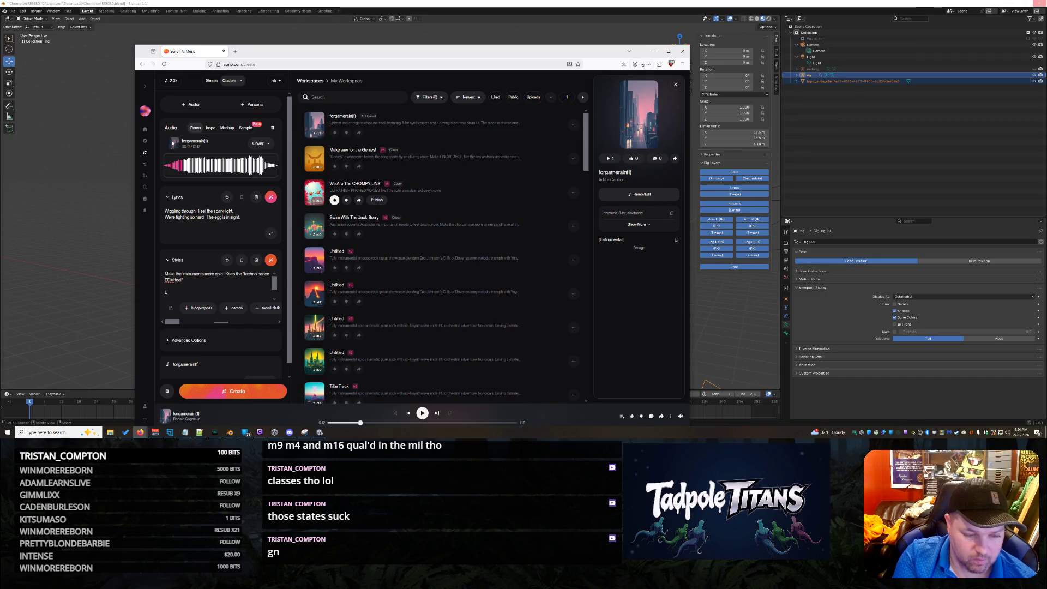
{"action": "type", "text": "S"}
{"action": "type", "text": "ers"}
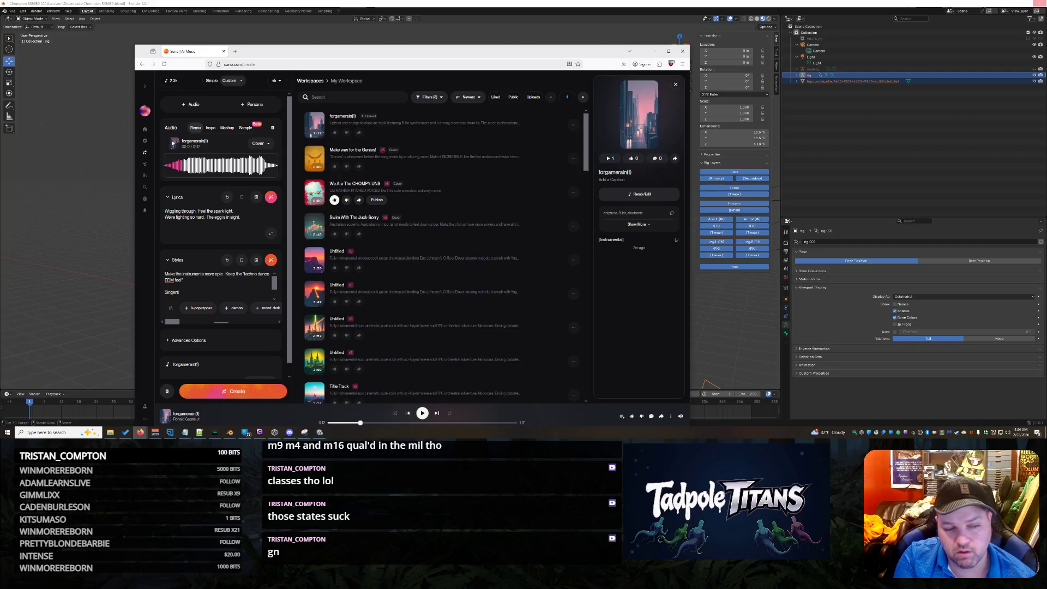
{"action": "type", "text": "male"}
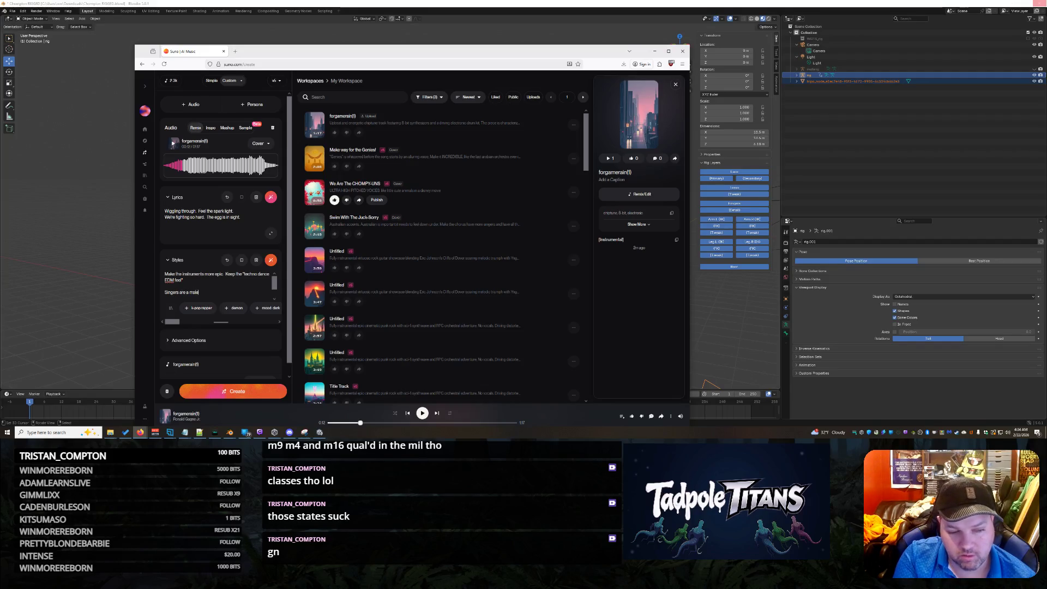
{"action": "type", "text": " and female"}
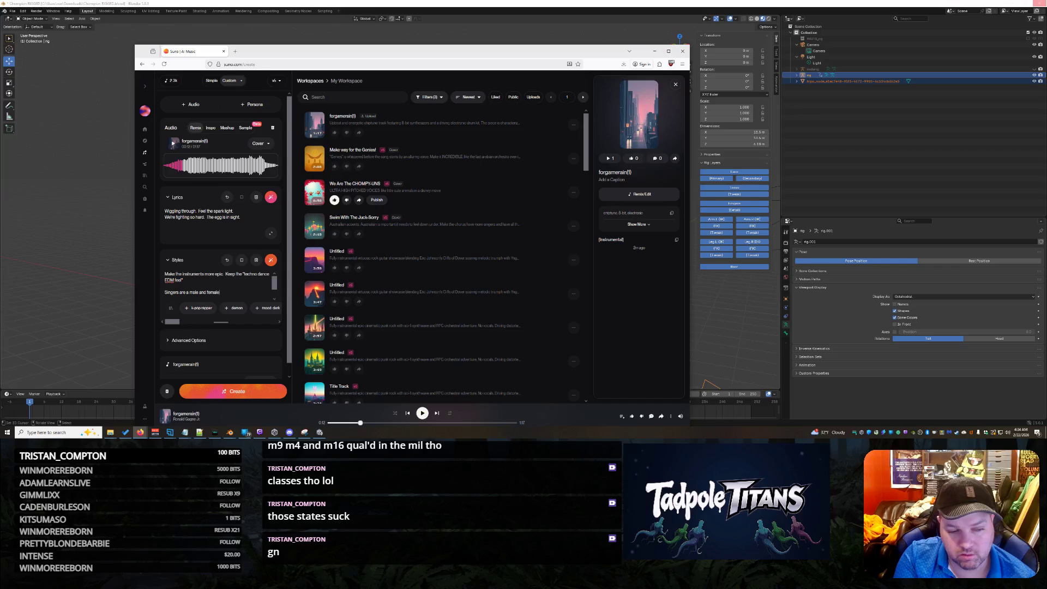
{"action": "type", "text": " high energy!"}
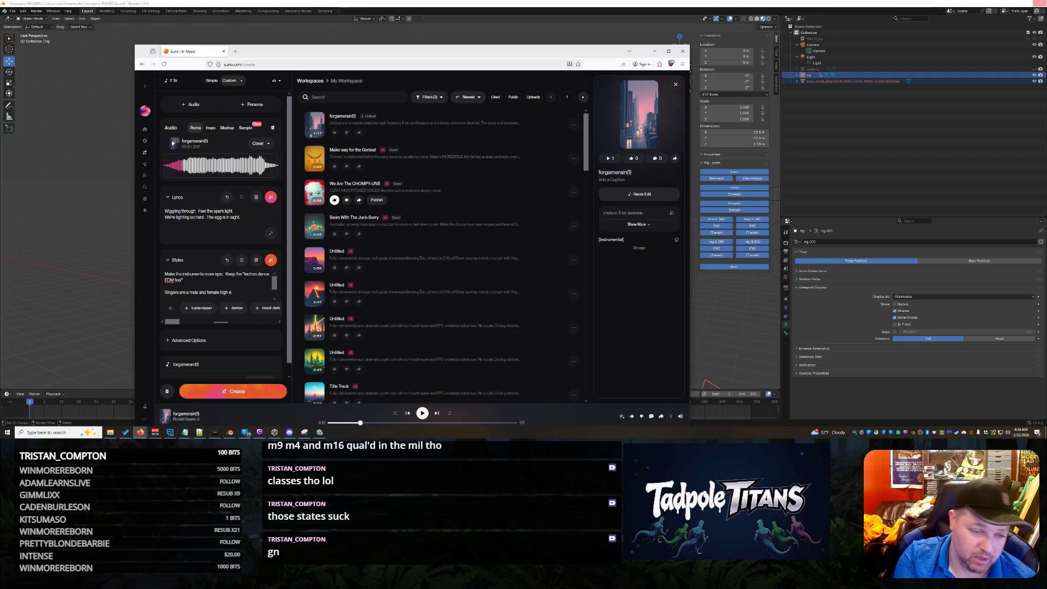
{"action": "key", "text": "BackSpace"}
{"action": "key", "text": "BackSpace"}
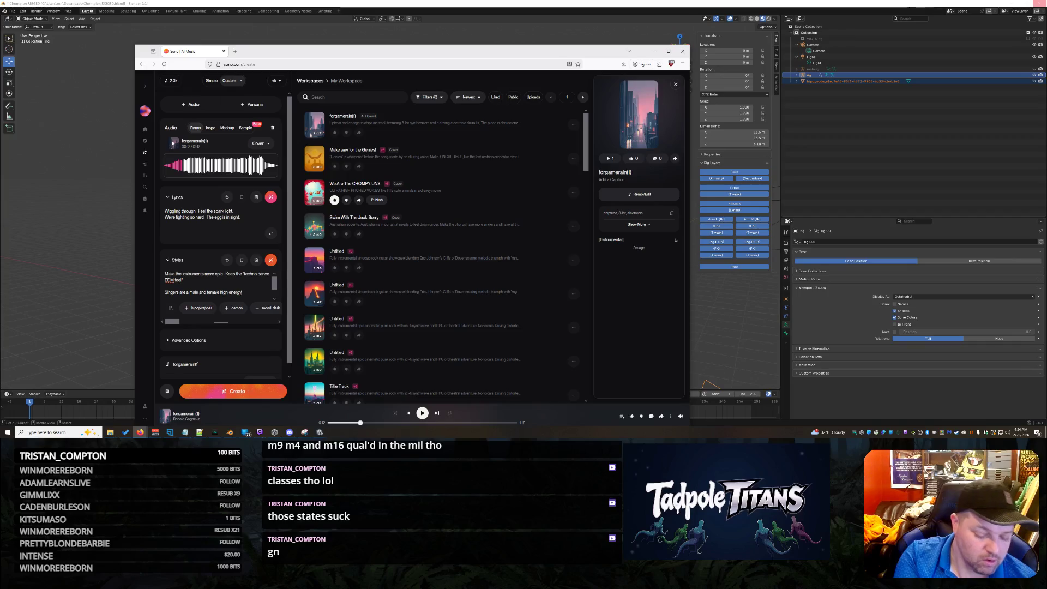
{"action": "type", "text": " combo"}
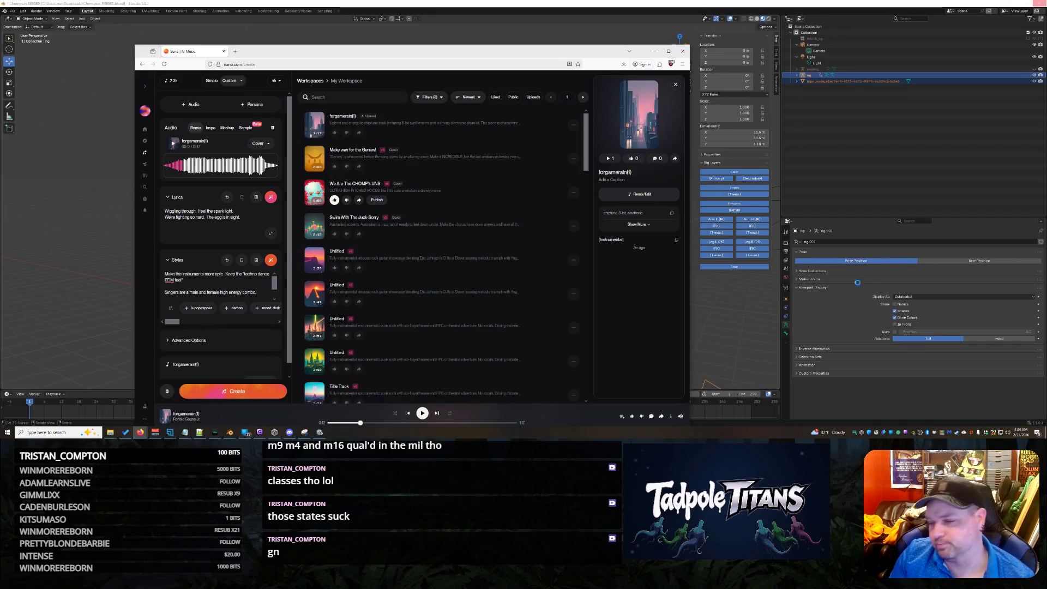
{"action": "type", "text": "."}
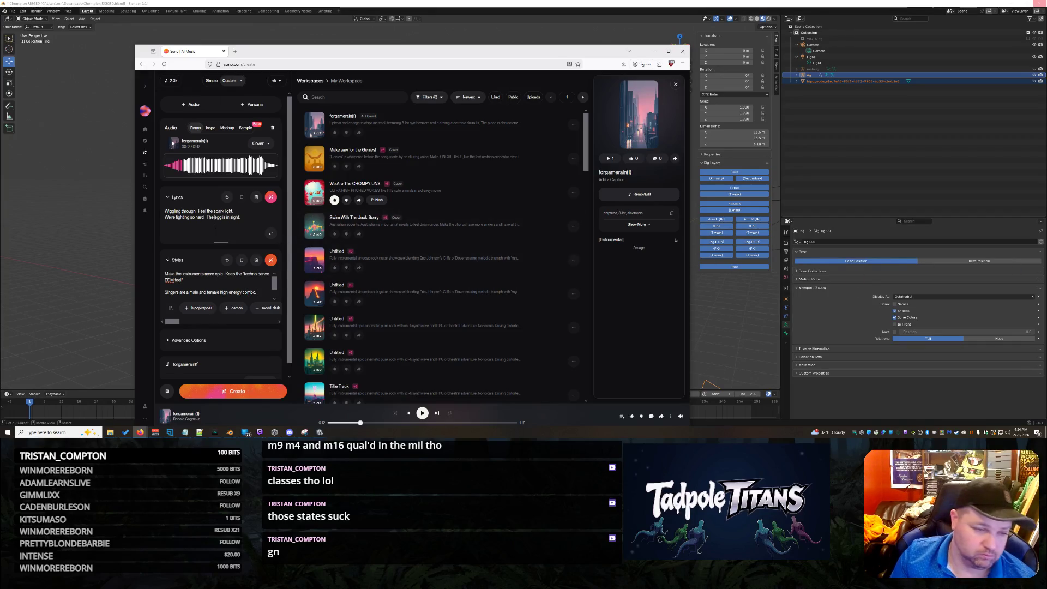
{"action": "left_click", "coordinate": [253, 222]}
{"action": "key", "text": "Return"}
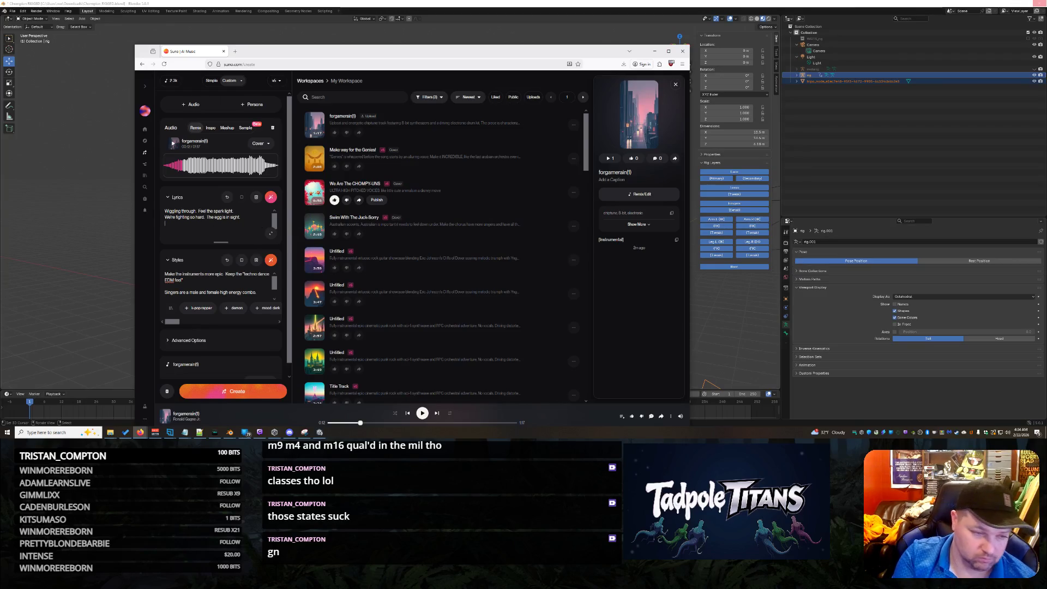
Add the lyric line starting 'We're going so fast.' and ending 'give up now'
{"action": "type", "text": "We're growing so fast"}
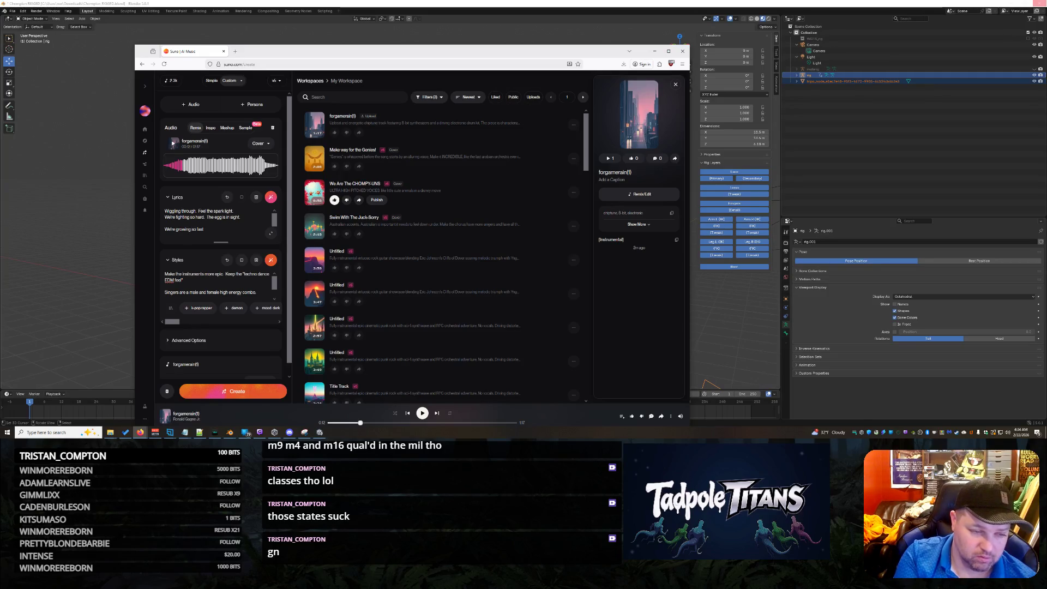
{"action": "key", "text": "BackSpace"}
{"action": "key", "text": "BackSpace"}
{"action": "key", "text": "BackSpace"}
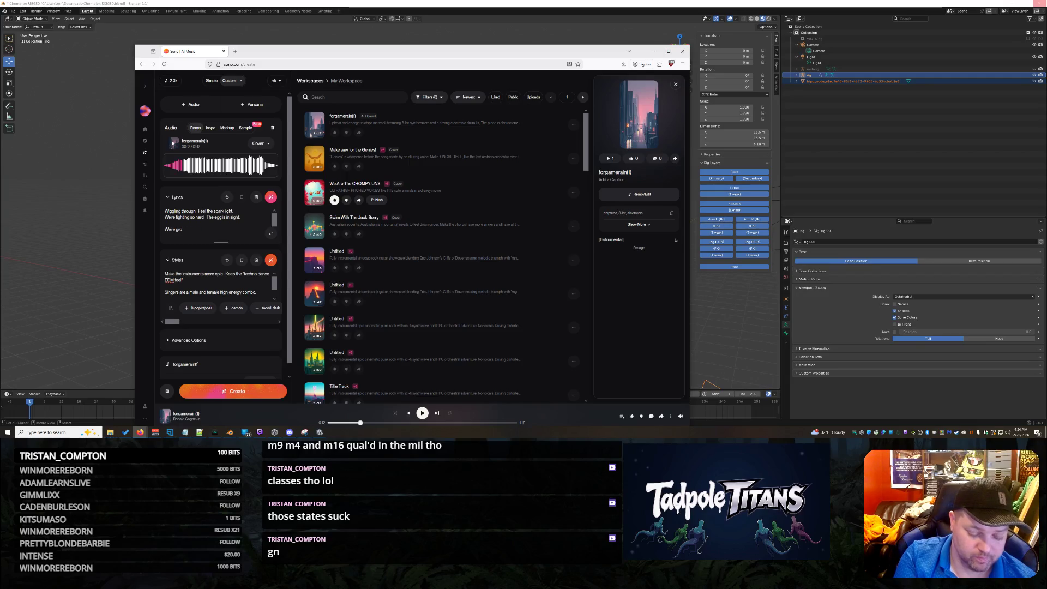
{"action": "key", "text": "BackSpace"}
{"action": "key", "text": "BackSpace"}
{"action": "type", "text": "oing so fast. We can't"}
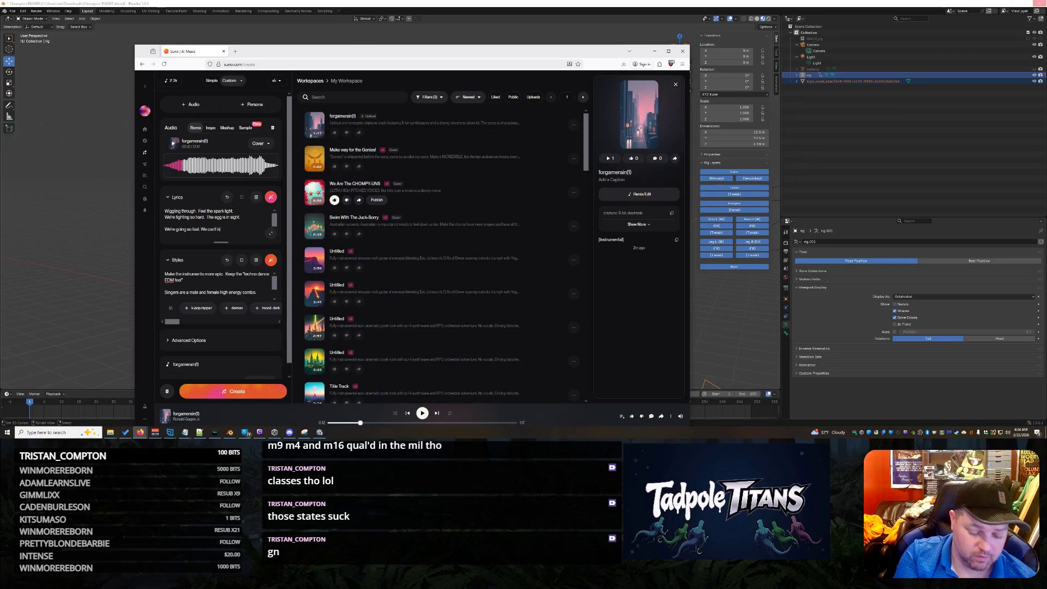
{"action": "type", "text": "ive up"}
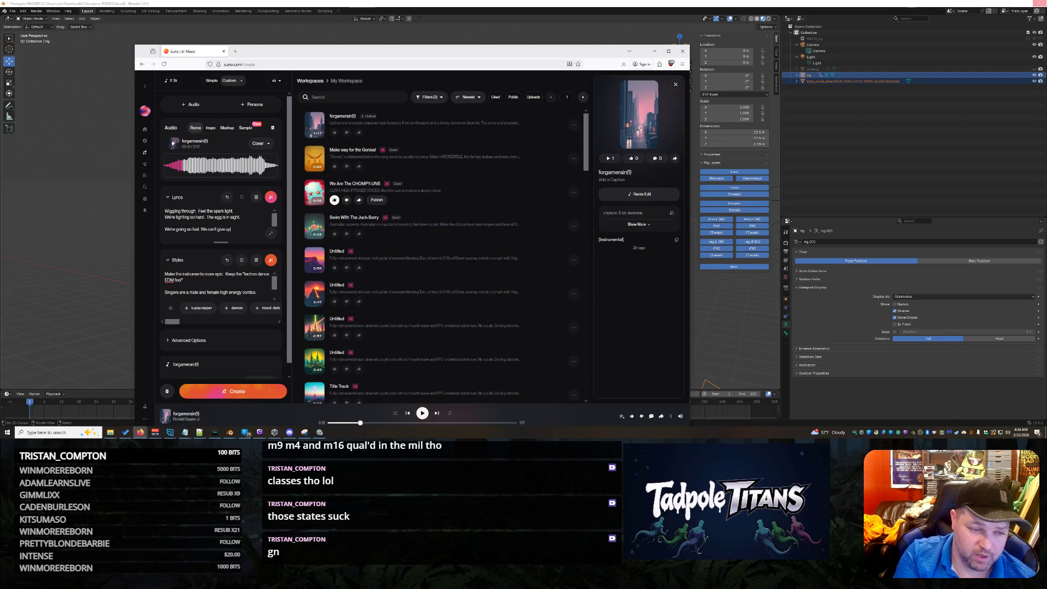
{"action": "type", "text": " now"}
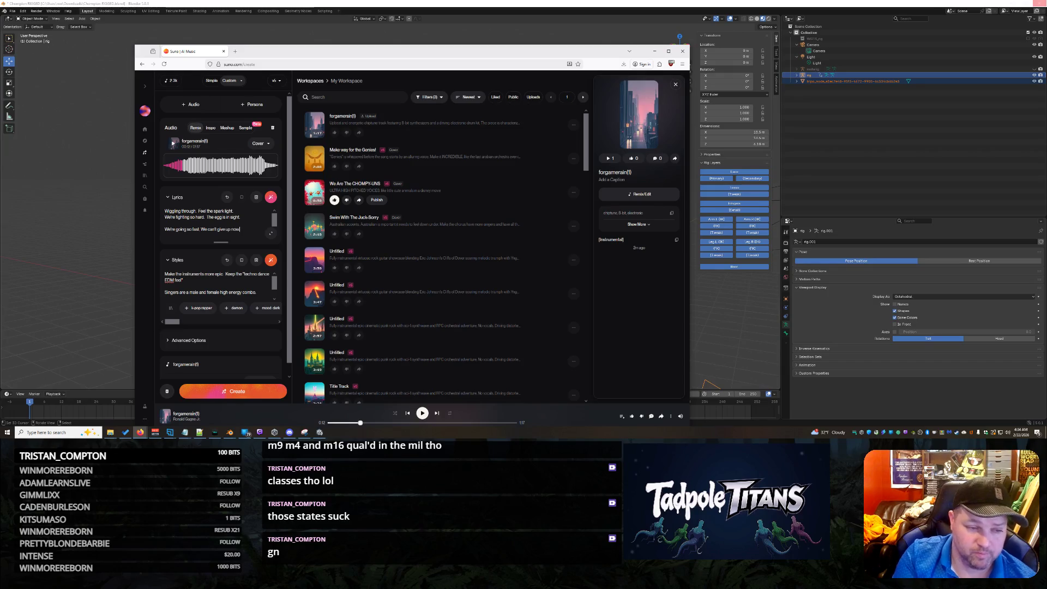
{"action": "key", "text": "Return"}
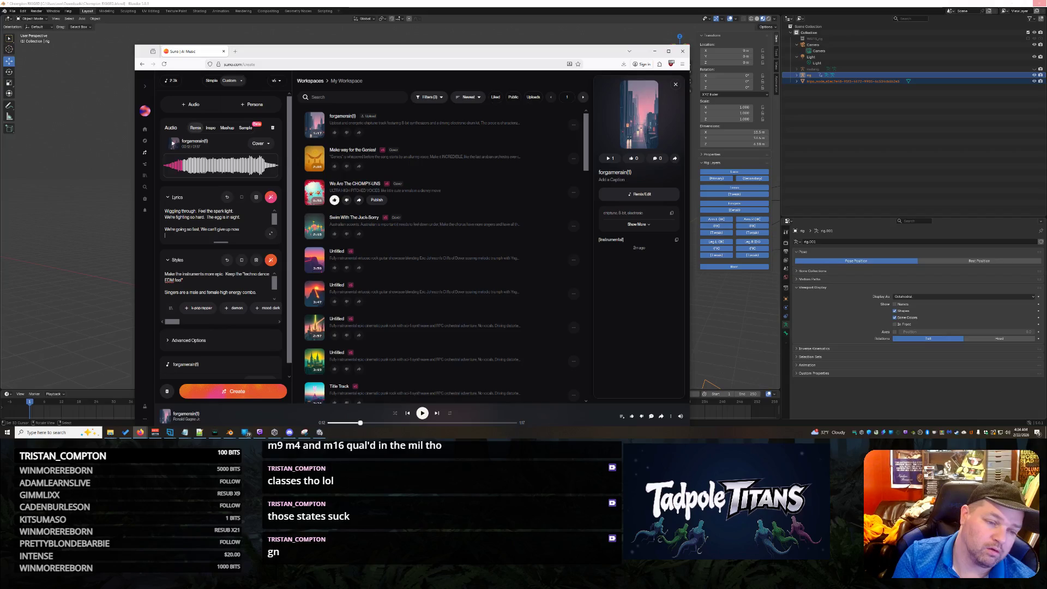
{"action": "key", "text": "BackSpace"}
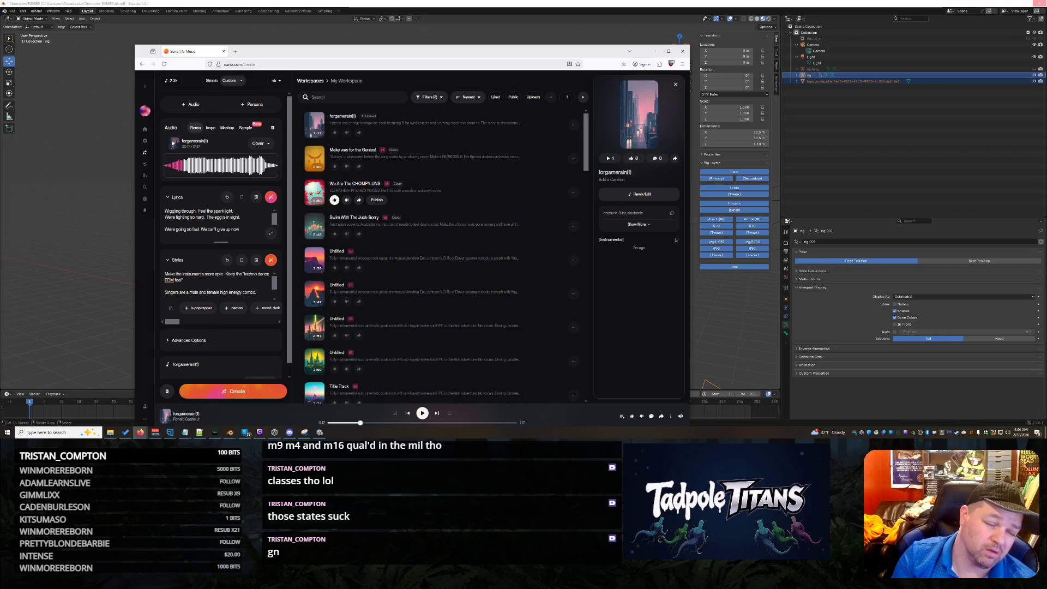
Add 'We have to get there. We just don't know how' and begin a [Chorus 2] label below
{"action": "left_click", "coordinate": [231, 230]}
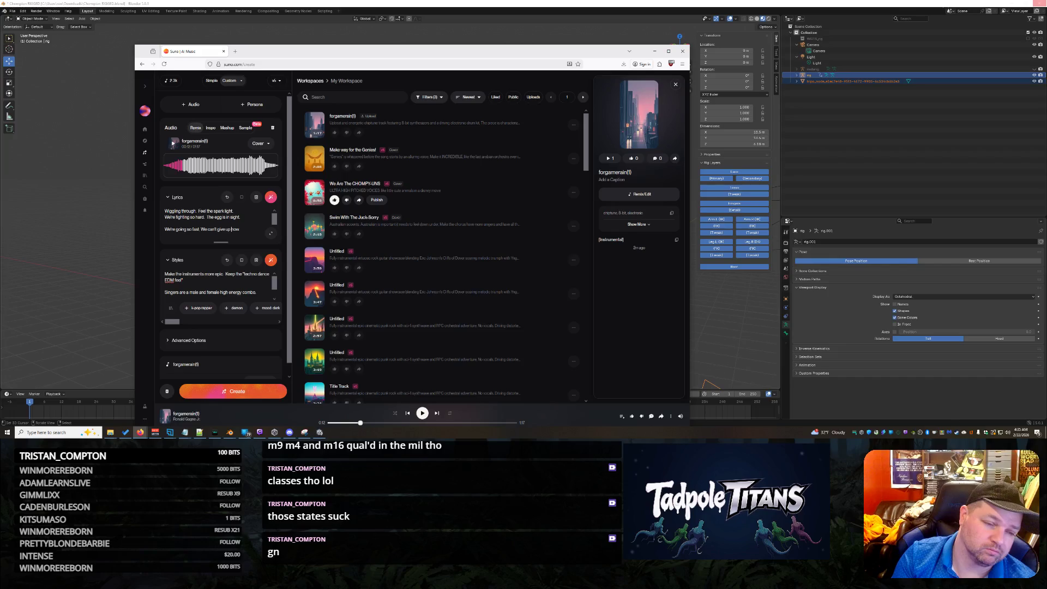
{"action": "left_click", "coordinate": [166, 235]}
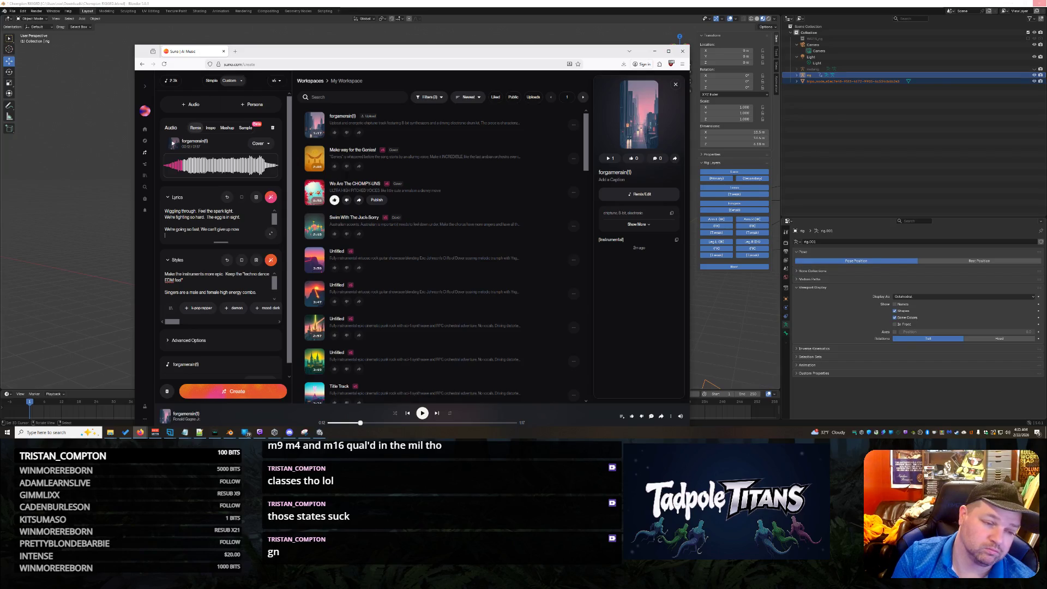
{"action": "type", "text": "We have to get there. We"}
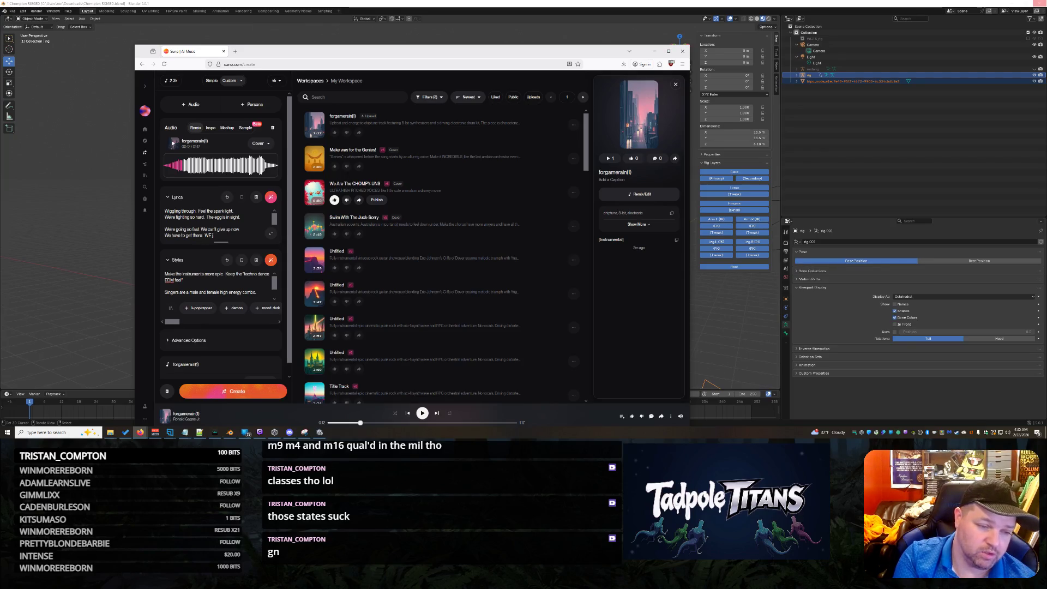
{"action": "key", "text": "BackSpace"}
{"action": "type", "text": "just don't know how"}
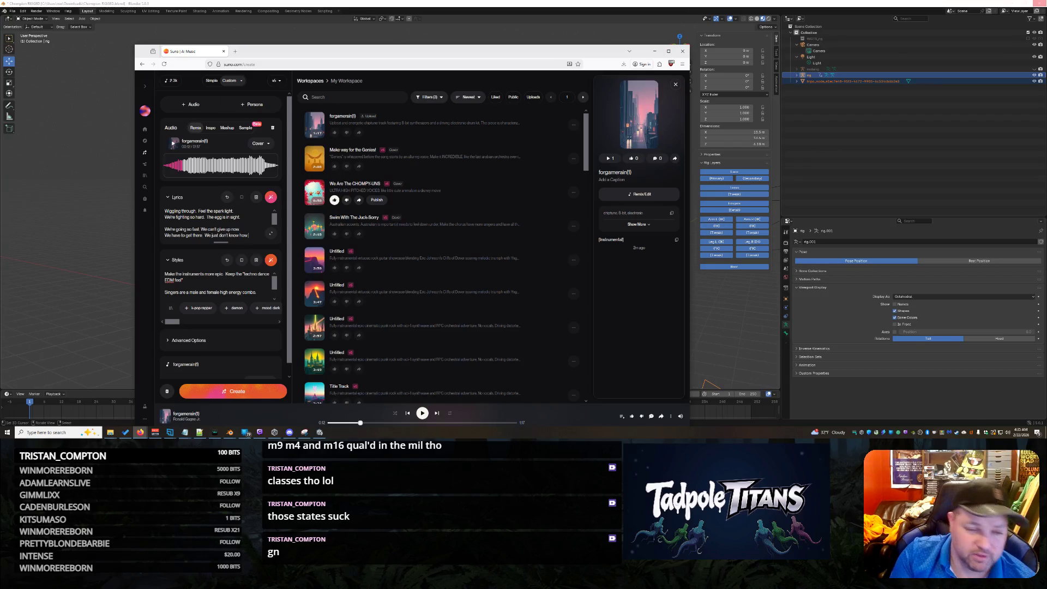
{"action": "left_click_drag", "start_coordinate": [221, 242], "coordinate": [221, 295]}
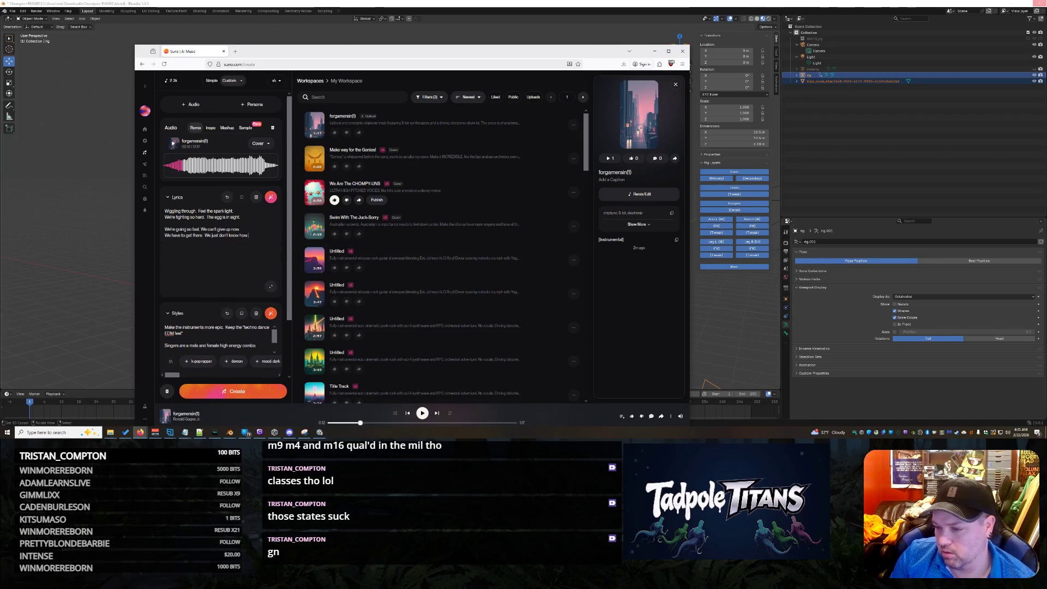
{"action": "left_click", "coordinate": [165, 241]}
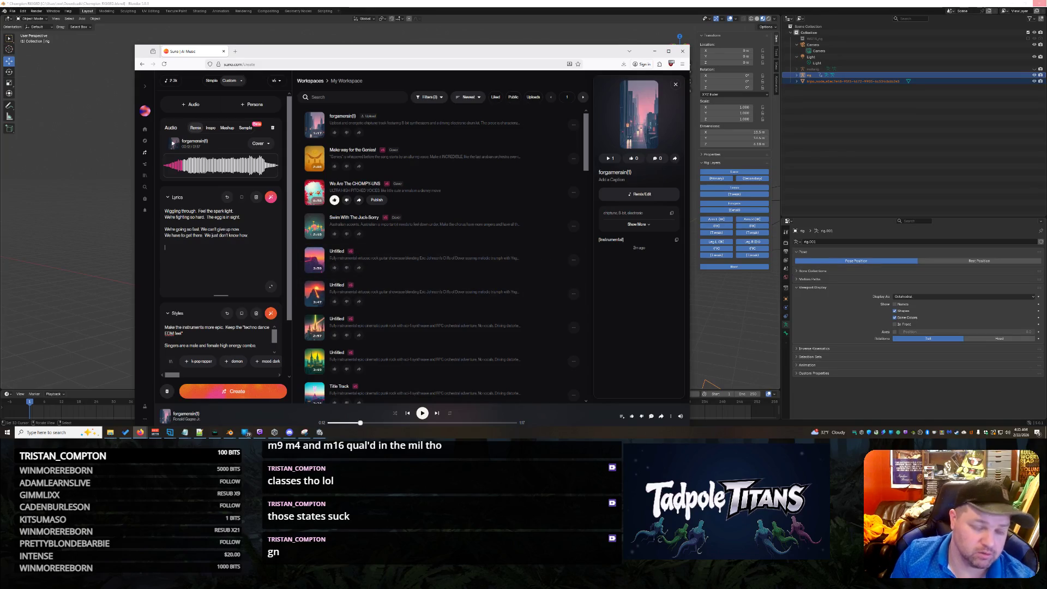
{"action": "type", "text": "[C"}
{"action": "key", "text": "BackSpace"}
{"action": "key", "text": "BackSpace"}
{"action": "key", "text": "BackSpace"}
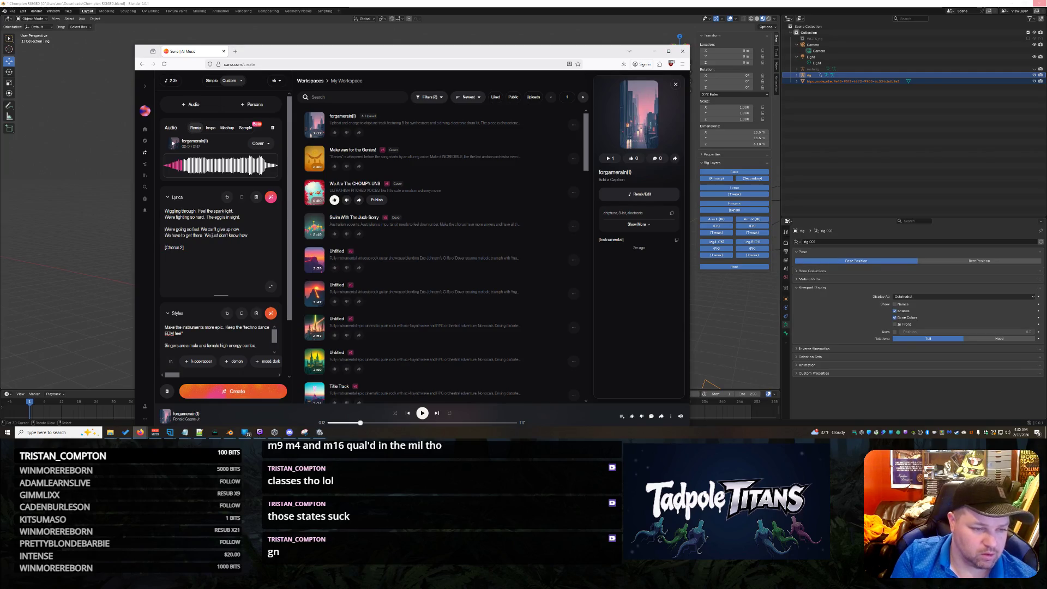
Paste [Chorus 1] at the top and write Chorus 2: tadpole titans who triumph, 'There is no option, we'll get there'
{"action": "key", "text": "ctrl+v"}
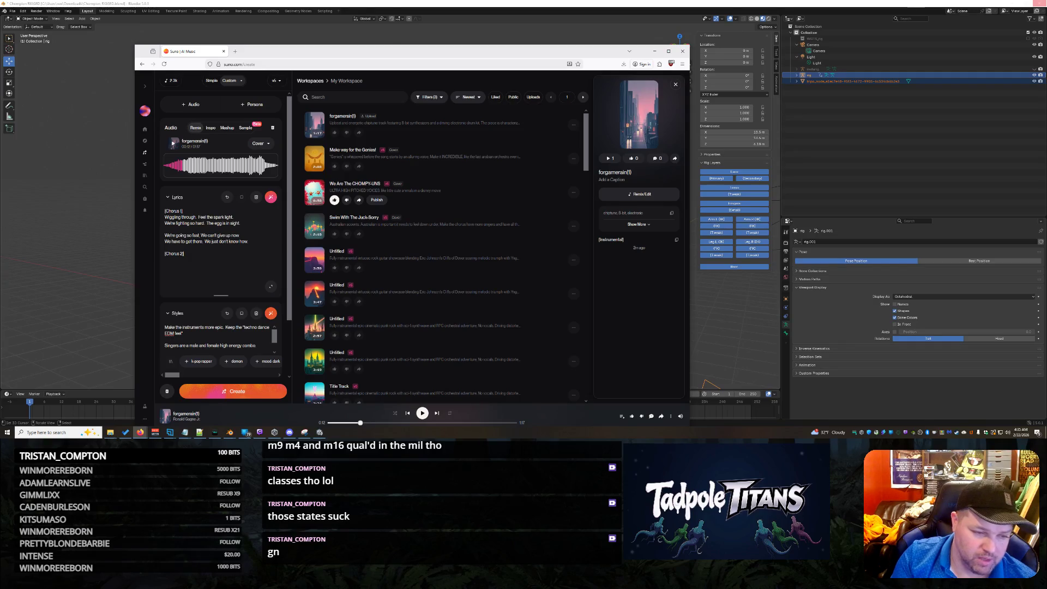
{"action": "key", "text": "Return"}
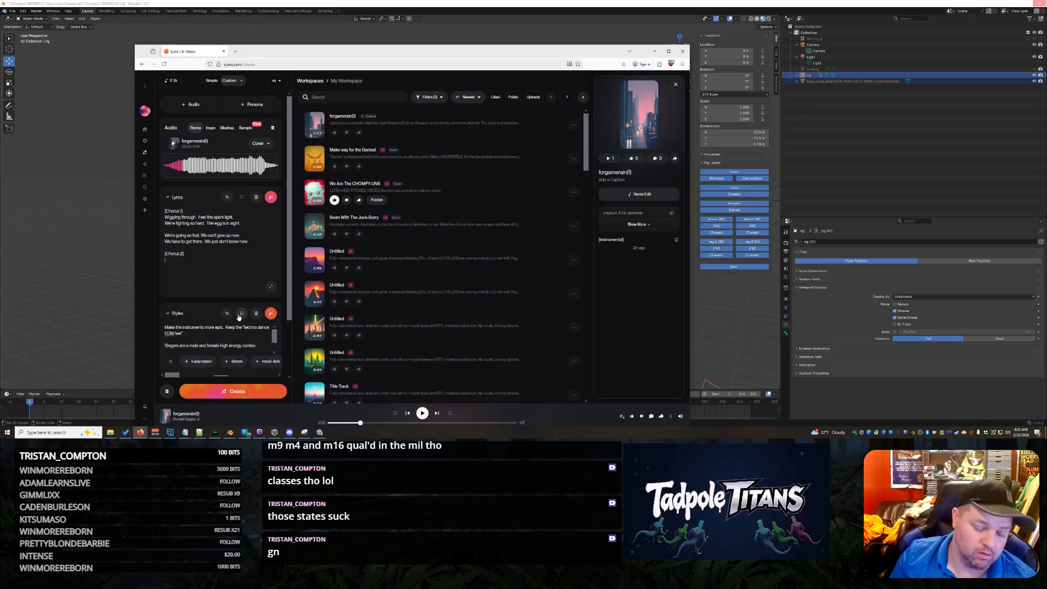
{"action": "type", "text": "We're tadpole ti"}
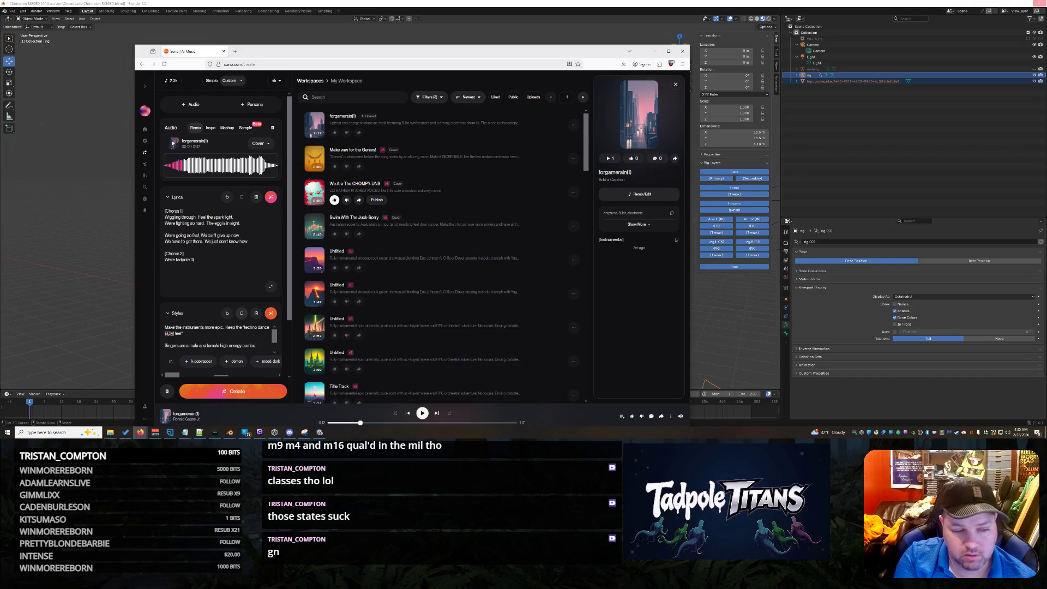
{"action": "type", "text": " tans, we jay"}
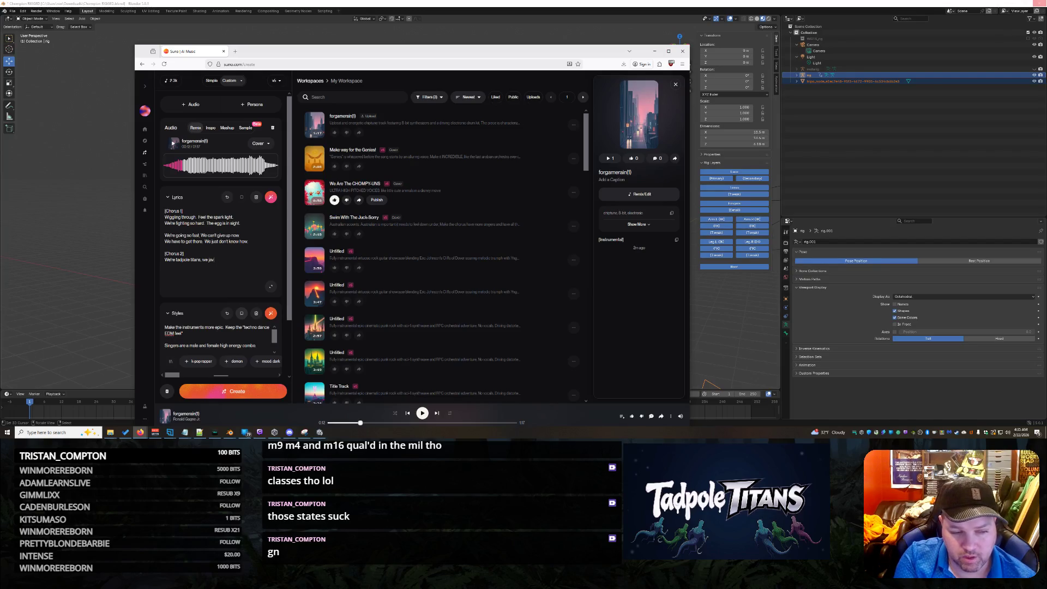
{"action": "type", "text": "be have to triu"}
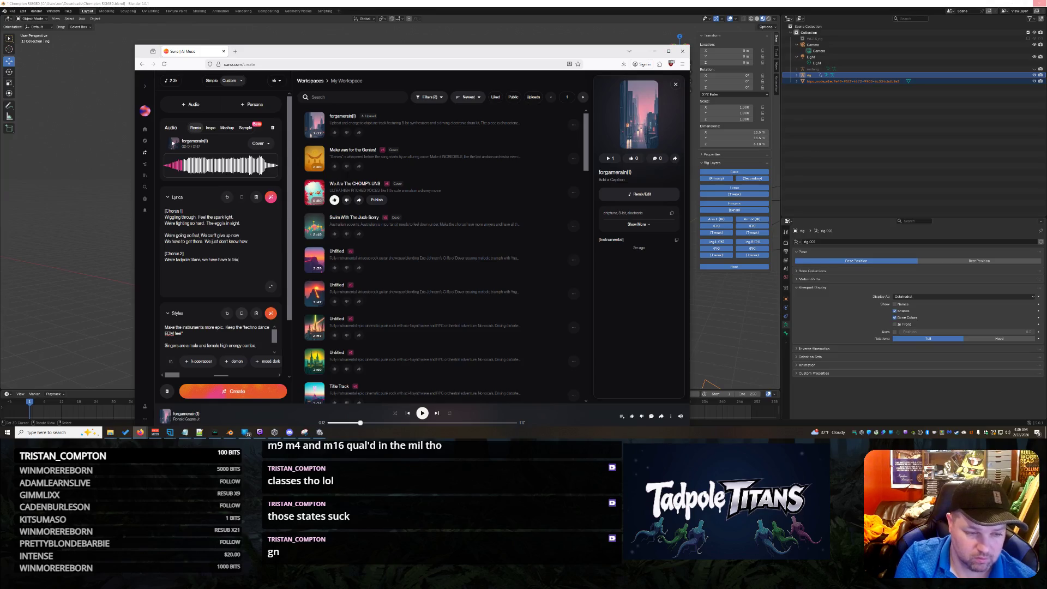
{"action": "type", "text": "."}
{"action": "key", "text": "Return"}
{"action": "type", "text": "There is no option"}
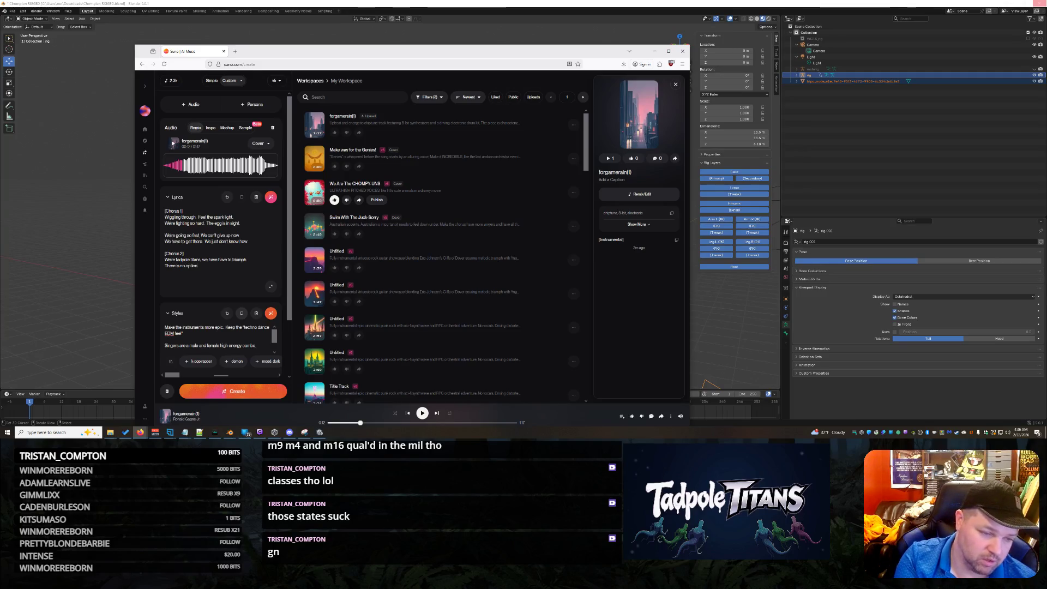
{"action": "type", "text": ","}
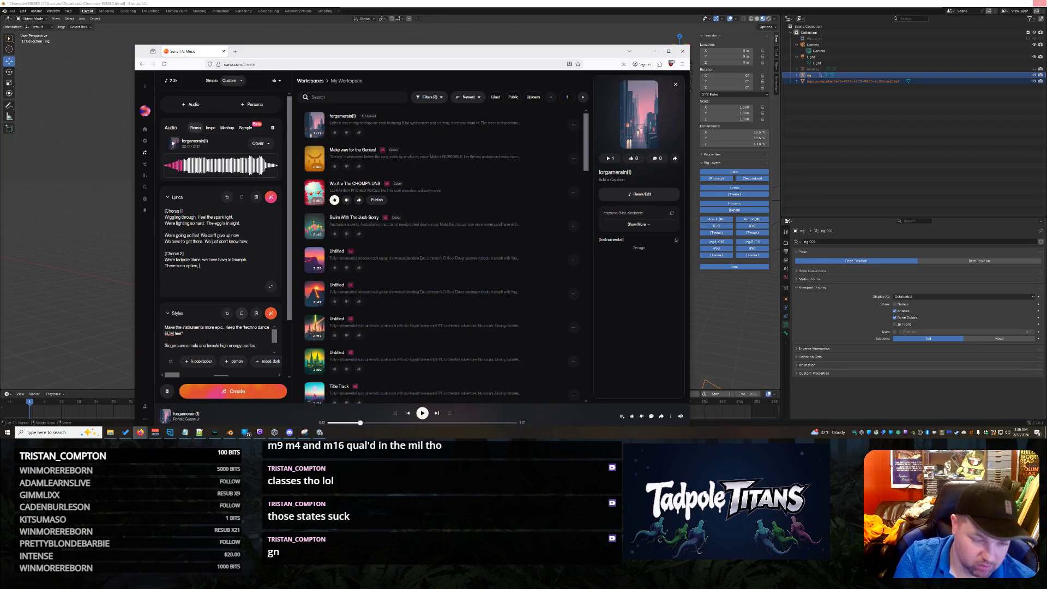
{"action": "type", "text": "we'll ge"}
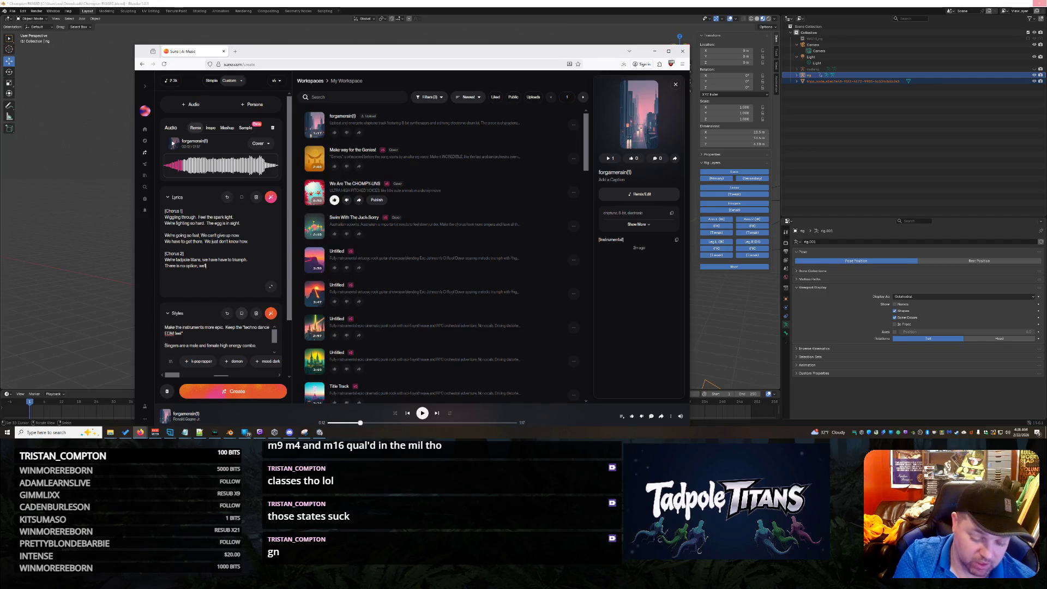
{"action": "type", "text": "t there."}
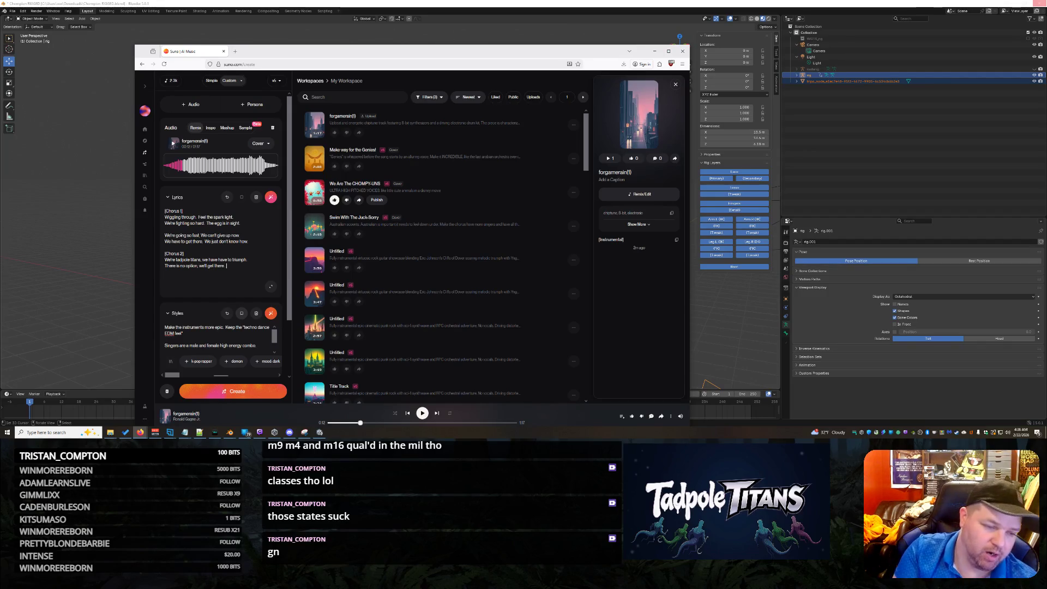
{"action": "key", "text": "ctrl+a"}
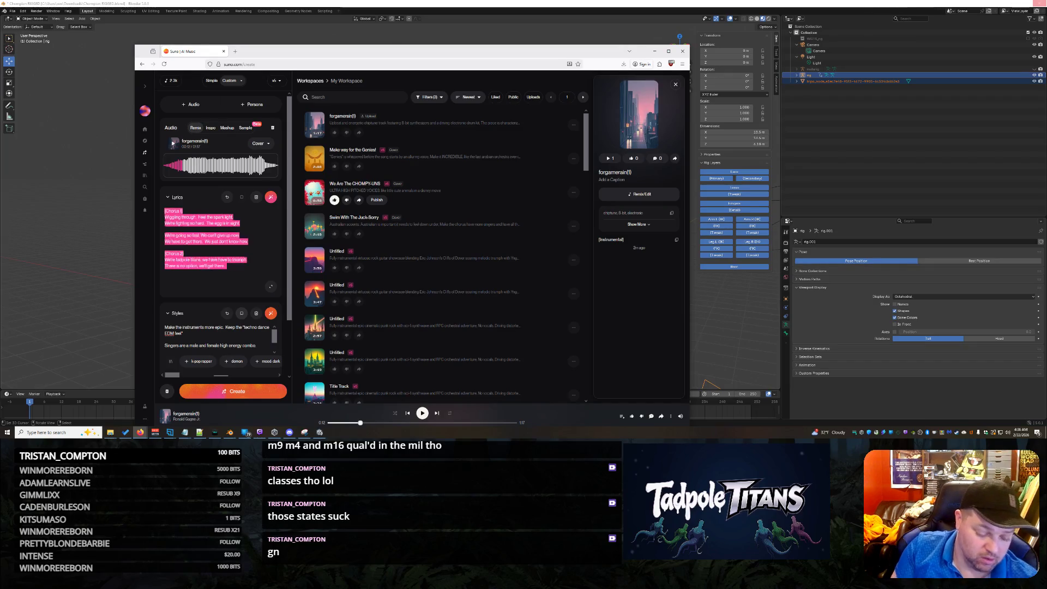
Generate Write Full Song lyric drafts using the current lyrics pasted as the prompt
{"action": "left_click", "coordinate": [271, 198]}
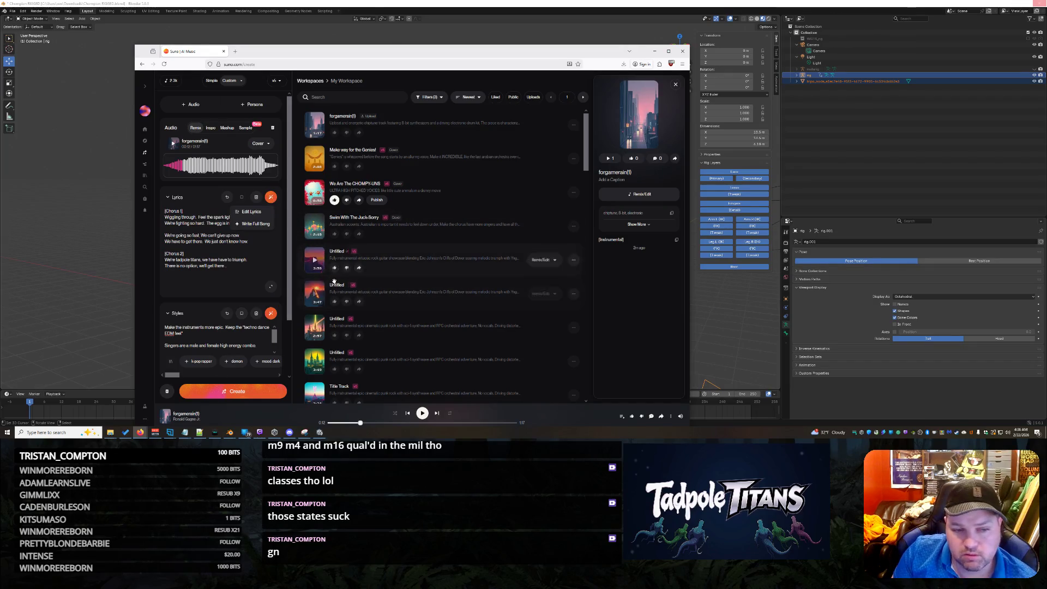
{"action": "left_click", "coordinate": [254, 224]}
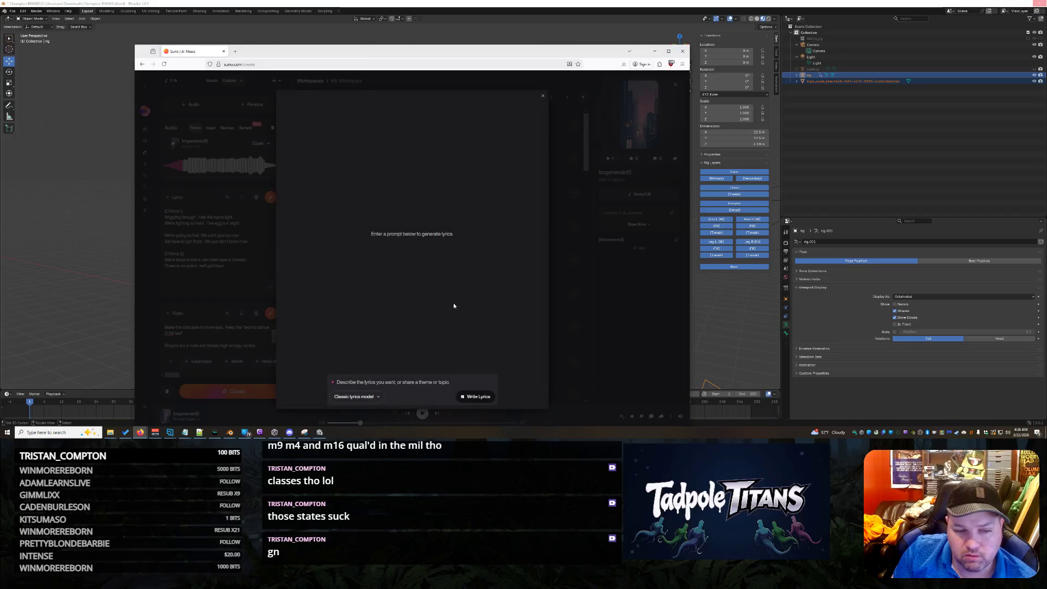
{"action": "type", "text": "[Chorus 1] Wiggling through.  Feel the spark light. We're fighting so hard.  The egg is in sight.  We're going so fast, We can't give up now. We have to get there.  We just don't know how.  [Chorus 2]"}
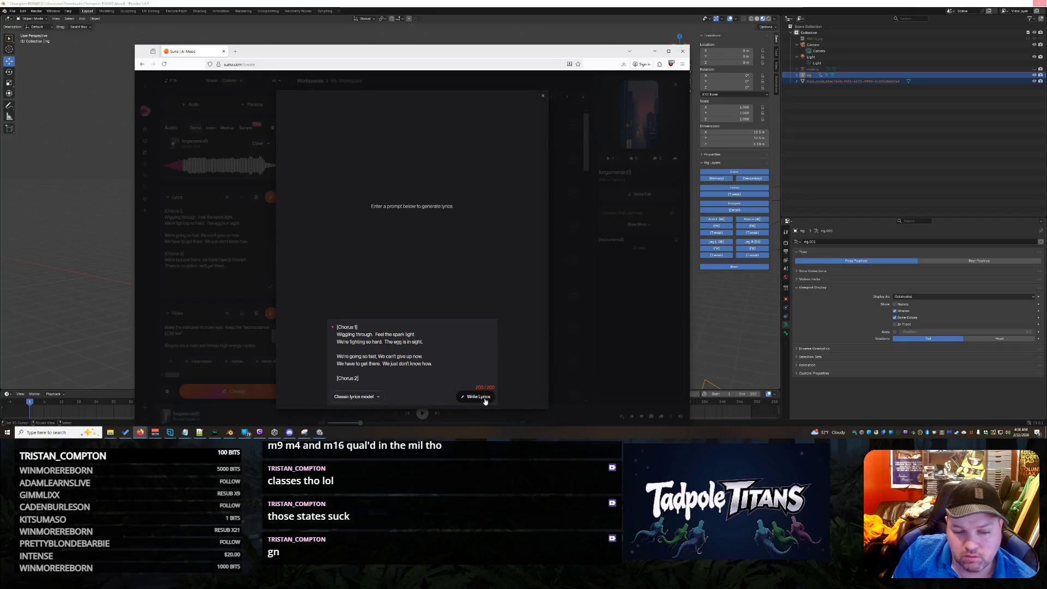
{"action": "left_click", "coordinate": [484, 401]}
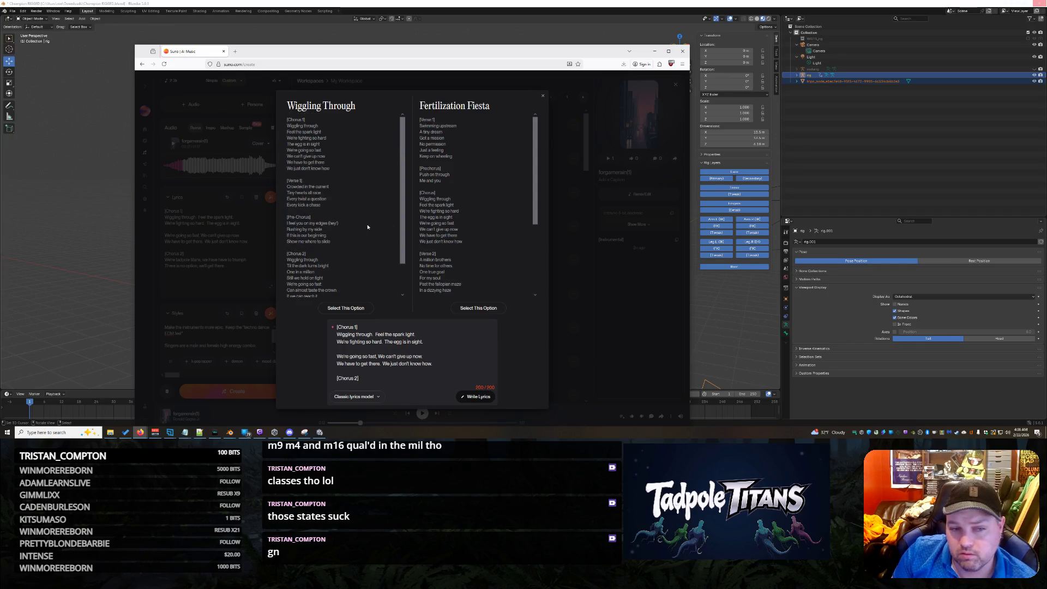
{"action": "scroll", "coordinate": [353, 243], "scroll_direction": "down", "scroll_amount": 1}
{"action": "scroll", "coordinate": [353, 243], "scroll_direction": "up", "scroll_amount": 1}
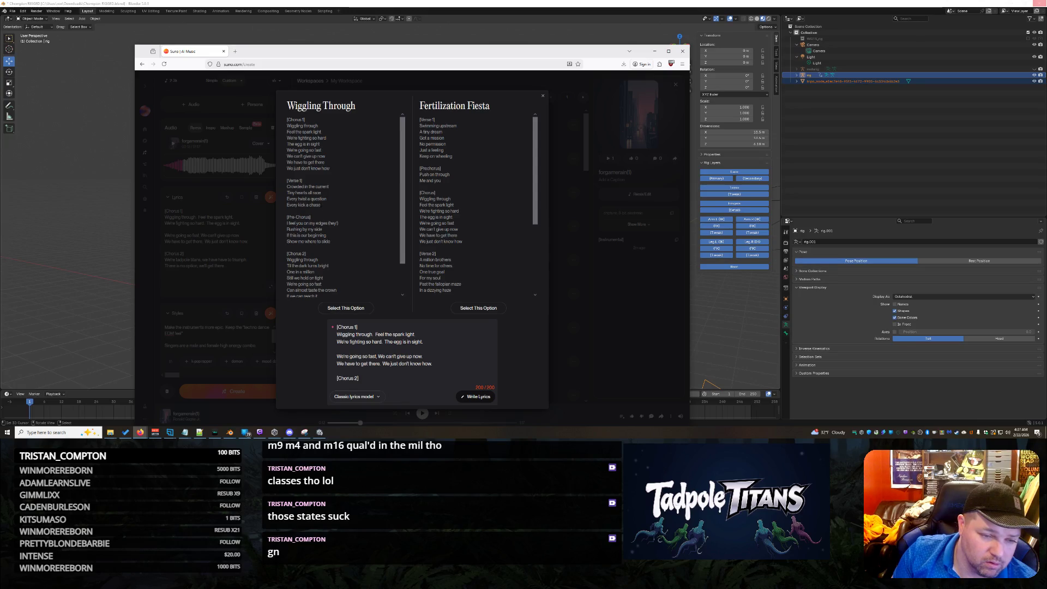
{"action": "scroll", "coordinate": [333, 244], "scroll_direction": "down", "scroll_amount": 1}
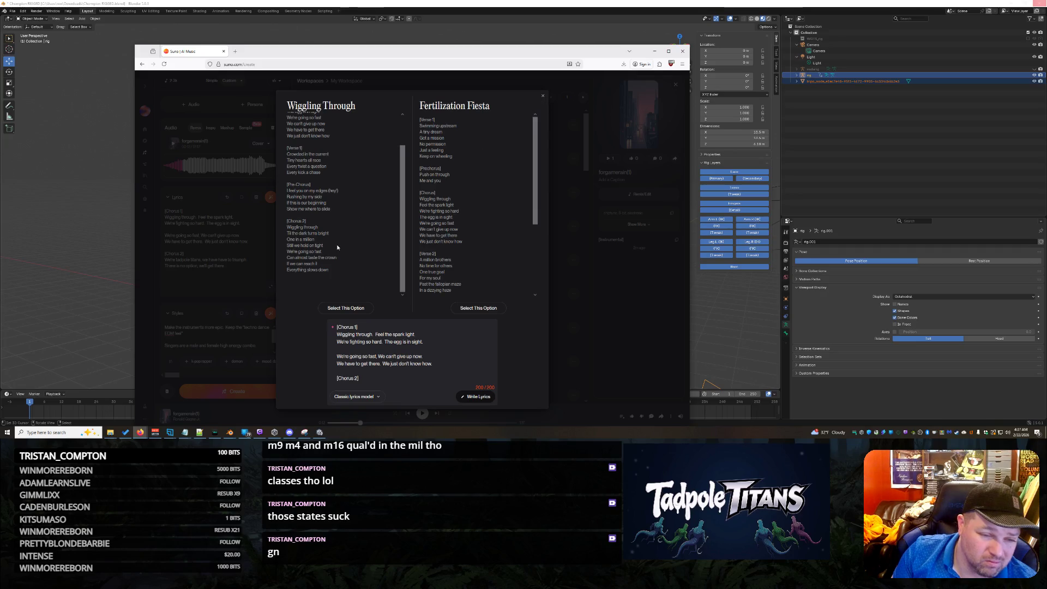
Copy the [Chorus 2] section of 'Wiggling Through' and close the lyric drafts
{"action": "left_click_drag", "start_coordinate": [345, 270], "coordinate": [282, 225]}
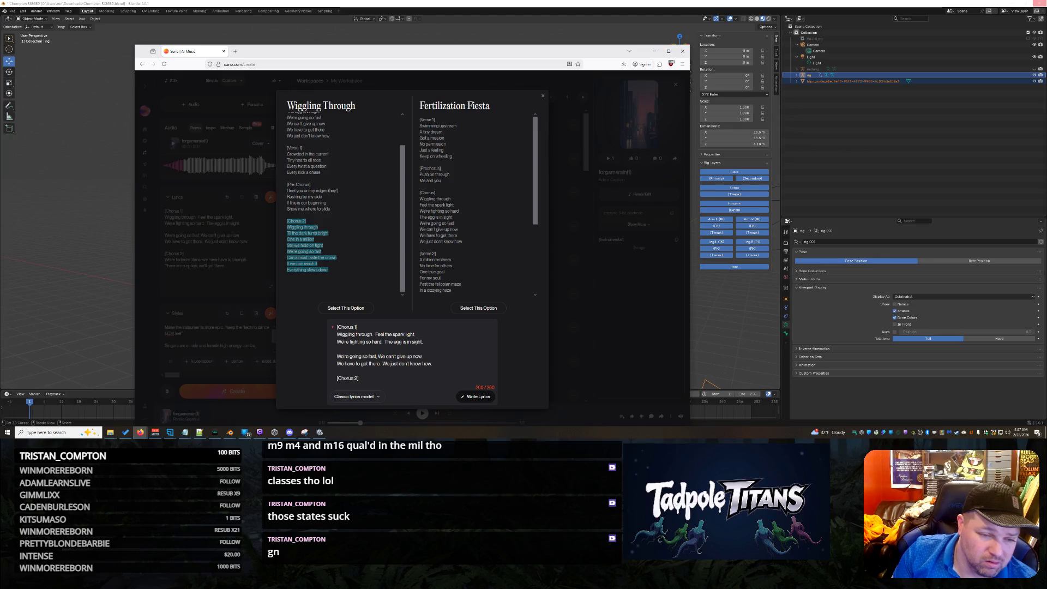
{"action": "right_click", "coordinate": [306, 231]}
{"action": "left_click", "coordinate": [328, 237]}
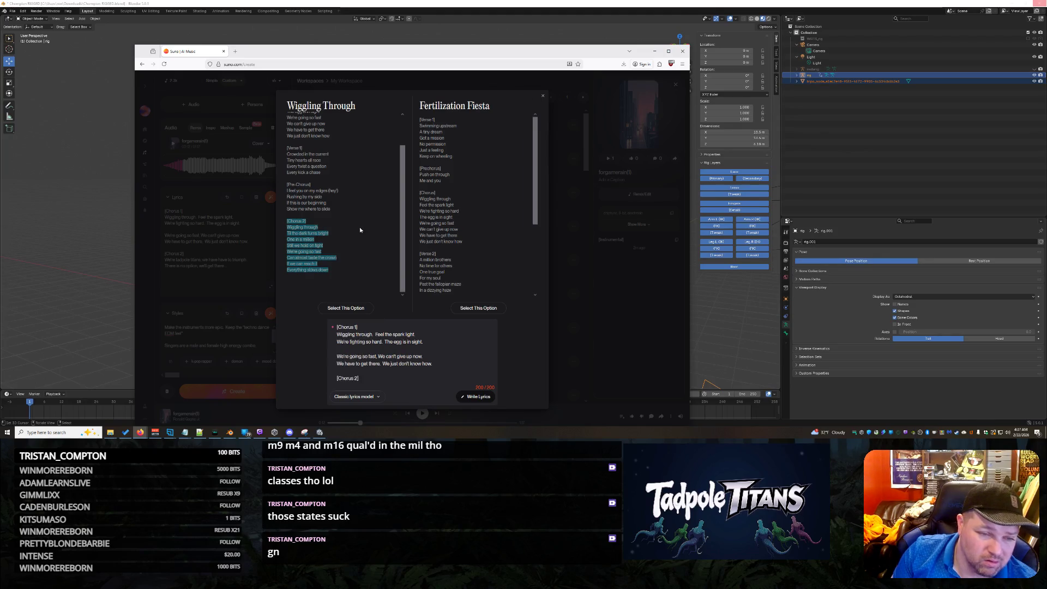
{"action": "mouse_move", "coordinate": [346, 263]}
{"action": "left_mouse_down"}
{"action": "mouse_move", "coordinate": [287, 219]}
{"action": "mouse_move", "coordinate": [283, 200]}
{"action": "left_mouse_up"}
{"action": "mouse_move", "coordinate": [333, 271]}
{"action": "left_mouse_down"}
{"action": "mouse_move", "coordinate": [287, 243]}
{"action": "mouse_move", "coordinate": [284, 221]}
{"action": "mouse_move", "coordinate": [299, 223]}
{"action": "left_mouse_up"}
{"action": "right_click", "coordinate": [300, 224]}
{"action": "left_click", "coordinate": [309, 230]}
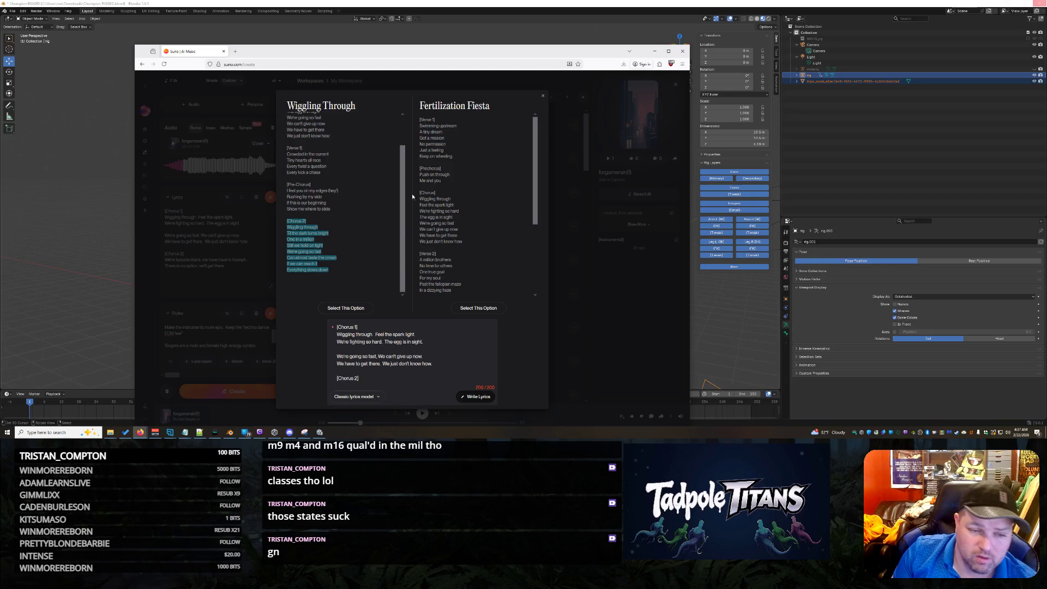
{"action": "left_click", "coordinate": [543, 96]}
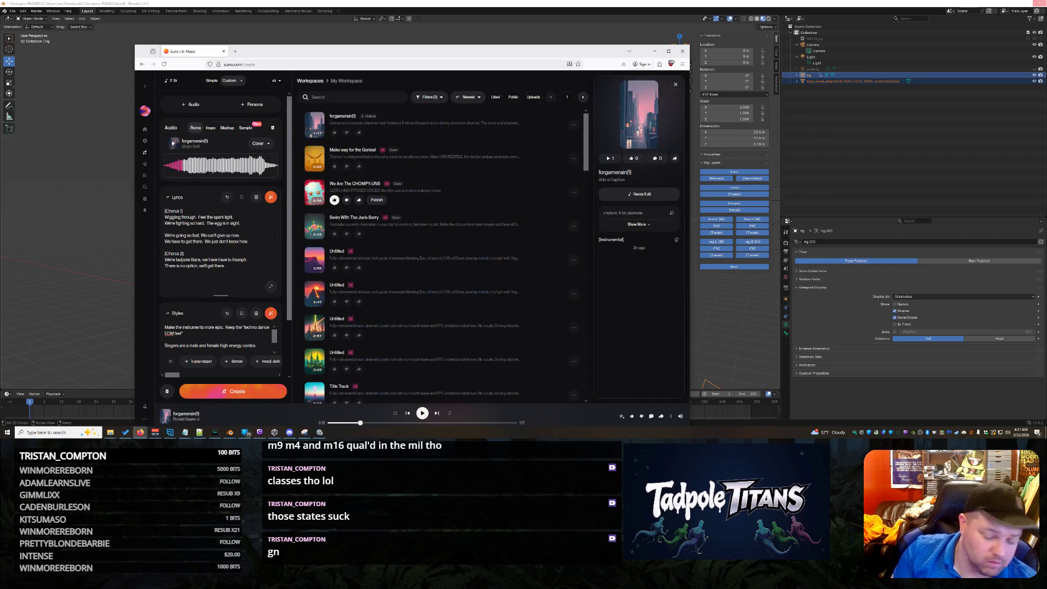
Paste the third chorus lyrics below the second chorus and remove the blank lines between them
{"action": "type", "text": "."}
{"action": "key", "text": "Return"}
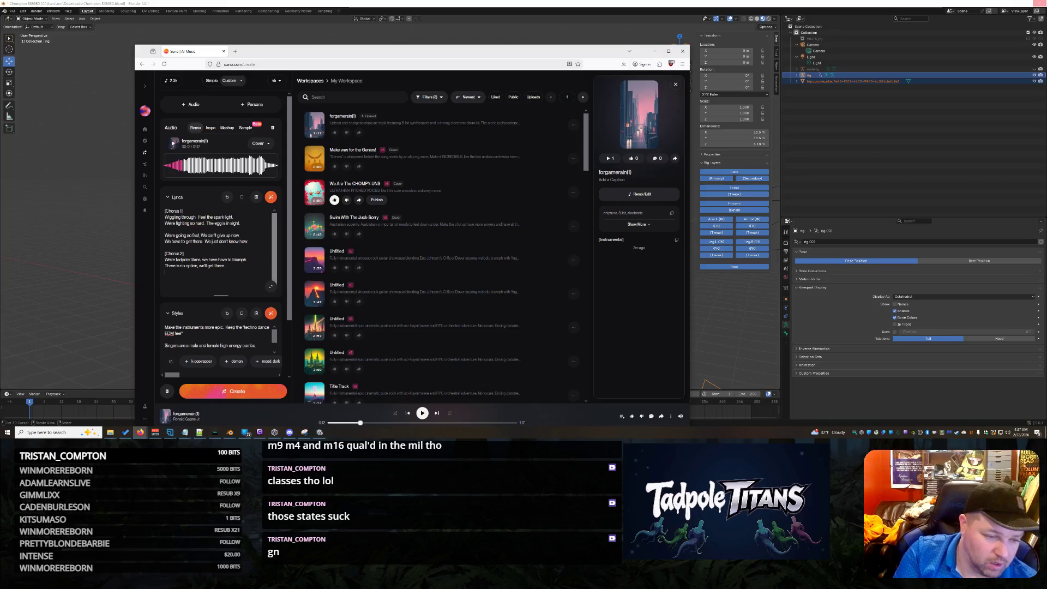
{"action": "key", "text": "ctrl+v"}
{"action": "key", "text": "BackSpace"}
{"action": "key", "text": "BackSpace"}
{"action": "key", "text": "BackSpace"}
{"action": "key", "text": "BackSpace"}
{"action": "key", "text": "Home"}
{"action": "key", "text": "BackSpace"}
{"action": "key", "text": "BackSpace"}
{"action": "key", "text": "Home"}
{"action": "key", "text": "BackSpace"}
Relabel the duplicated chorus heading as [Chorus 3] and generate new cover versions
{"action": "scroll", "coordinate": [219, 246], "scroll_direction": "up", "scroll_amount": 2}
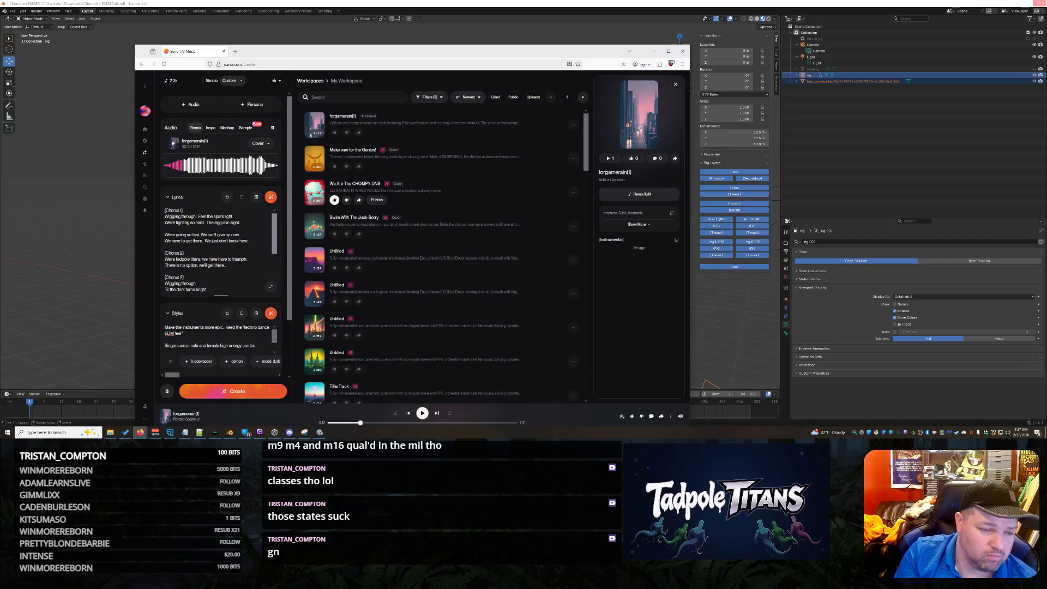
{"action": "left_click", "coordinate": [170, 277]}
{"action": "key", "text": "BackSpace"}
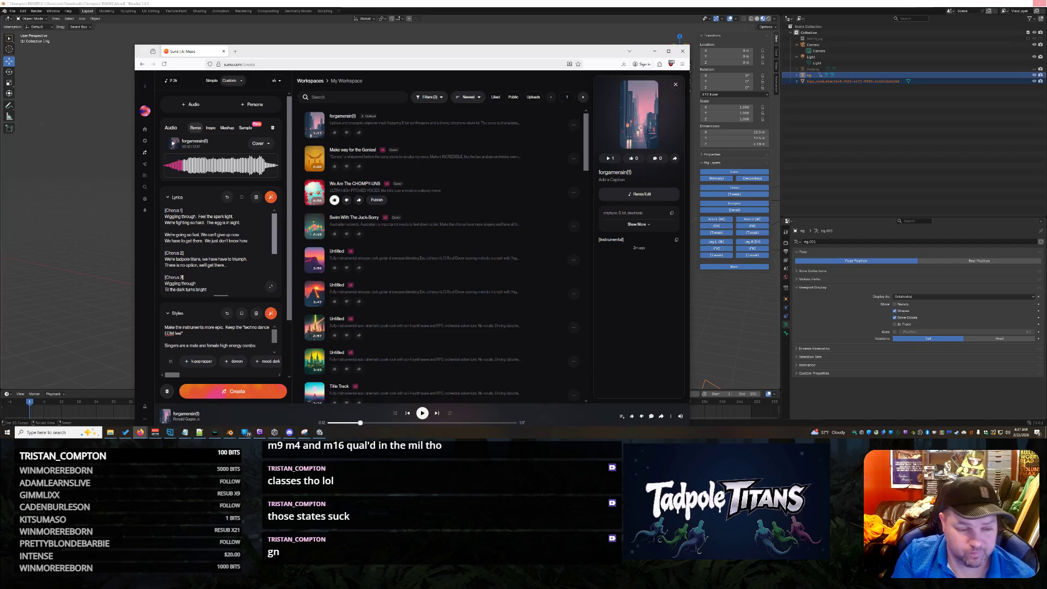
{"action": "type", "text": "3"}
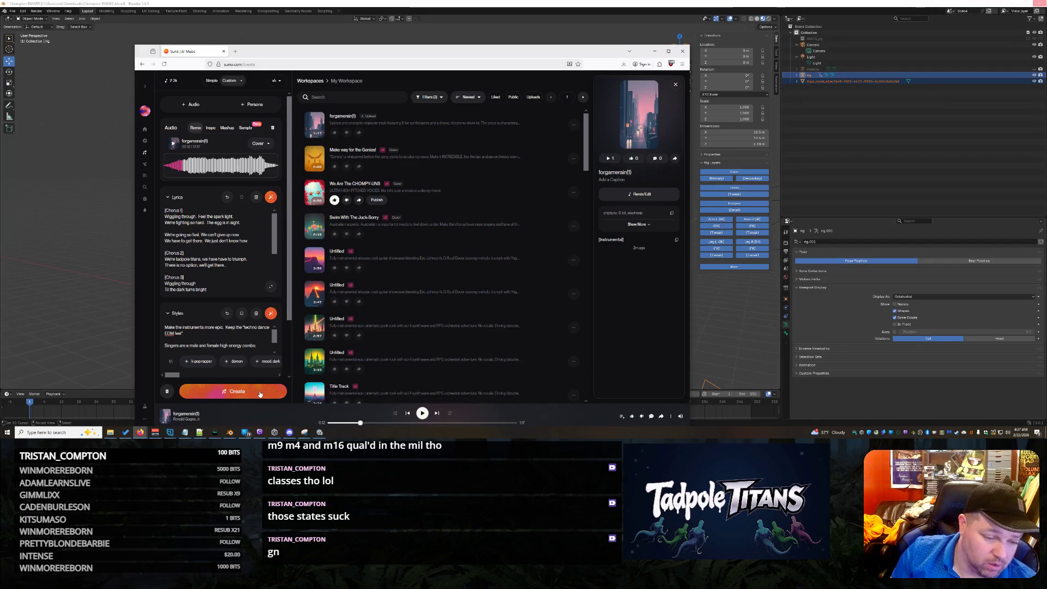
{"action": "left_click", "coordinate": [260, 393]}
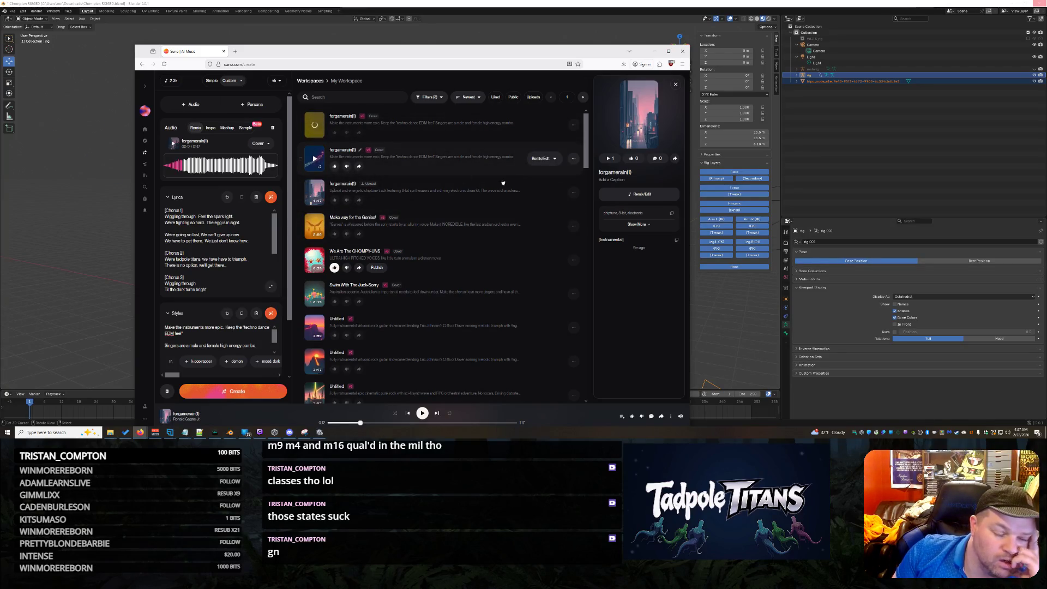
Play the newest cover and pause it, then briefly play and pause the second new cover
{"action": "left_click", "coordinate": [314, 125]}
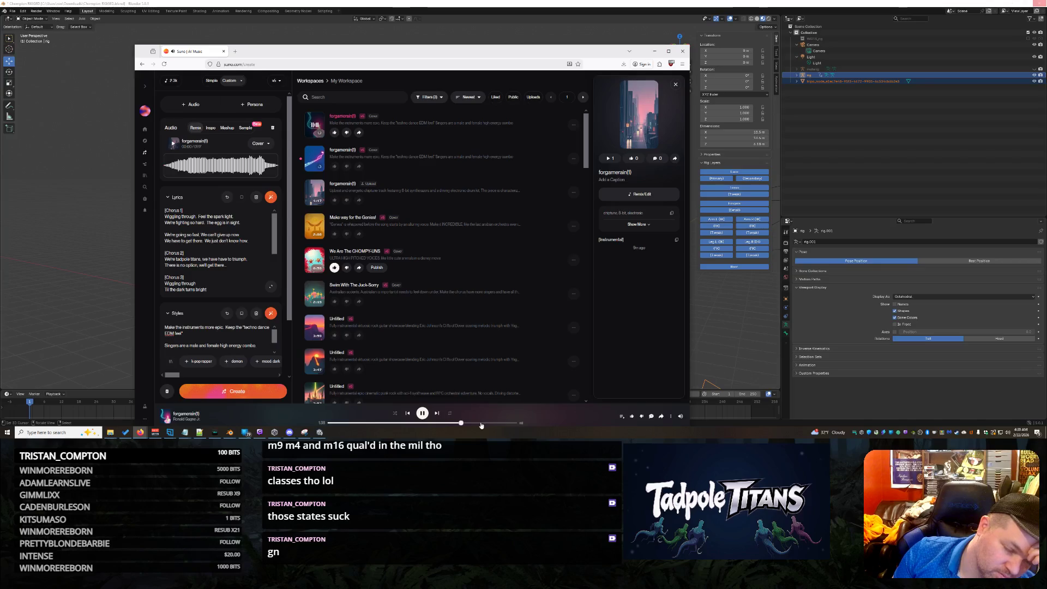
{"action": "left_click", "coordinate": [423, 414]}
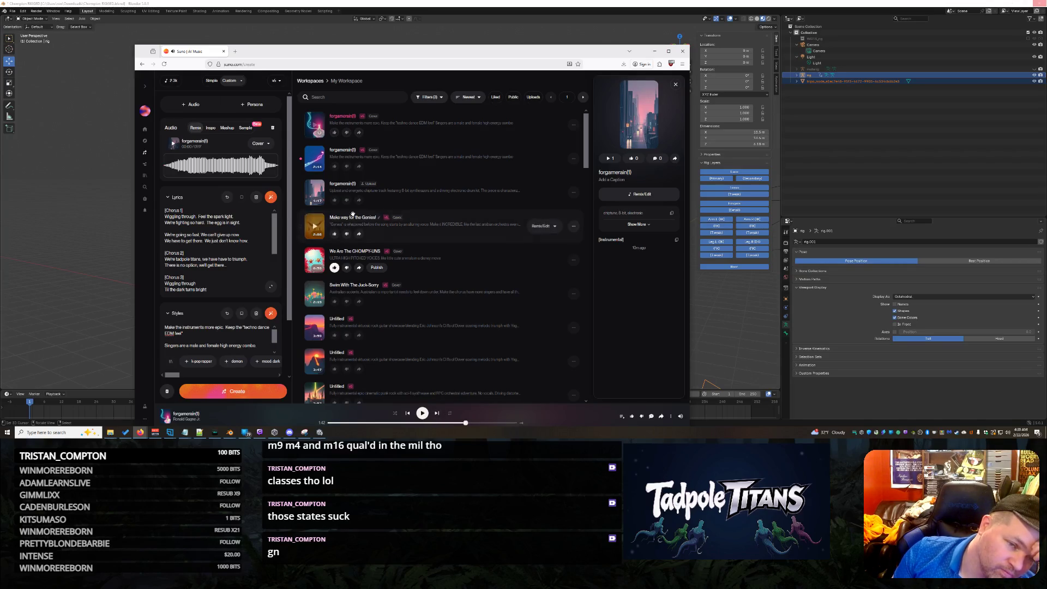
{"action": "left_click", "coordinate": [315, 162]}
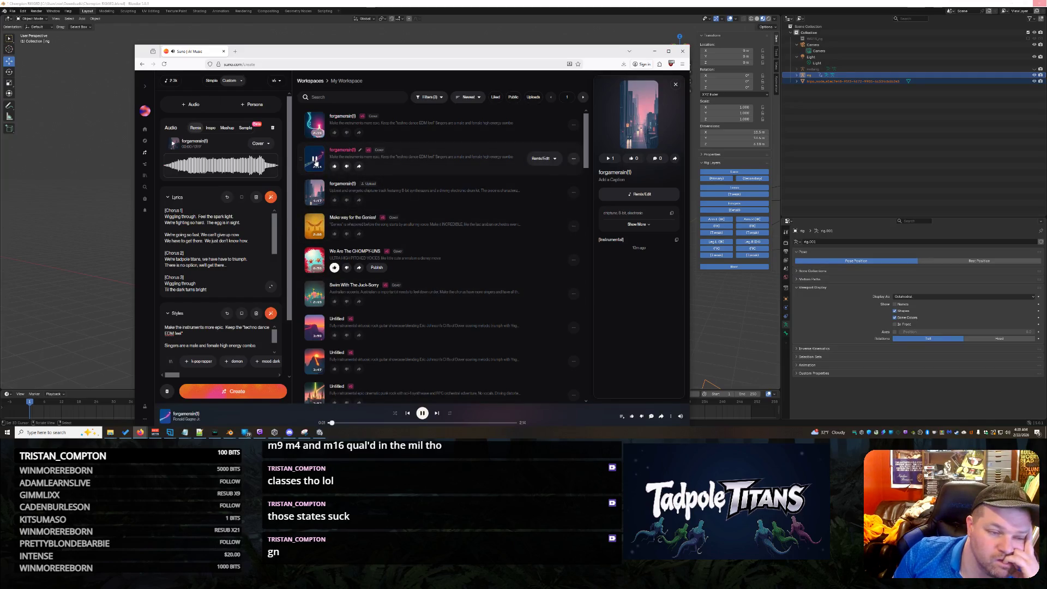
{"action": "left_click", "coordinate": [423, 413]}
{"action": "scroll", "coordinate": [219, 257], "scroll_direction": "down", "scroll_amount": 5}
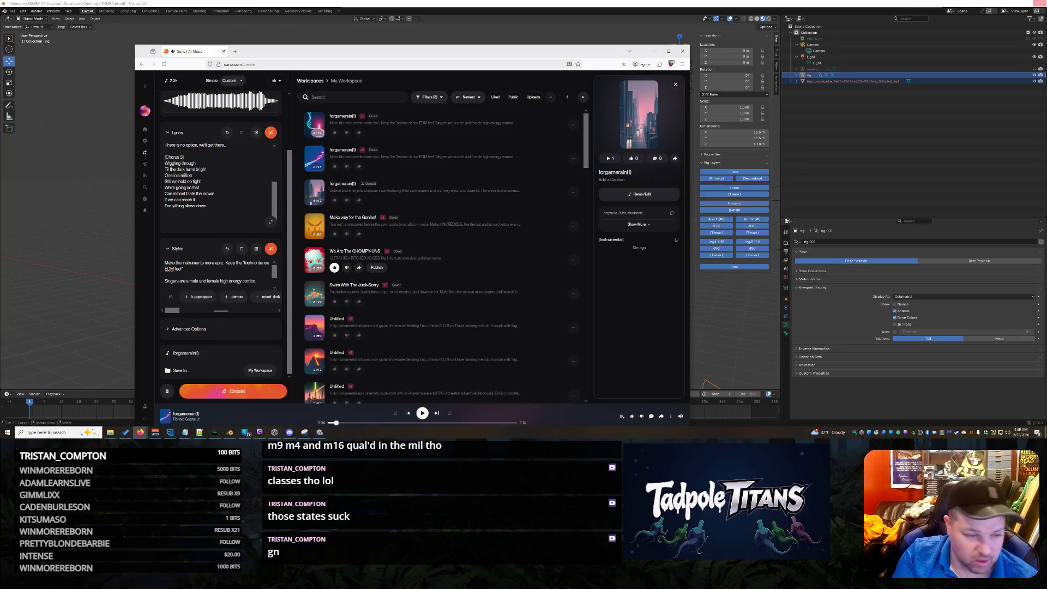
Add a new line with the drum intro sentence to the style prompt
{"action": "type", "text": "."}
{"action": "key", "text": "Return"}
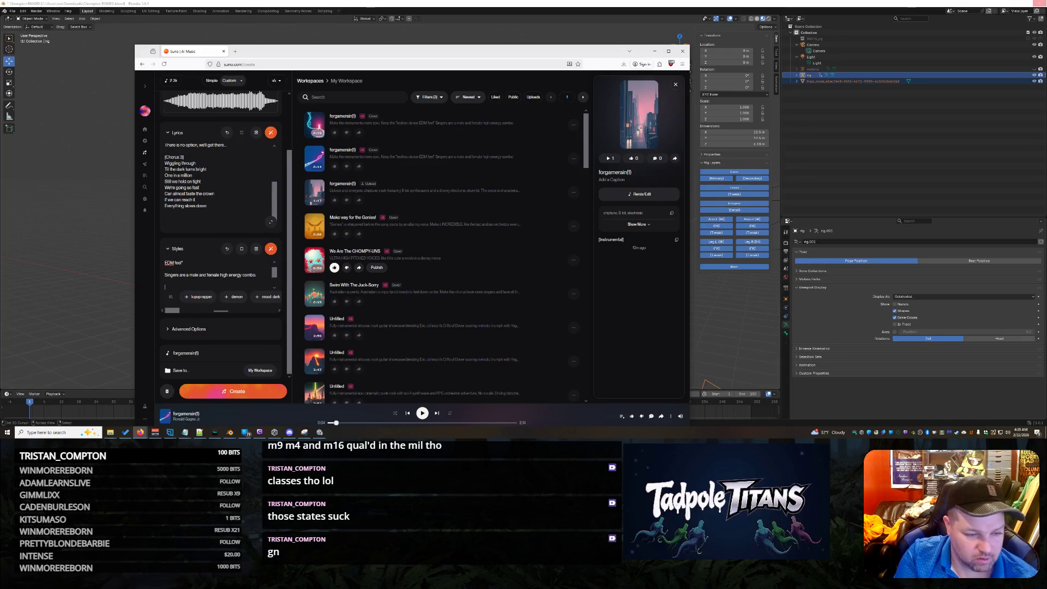
{"action": "type", "text": "Get through"}
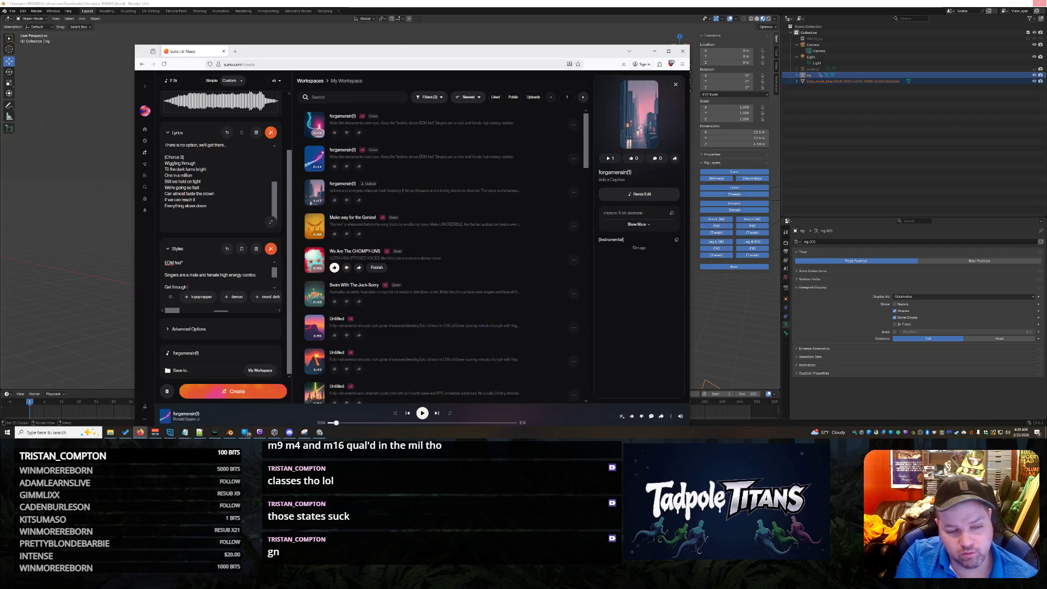
{"action": "type", "text": " the drum"}
{"action": "type", "text": " lo"}
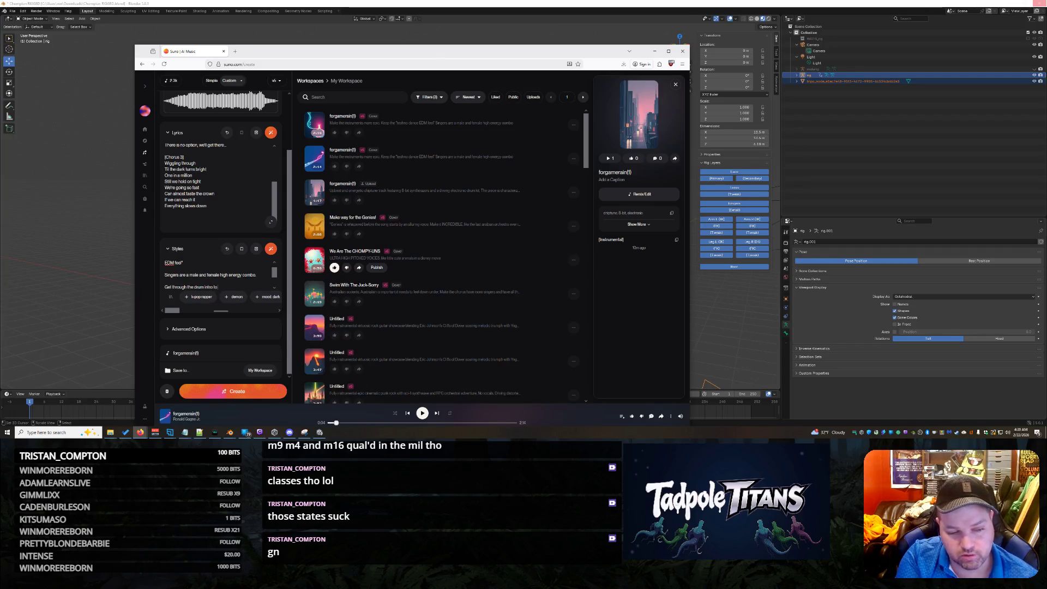
{"action": "type", "text": "nstruments and let the vo"}
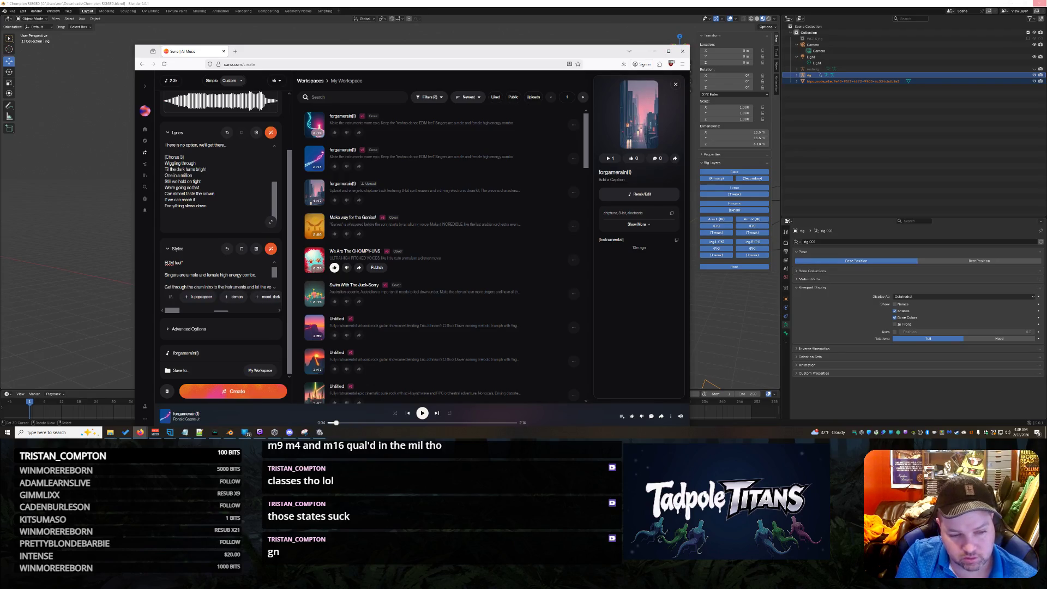
{"action": "type", "text": "cals"}
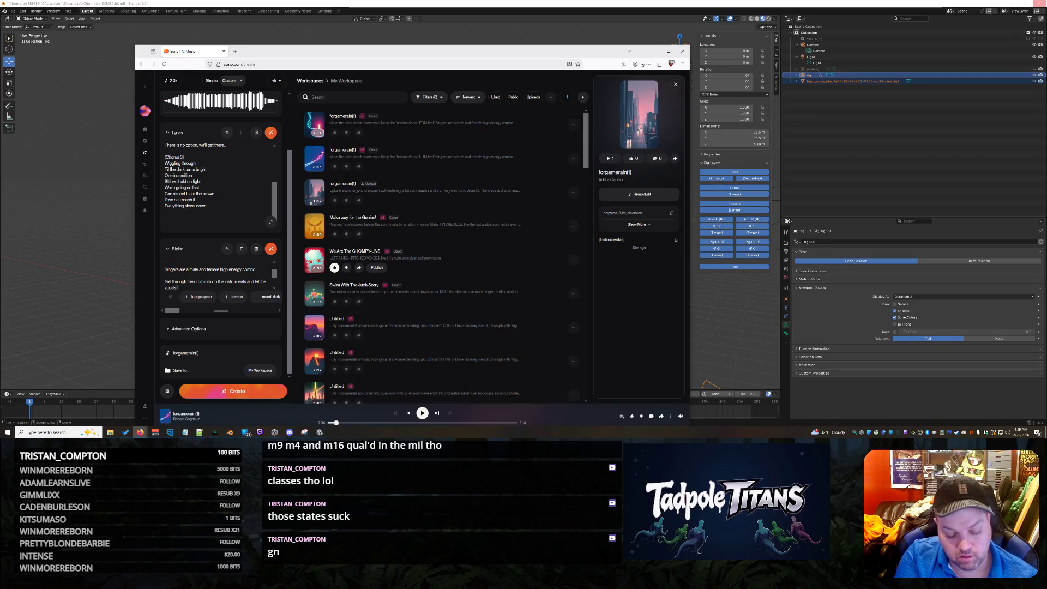
{"action": "type", "text": "onize with the instru"}
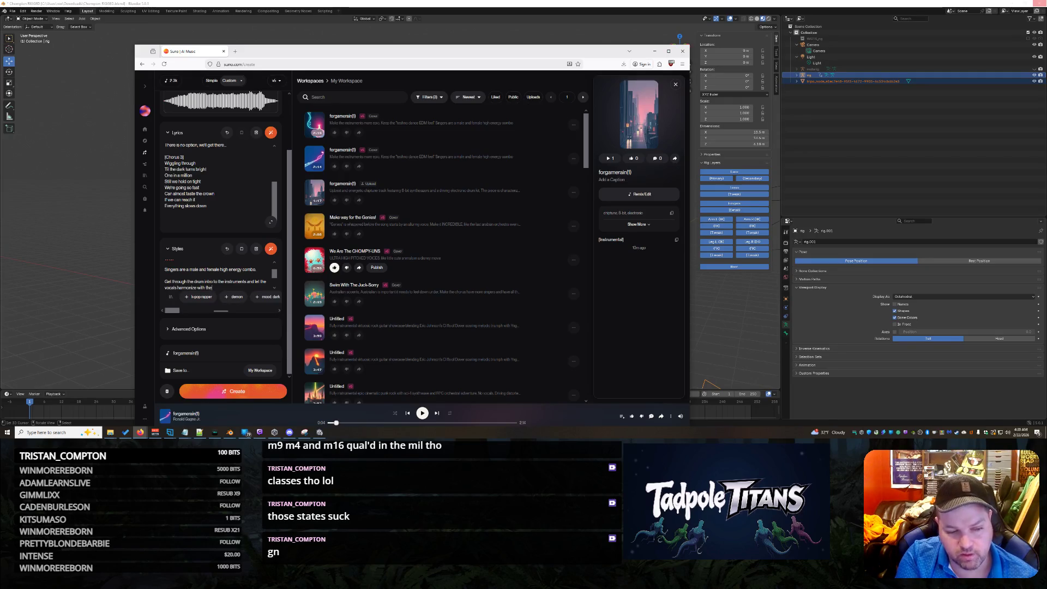
{"action": "type", "text": "mental"}
{"action": "type", "text": "strumentals"}
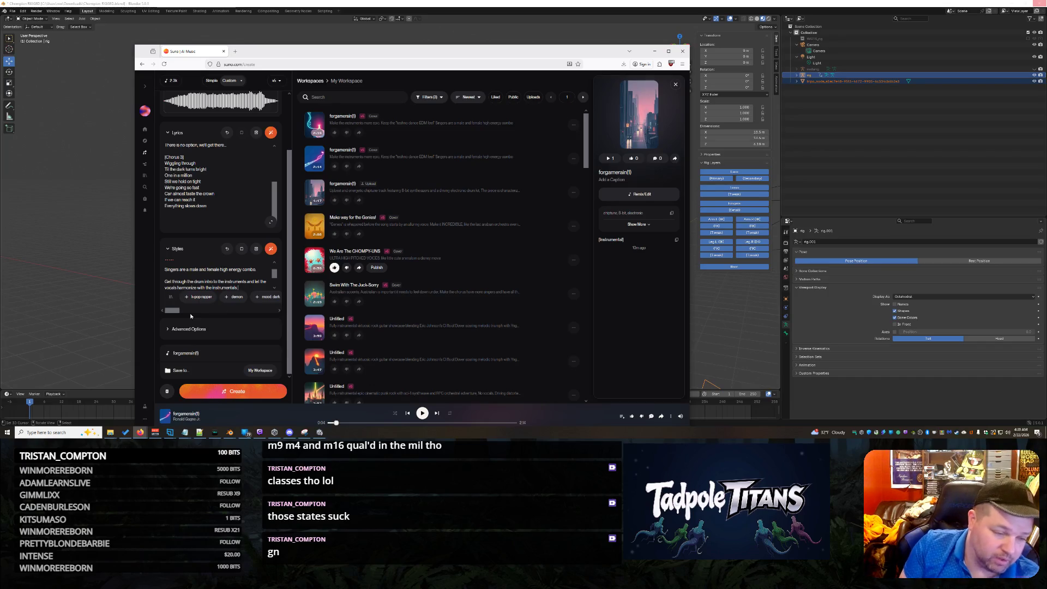
Replace the singers line with a male high-energy singer line and generate new versions
{"action": "scroll", "coordinate": [195, 225], "scroll_direction": "up", "scroll_amount": 5}
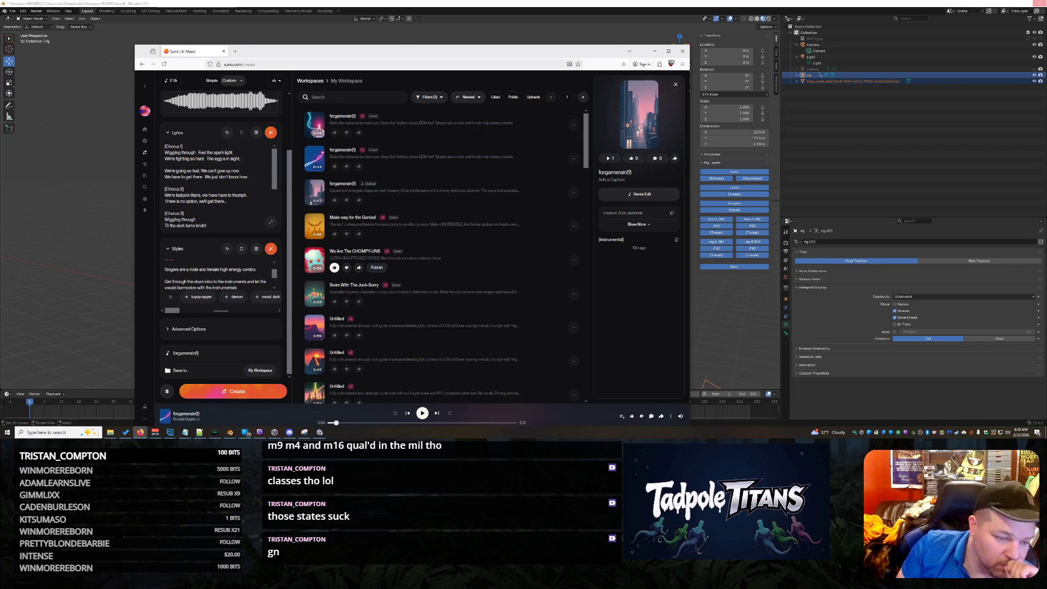
{"action": "scroll", "coordinate": [201, 300], "scroll_direction": "up", "scroll_amount": 2}
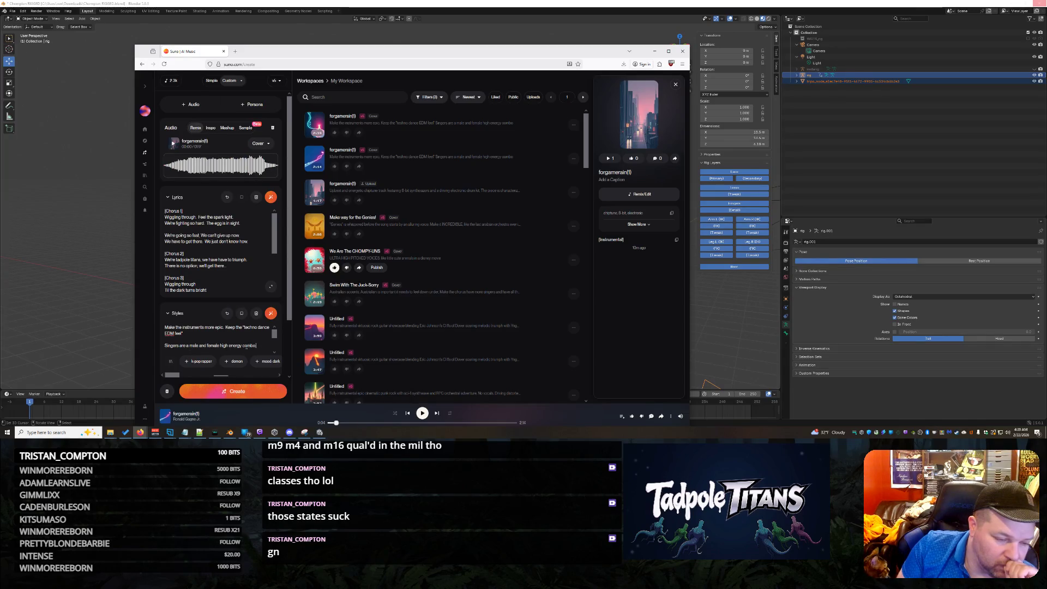
{"action": "triple_click", "coordinate": [265, 342]}
{"action": "type", "text": "Male sin"}
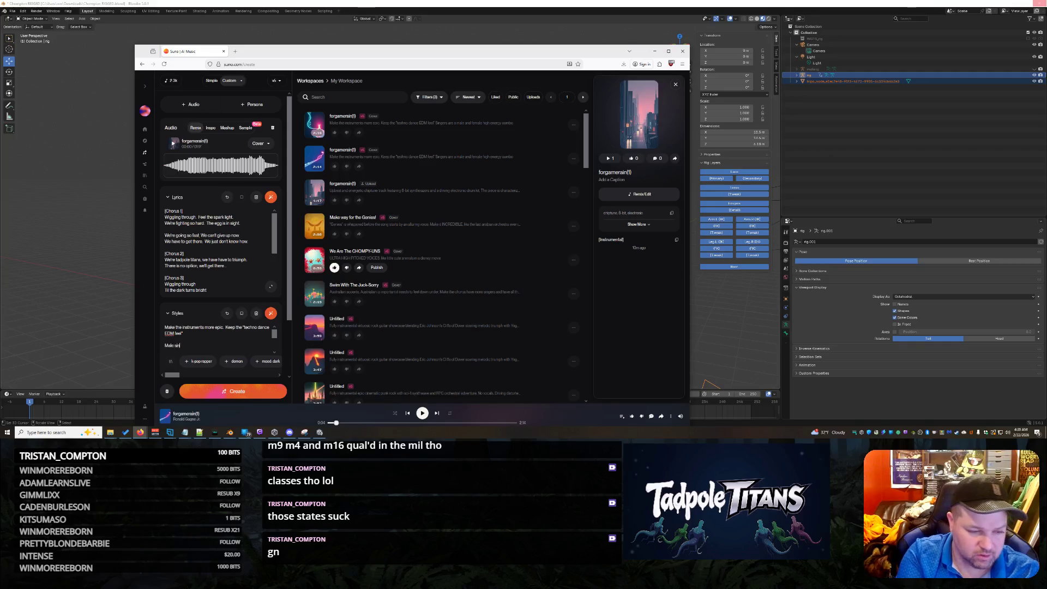
{"action": "type", "text": "ger, high"}
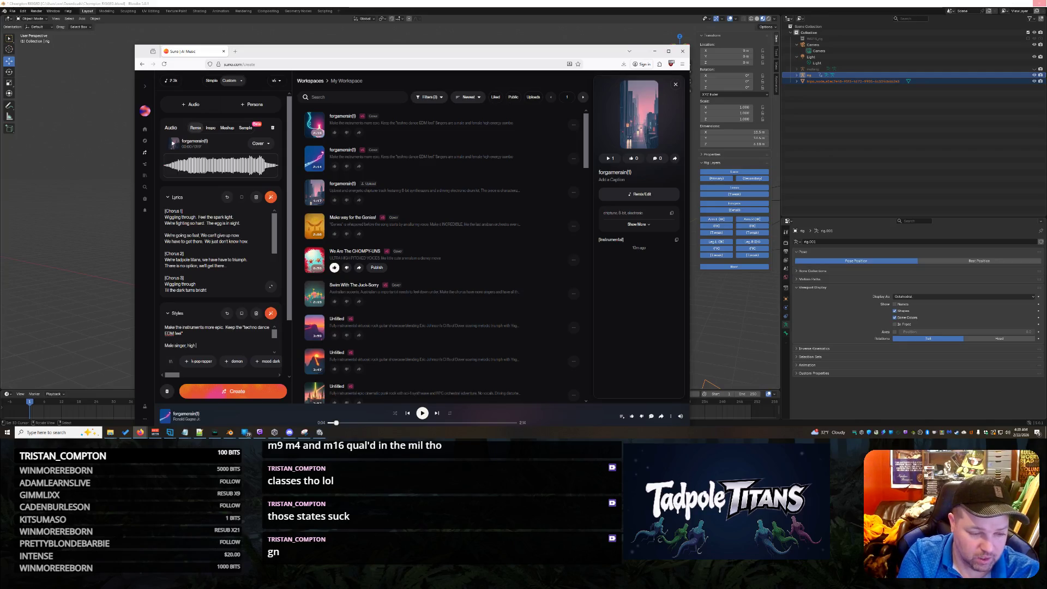
{"action": "type", "text": "gy"}
{"action": "left_click", "coordinate": [233, 391]}
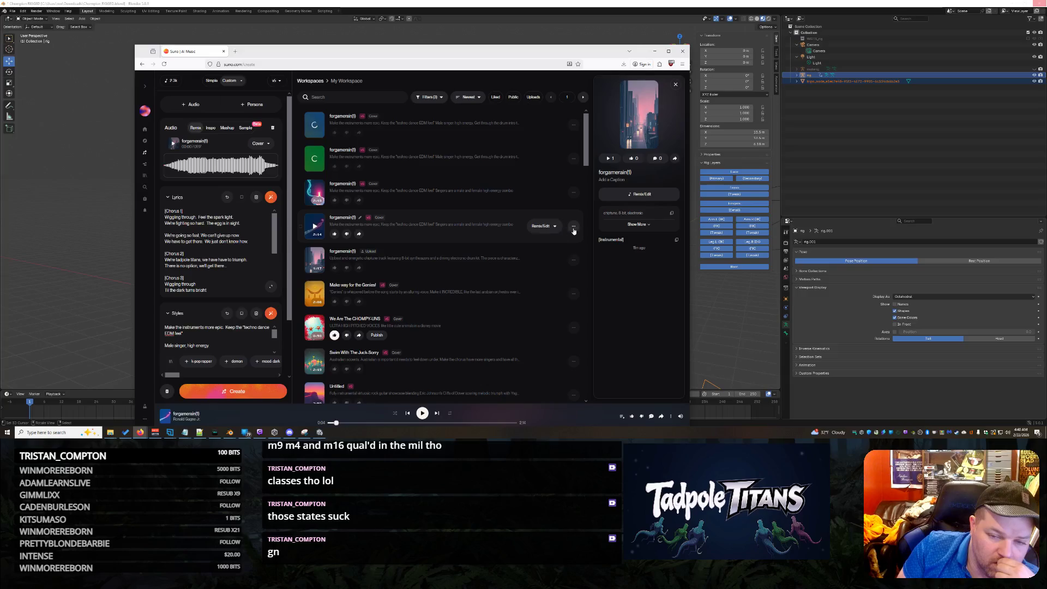
Move the two older forgamerain(1) cover versions to the trash
{"action": "left_click", "coordinate": [573, 226]}
{"action": "left_click", "coordinate": [545, 405]}
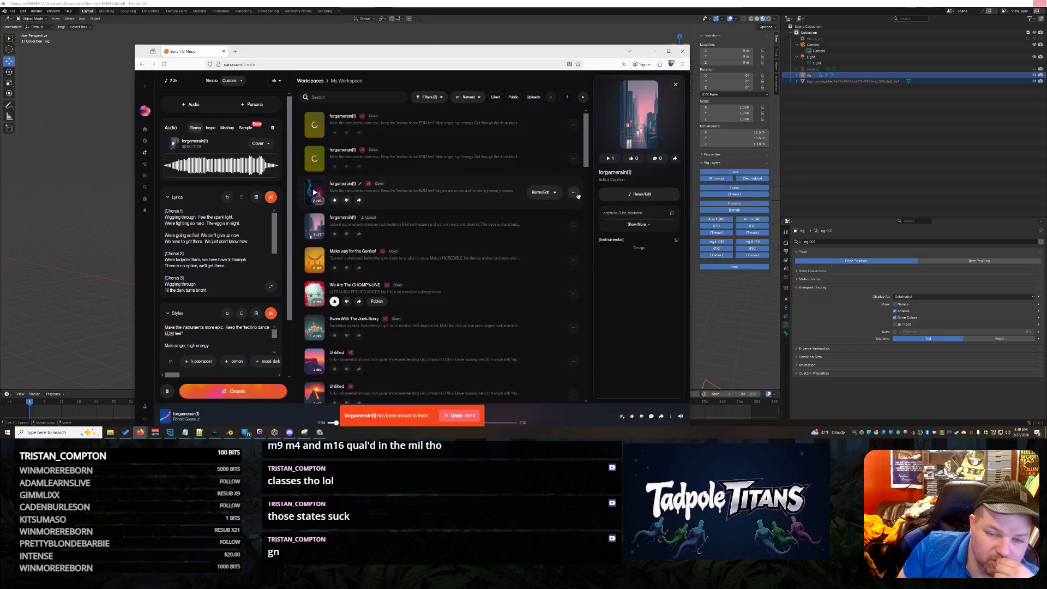
{"action": "left_click", "coordinate": [573, 192]}
{"action": "left_click", "coordinate": [547, 367]}
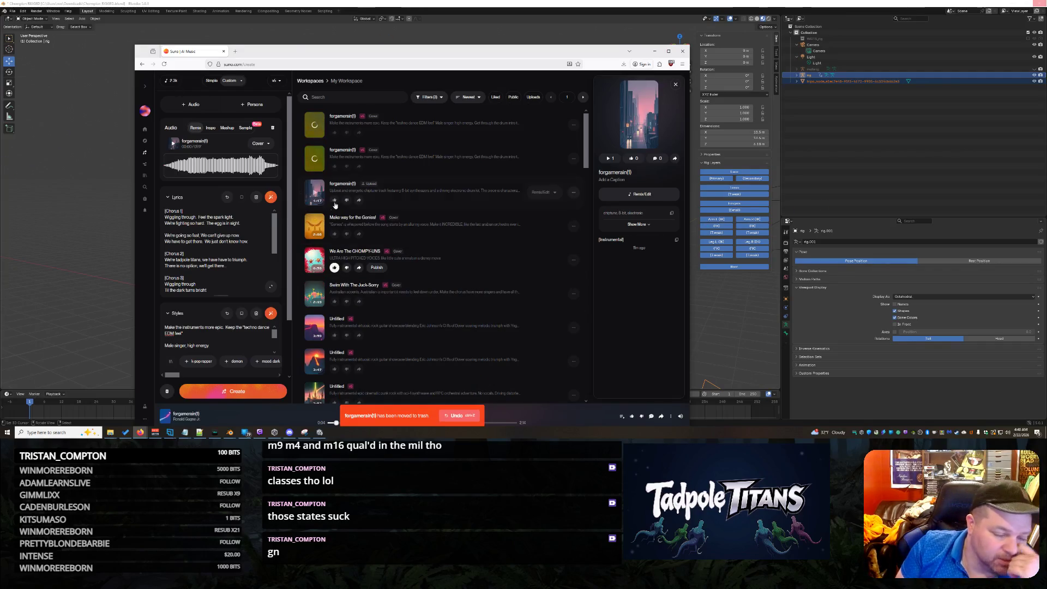
Move and narrow the browser window to the left so the Blender creature shows
{"action": "mouse_move", "coordinate": [301, 53]}
{"action": "left_mouse_down"}
{"action": "mouse_move", "coordinate": [512, 282]}
{"action": "mouse_move", "coordinate": [517, 330]}
{"action": "mouse_move", "coordinate": [42, 120]}
{"action": "mouse_move", "coordinate": [259, 39]}
{"action": "mouse_move", "coordinate": [217, 28]}
{"action": "left_mouse_up"}
{"action": "mouse_move", "coordinate": [605, 266]}
{"action": "left_mouse_down"}
{"action": "mouse_move", "coordinate": [315, 256]}
{"action": "mouse_move", "coordinate": [395, 251]}
{"action": "left_mouse_up"}
{"action": "left_click_drag", "start_coordinate": [186, 33], "coordinate": [148, 25]}
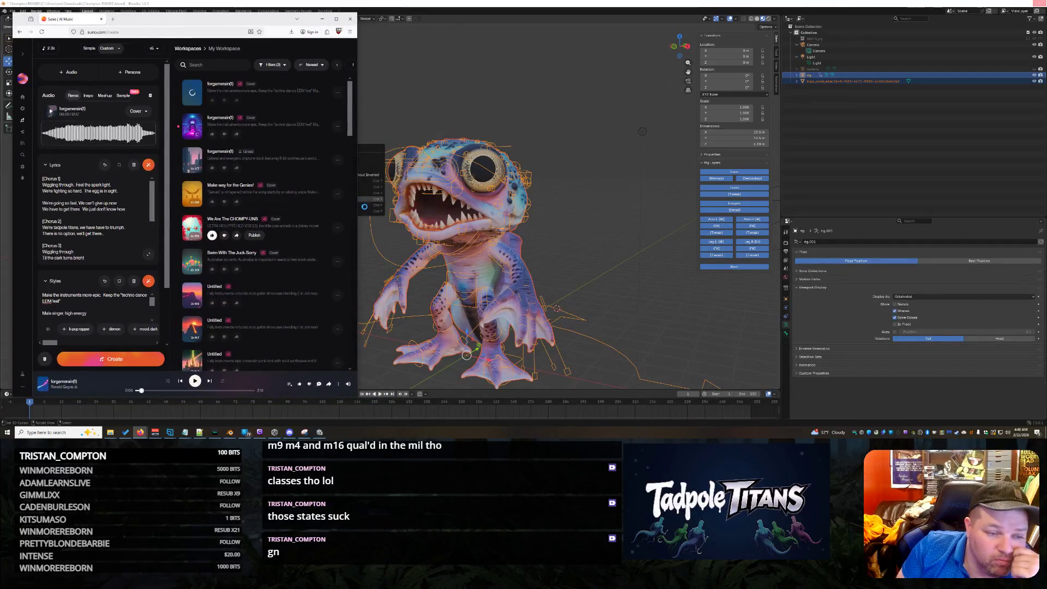
Widen the browser slightly and play the newest cover version at the top of the list
{"action": "left_click_drag", "start_coordinate": [358, 207], "coordinate": [372, 208]}
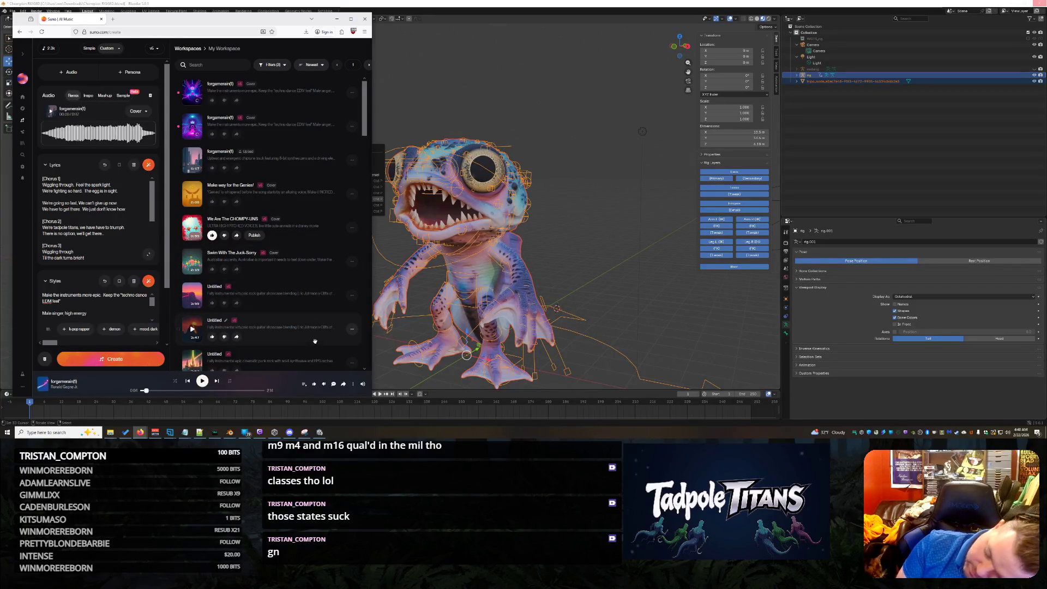
{"action": "left_click", "coordinate": [191, 94]}
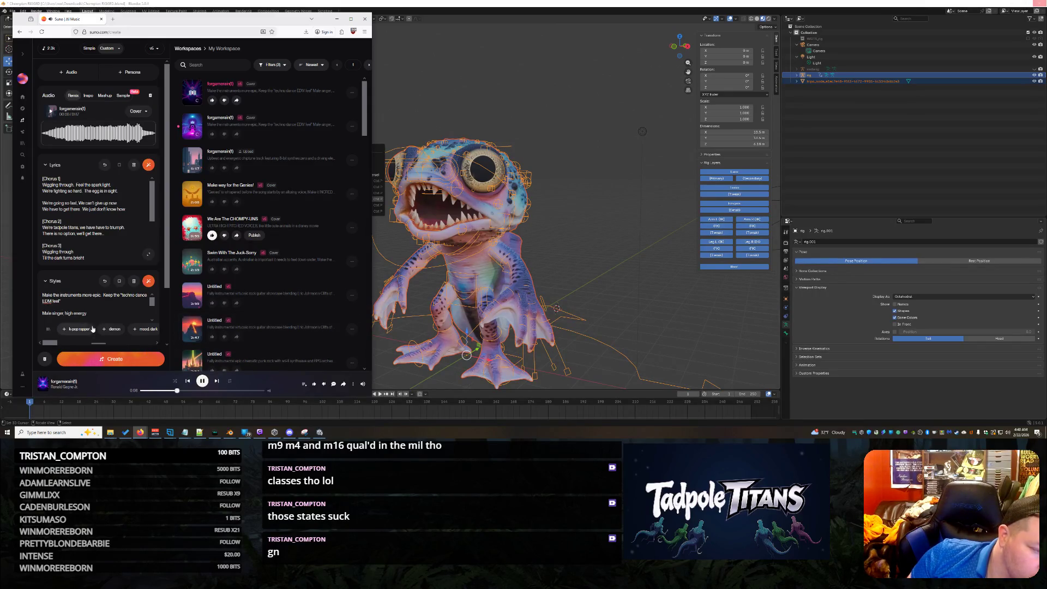
Clear and restore the style prompt, then specify the drum intro plays before any vocals
{"action": "scroll", "coordinate": [93, 312], "scroll_direction": "down", "scroll_amount": 3}
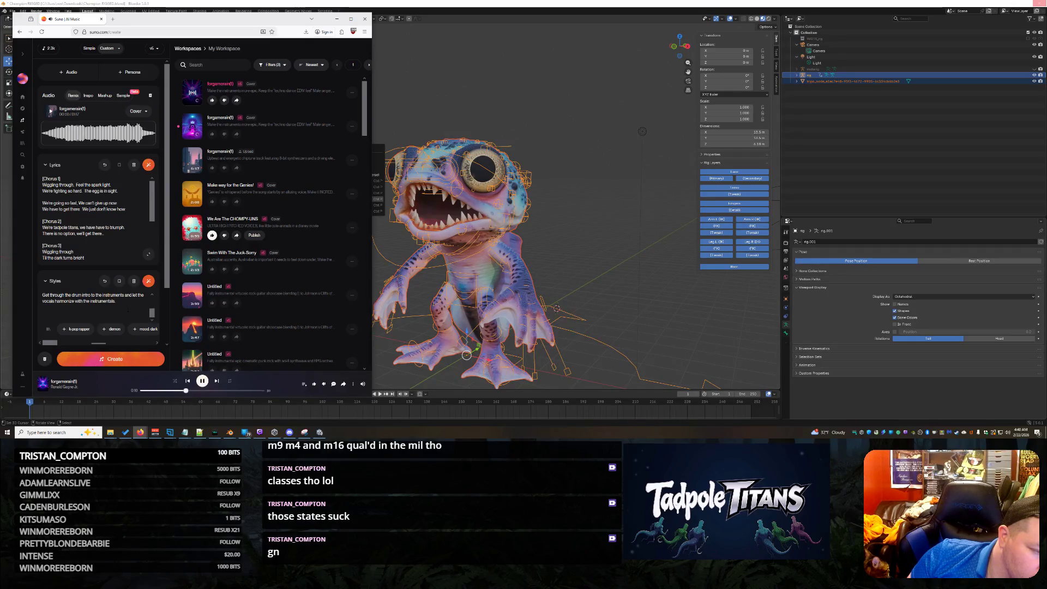
{"action": "mouse_move", "coordinate": [128, 309]}
{"action": "left_mouse_down"}
{"action": "mouse_move", "coordinate": [65, 297]}
{"action": "mouse_move", "coordinate": [28, 321]}
{"action": "left_mouse_up"}
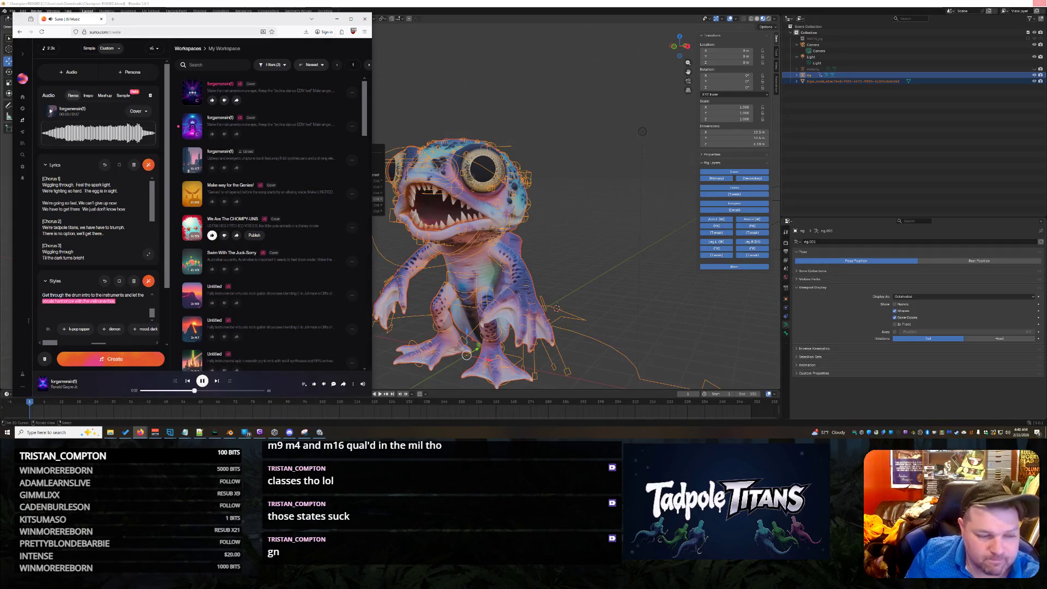
{"action": "key", "text": "ctrl+a"}
{"action": "key", "text": "BackSpace"}
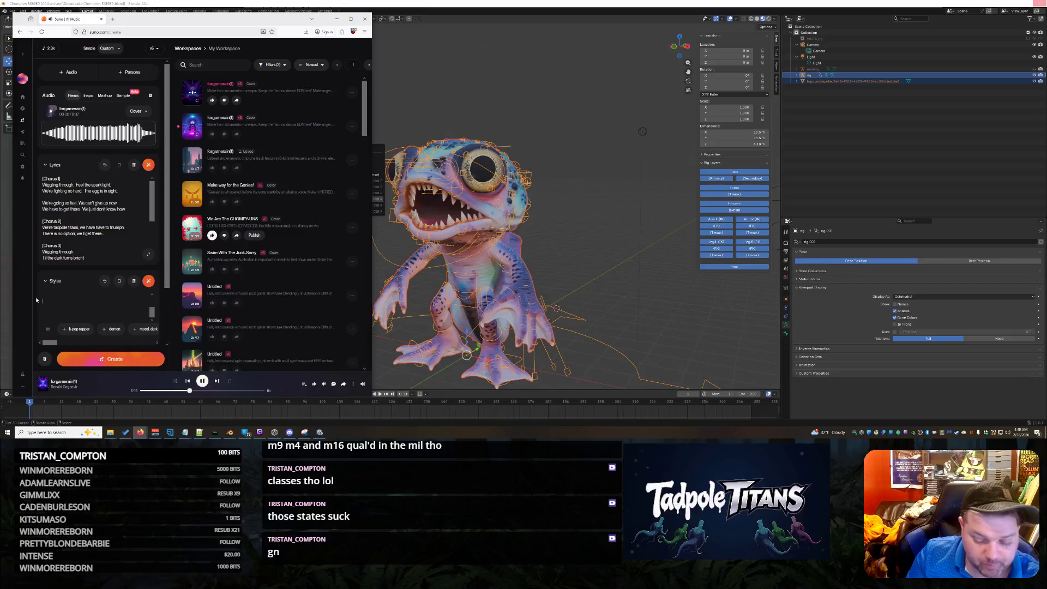
{"action": "key", "text": "ctrl+v"}
{"action": "key", "text": "ctrl+z"}
{"action": "key", "text": "ctrl+z"}
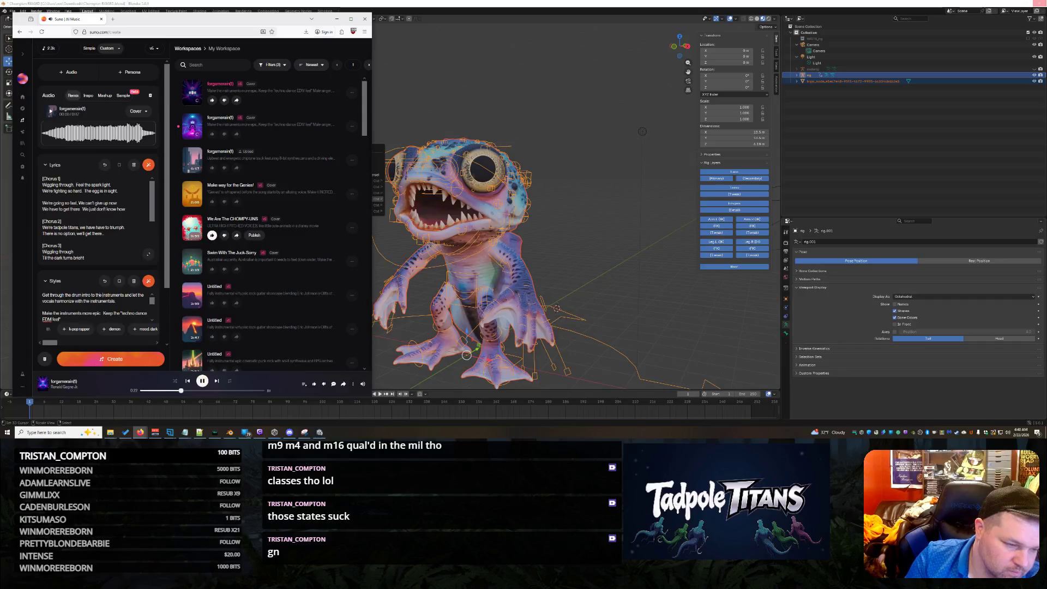
{"action": "type", "text": "before "}
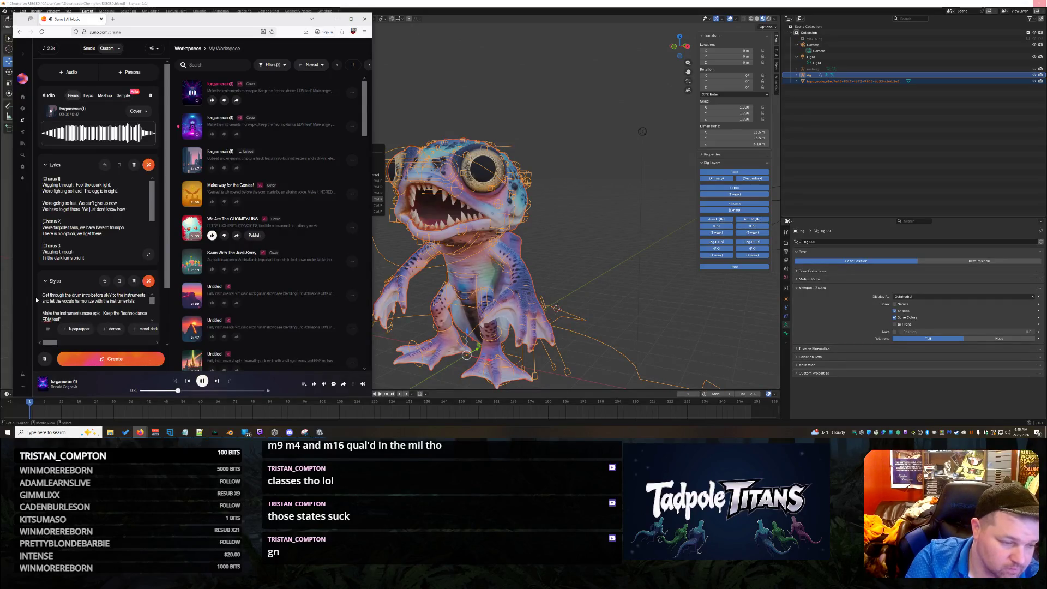
{"action": "type", "text": " ANY"}
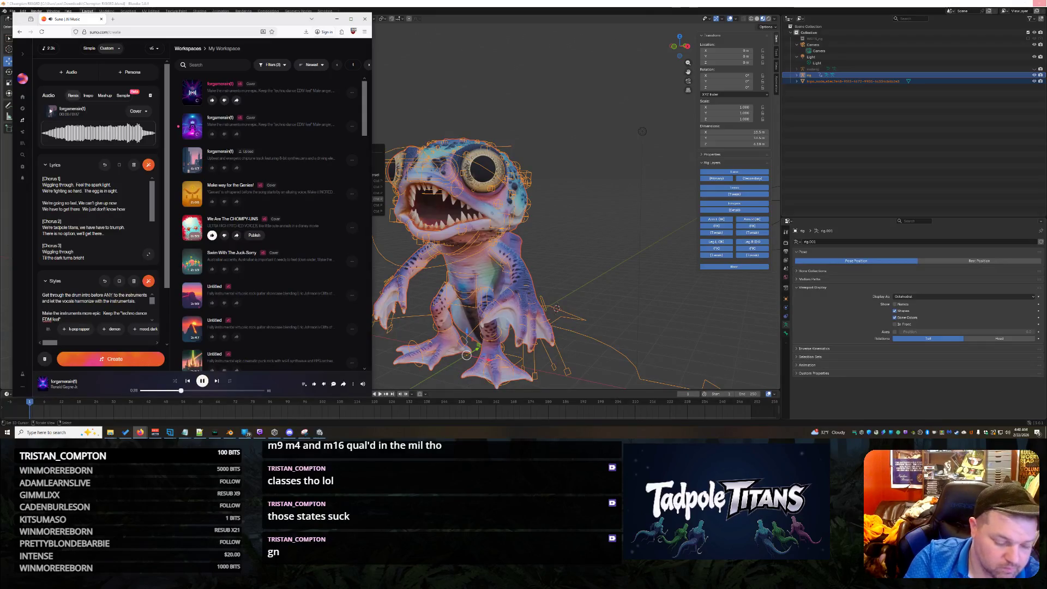
{"action": "type", "text": " VOCA"}
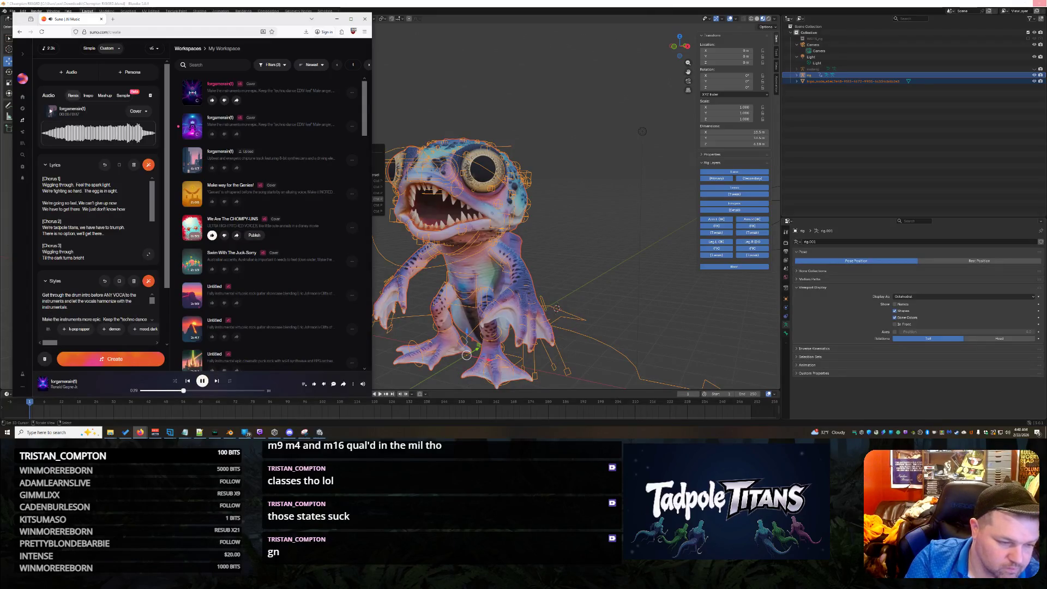
{"action": "type", "text": " play."}
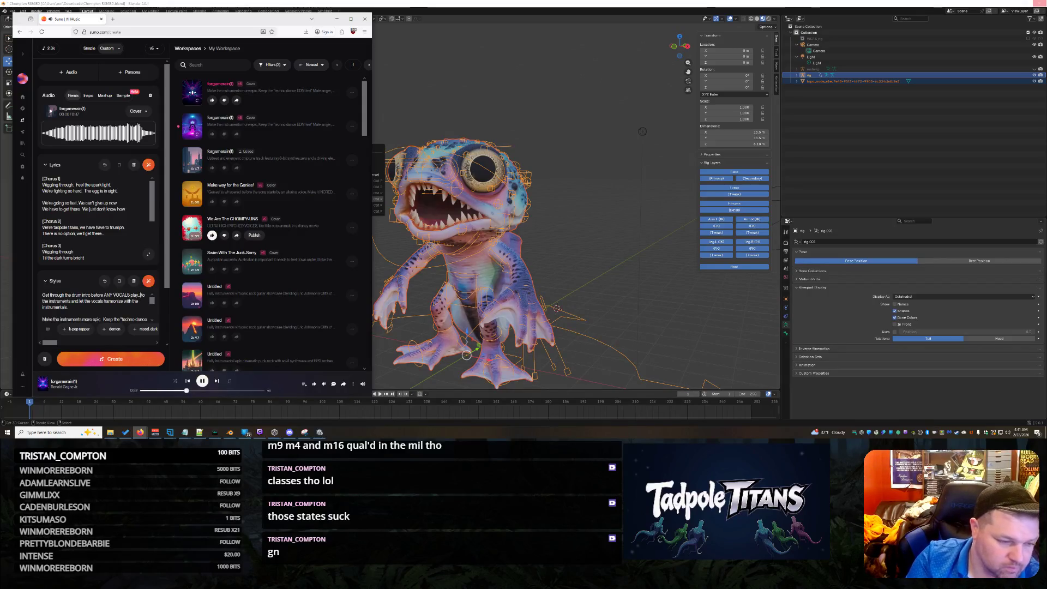
{"action": "key", "text": "BackSpace"}
{"action": "key", "text": "BackSpace"}
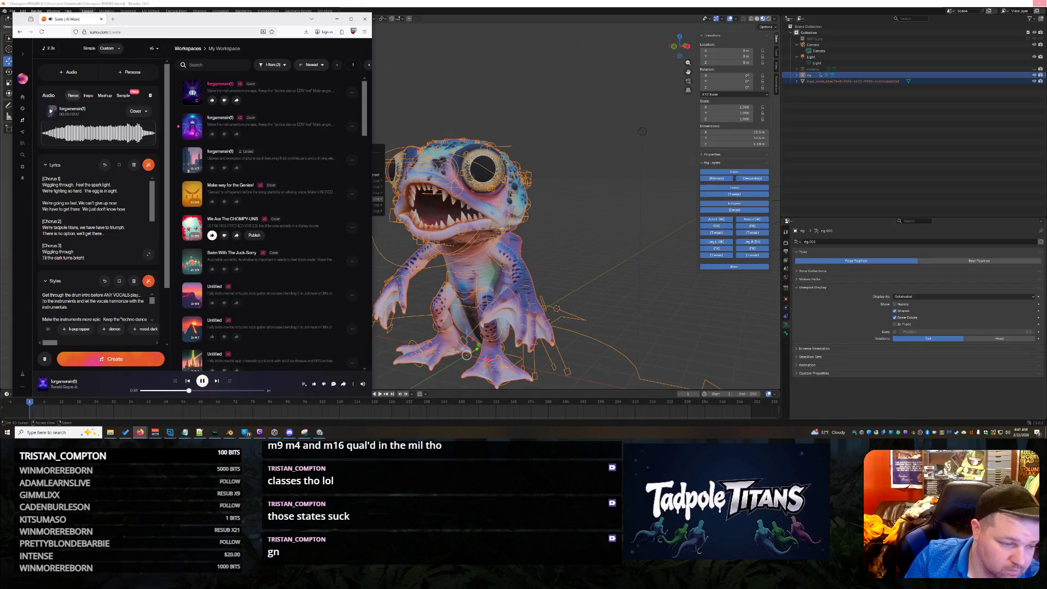
Add that vocals should harmonize with the existing instrumental parts, drop the old ending, and paste the revised paragraph
{"action": "left_click", "coordinate": [49, 301]}
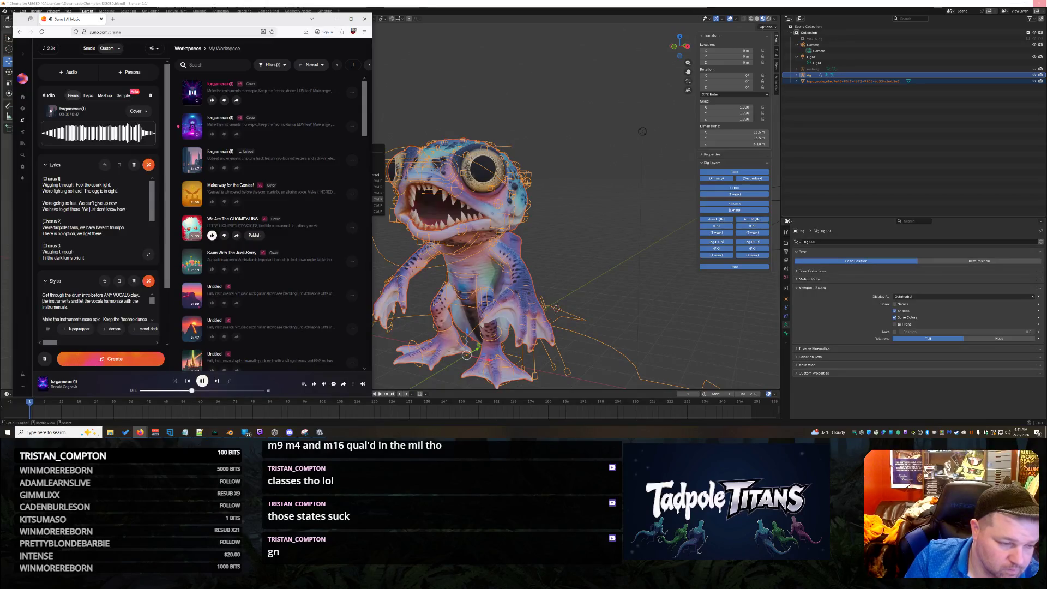
{"action": "type", "text": "existing"}
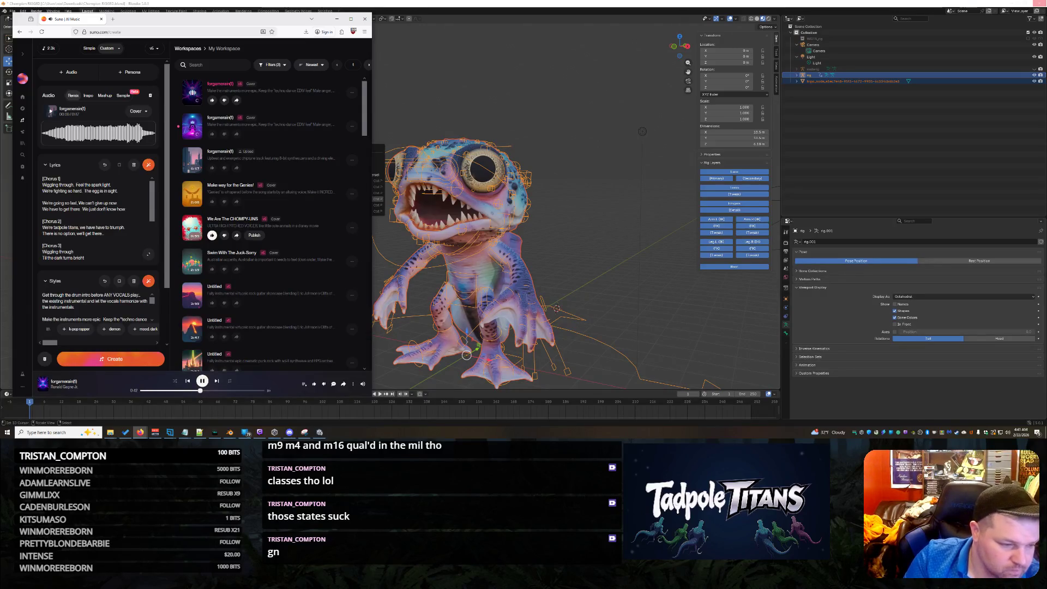
{"action": "type", "text": "the vocals sh"}
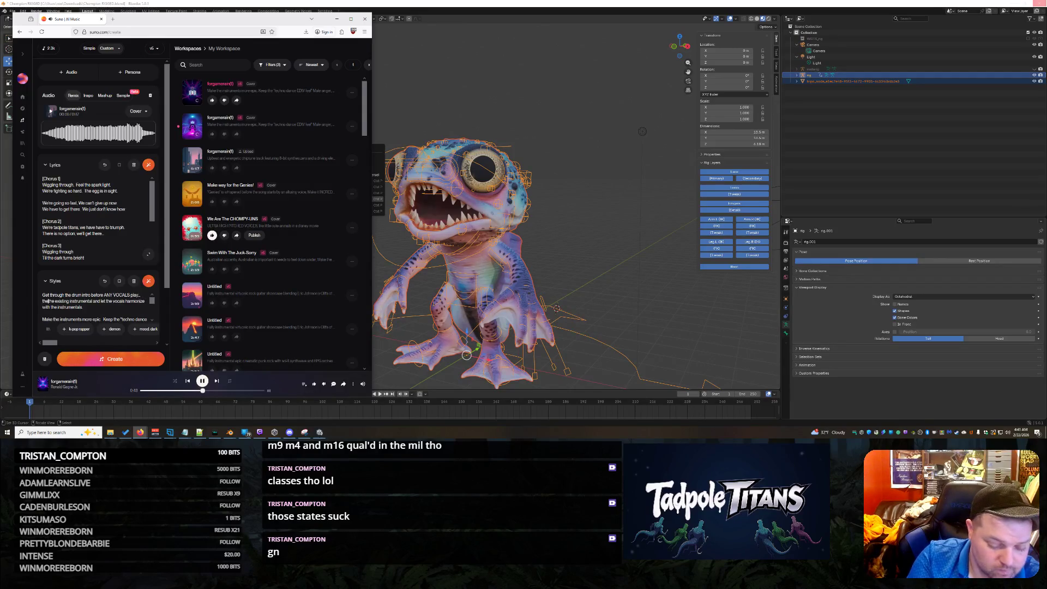
{"action": "type", "text": "ould harmonize with the existing instrumental "}
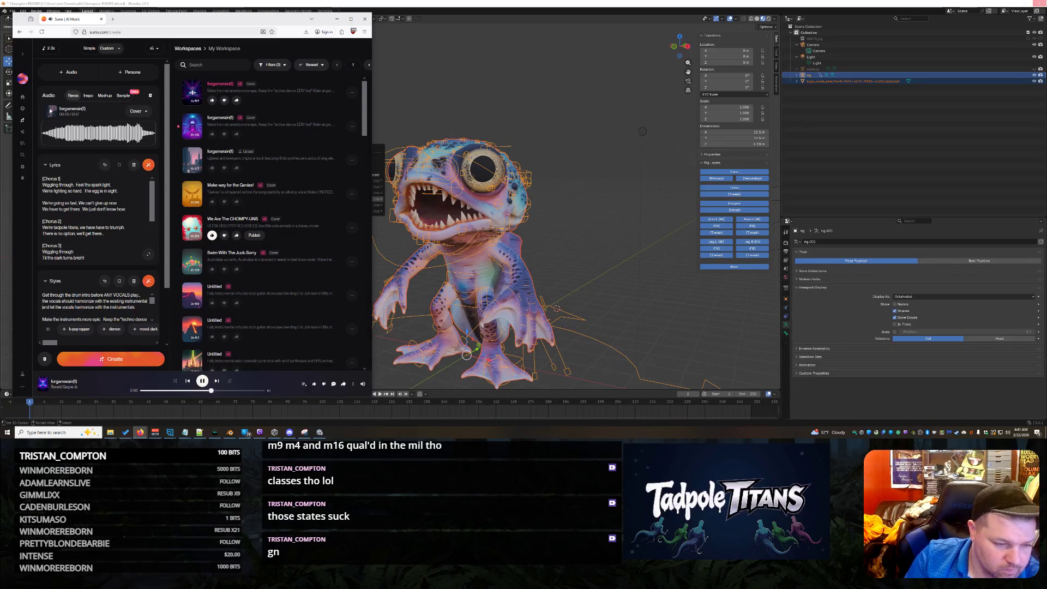
{"action": "type", "text": "parts"}
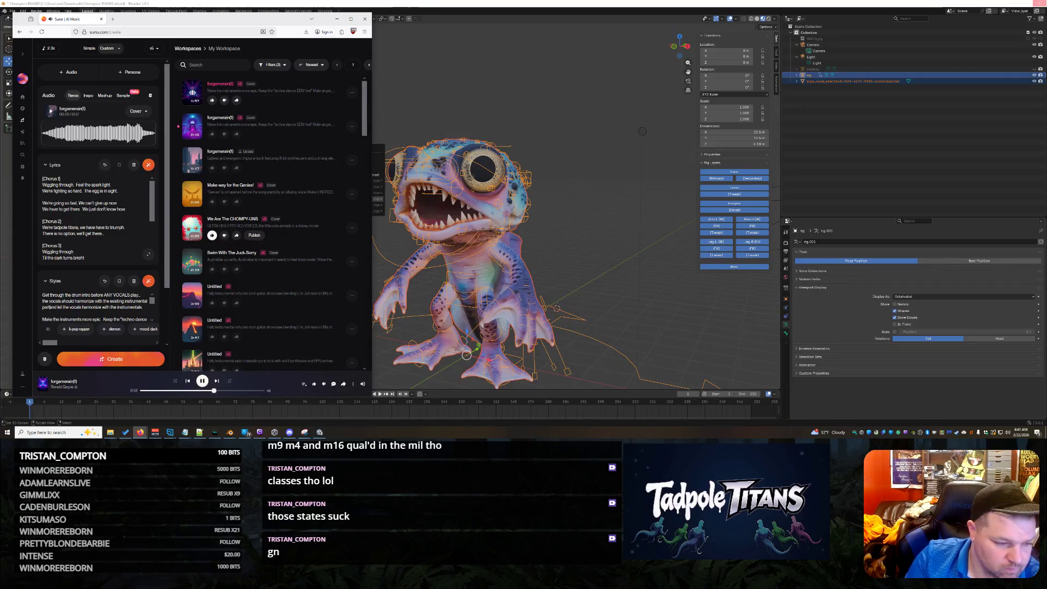
{"action": "key", "text": "shift+End"}
{"action": "key", "text": "Delete"}
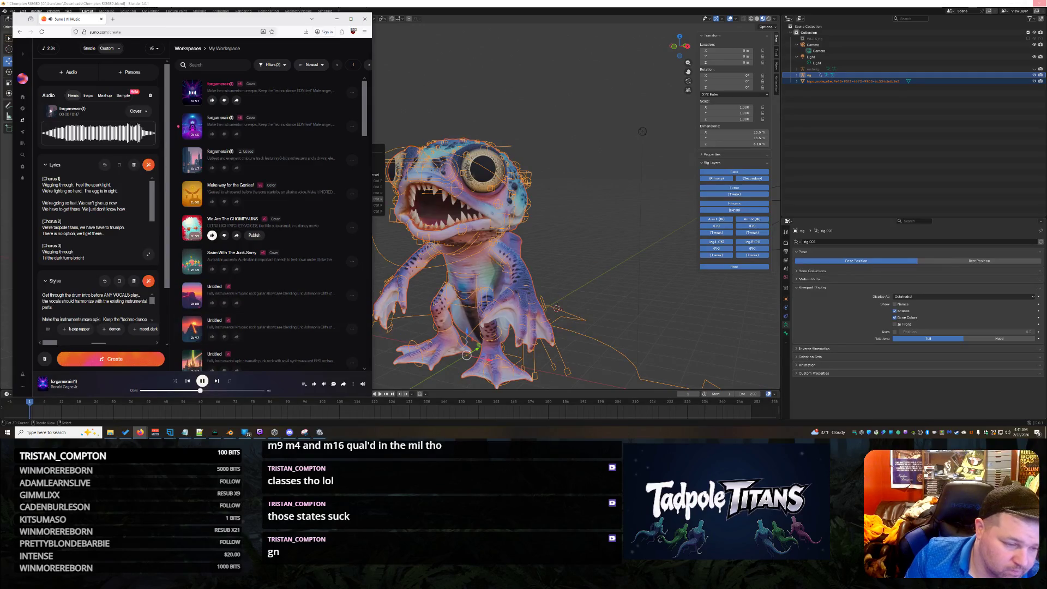
{"action": "scroll", "coordinate": [98, 308], "scroll_direction": "down", "scroll_amount": 2}
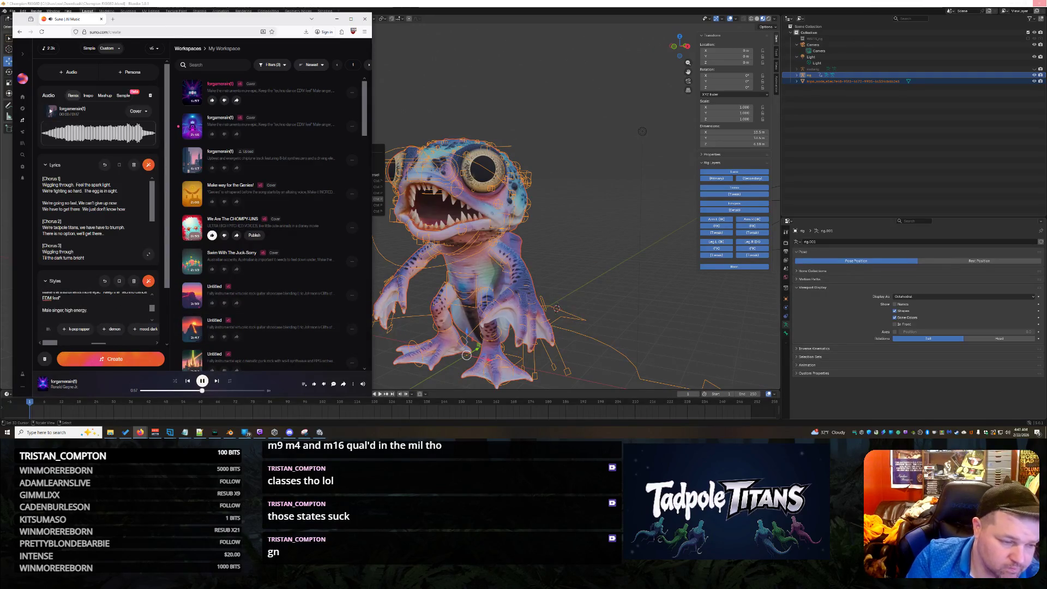
{"action": "key", "text": "BackSpace"}
{"action": "key", "text": "BackSpace"}
{"action": "key", "text": "BackSpace"}
{"action": "key", "text": "BackSpace"}
{"action": "key", "text": "BackSpace"}
{"action": "key", "text": "BackSpace"}
{"action": "key", "text": "BackSpace"}
{"action": "key", "text": "BackSpace"}
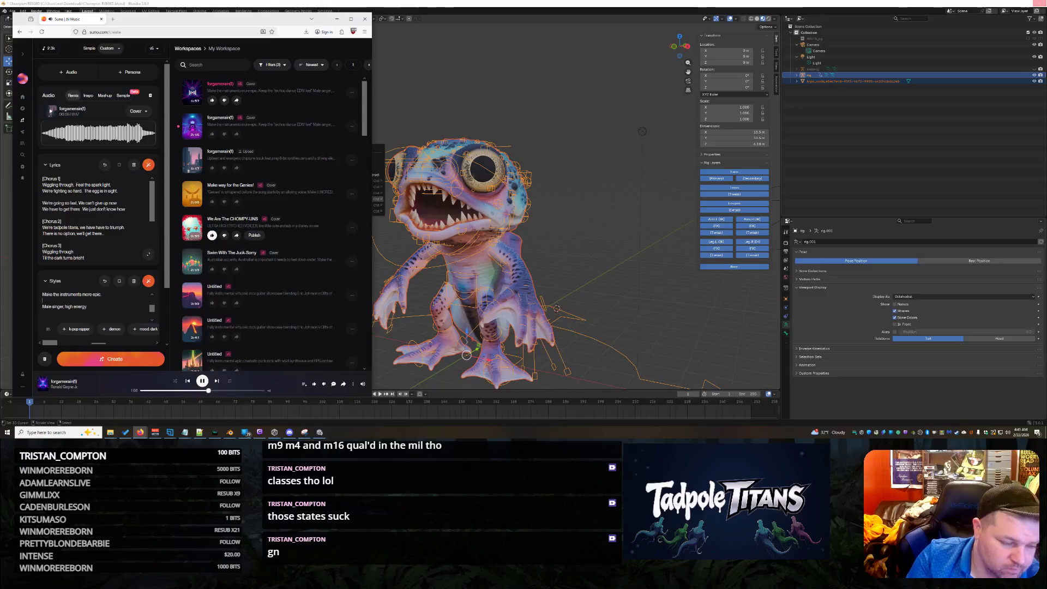
{"action": "key", "text": "ctrl+v"}
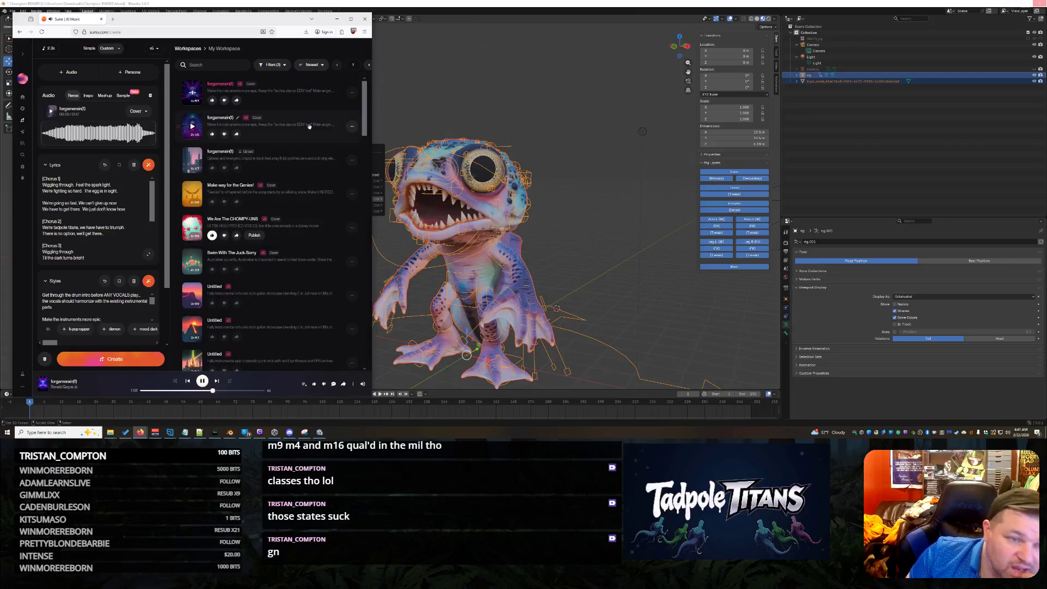
Trash the top two song versions and generate new versions from the edited style prompt
{"action": "left_click", "coordinate": [192, 127]}
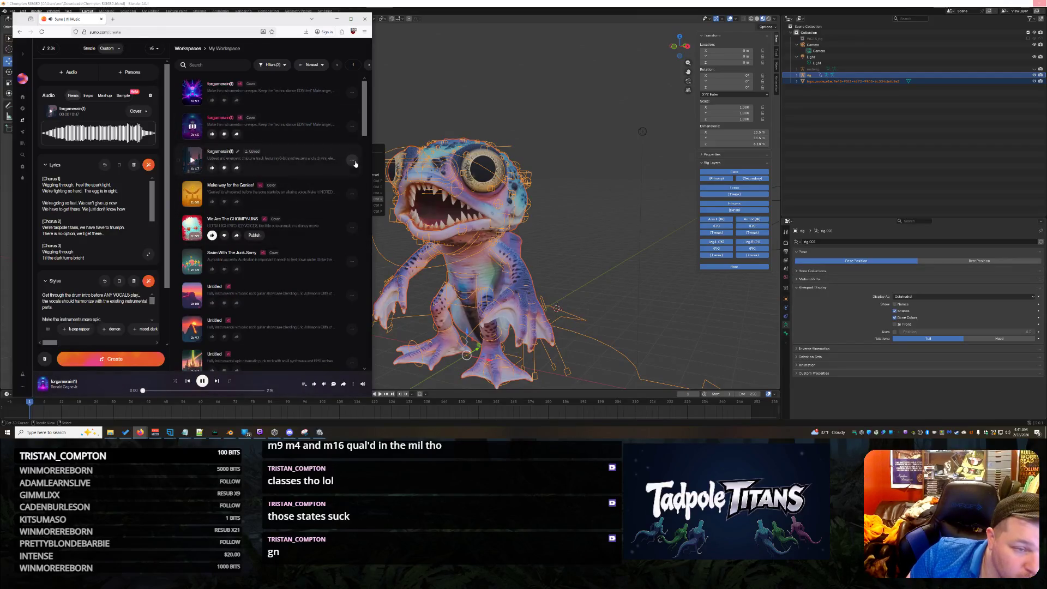
{"action": "left_click", "coordinate": [353, 95]}
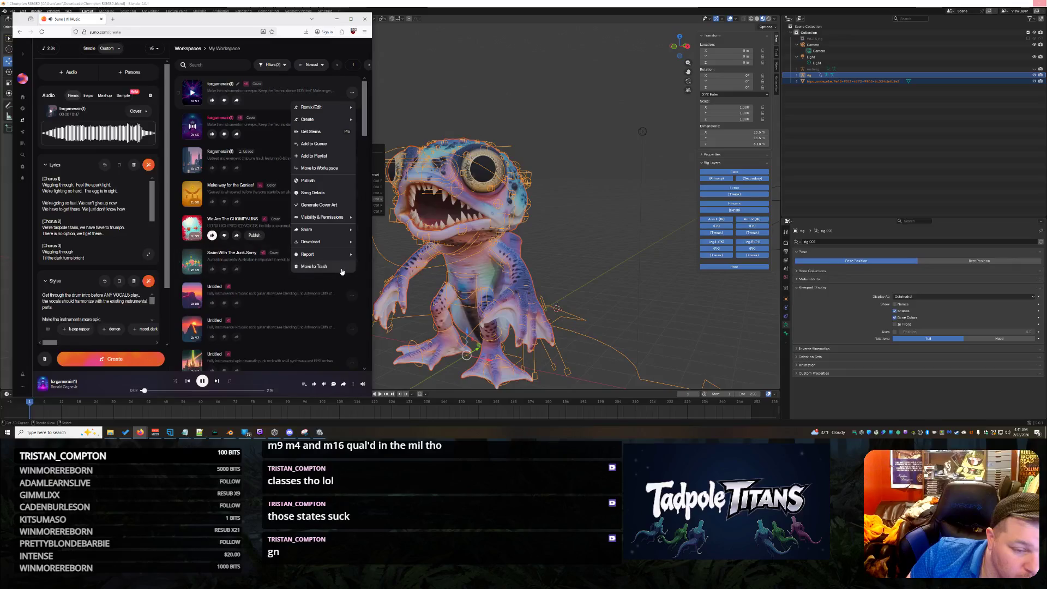
{"action": "left_click", "coordinate": [339, 172]}
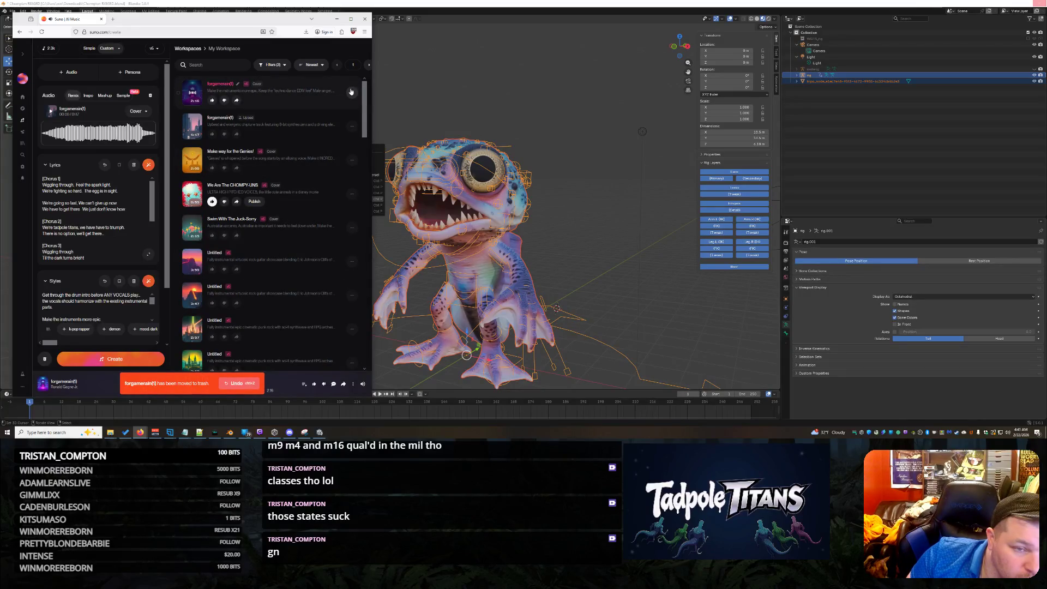
{"action": "left_click", "coordinate": [353, 93]}
{"action": "left_click", "coordinate": [319, 266]}
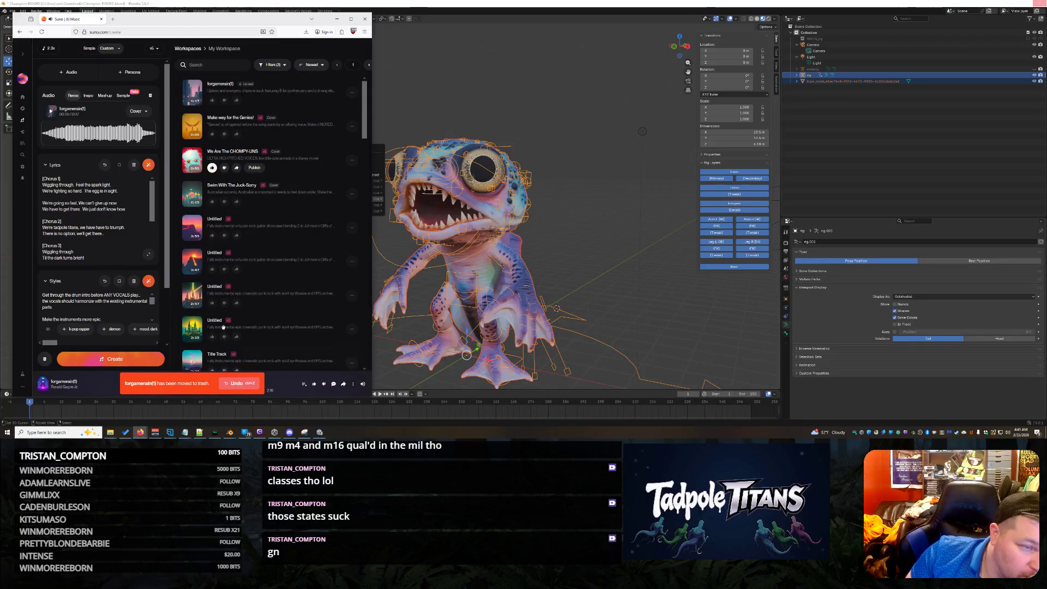
{"action": "left_click", "coordinate": [108, 360]}
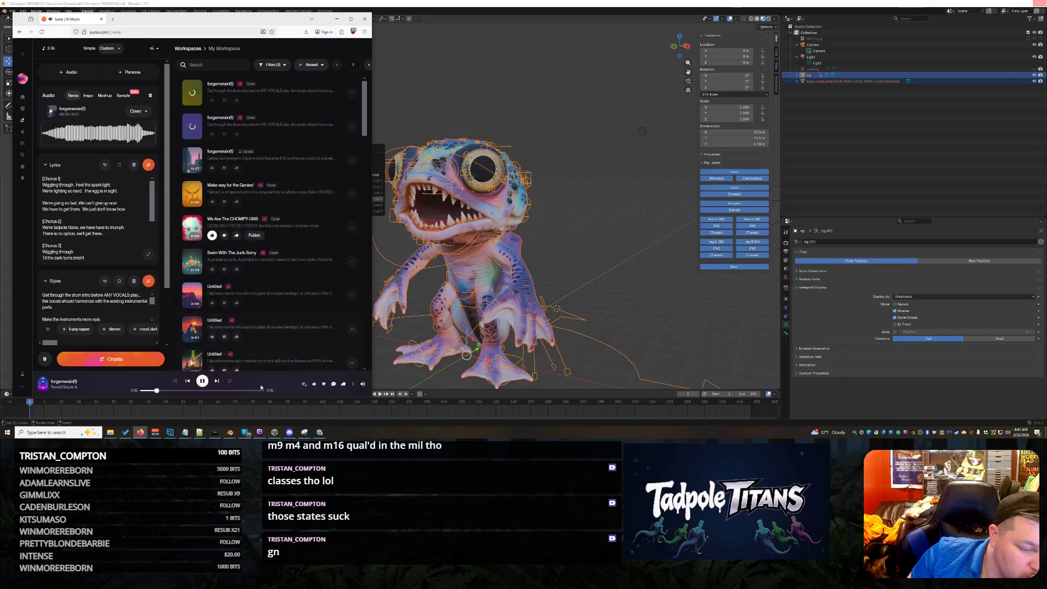
Stop the current playback, then play and pause the uploaded source audio
{"action": "left_click", "coordinate": [202, 381]}
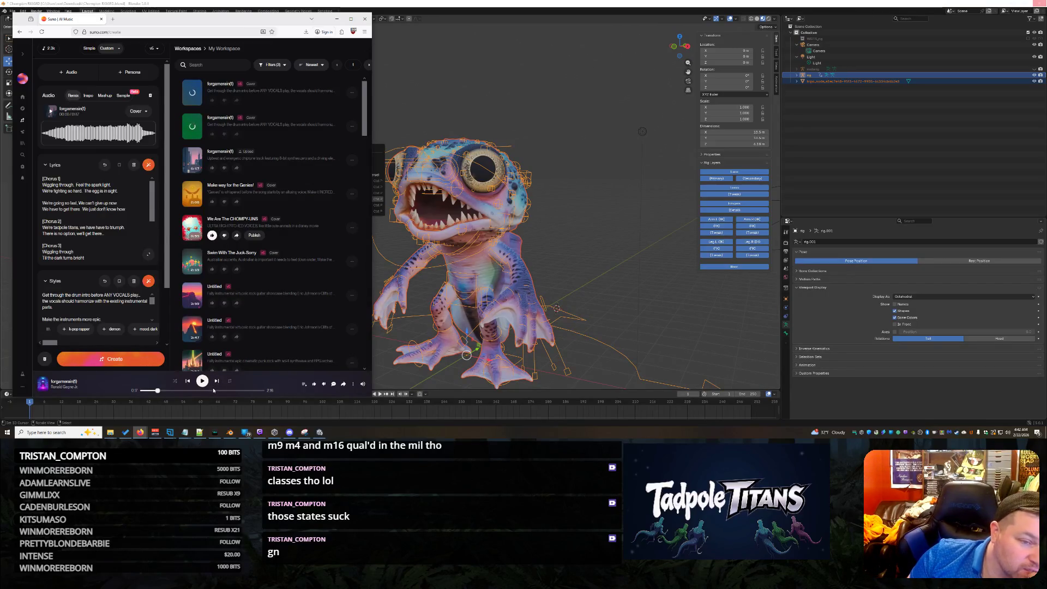
{"action": "left_click", "coordinate": [50, 111]}
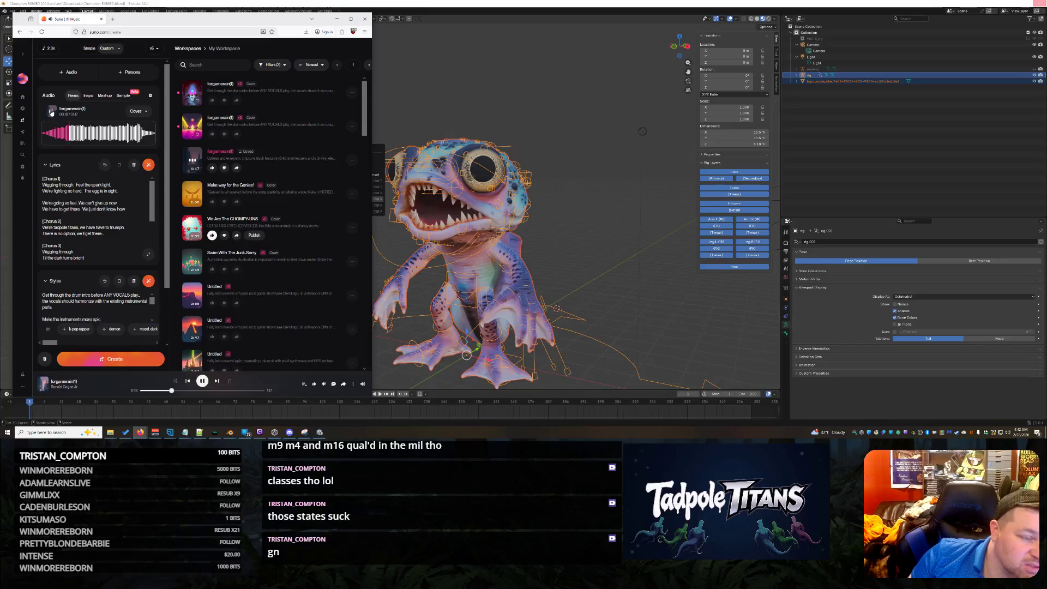
{"action": "left_click", "coordinate": [51, 113]}
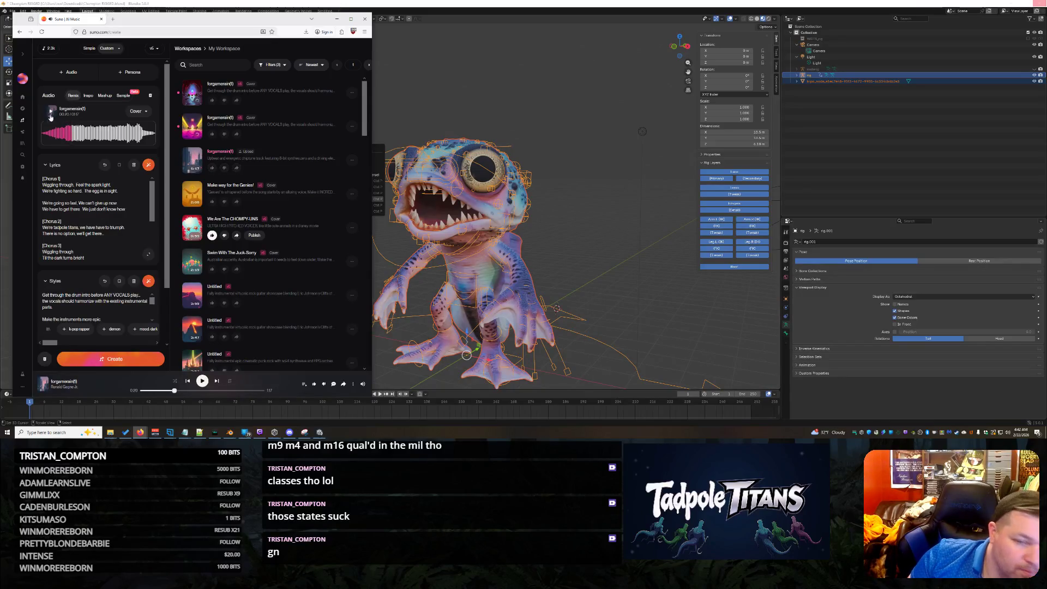
Play the top newly generated forgamerain(1) cover and scroll down the lyrics
{"action": "left_click", "coordinate": [197, 96]}
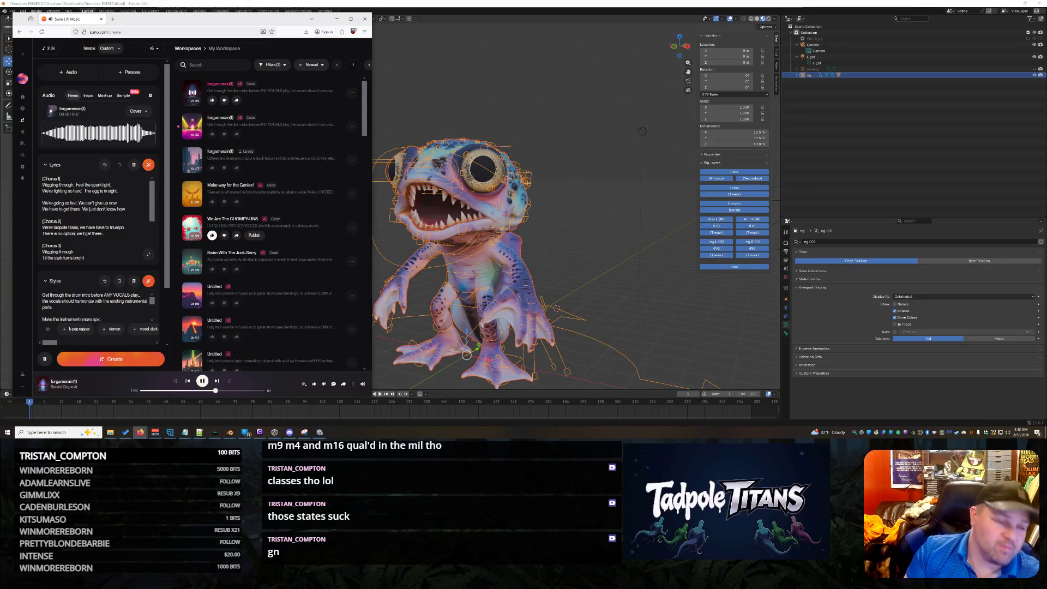
{"action": "scroll", "coordinate": [128, 234], "scroll_direction": "down", "scroll_amount": 3}
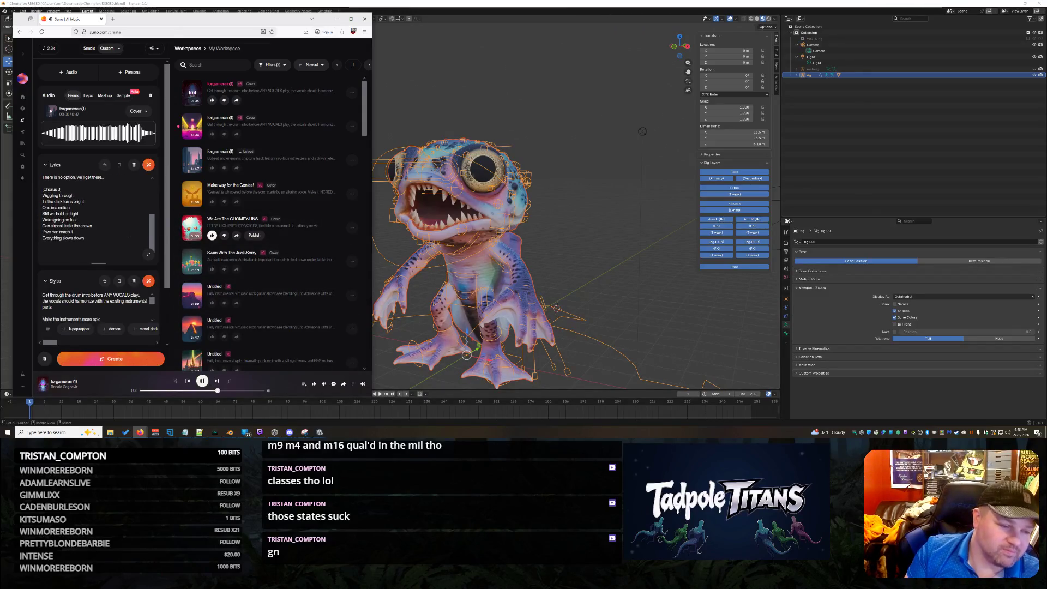
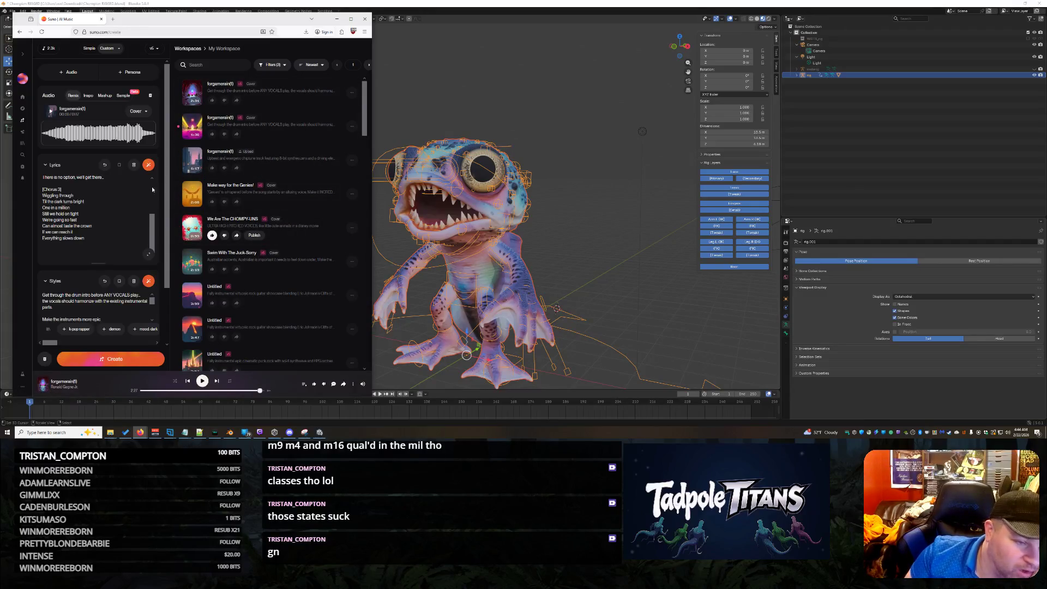
Preview the second song, then add '[Chorus 1] should play along with the exact timing of the synth part' to Styles
{"action": "left_click", "coordinate": [191, 129]}
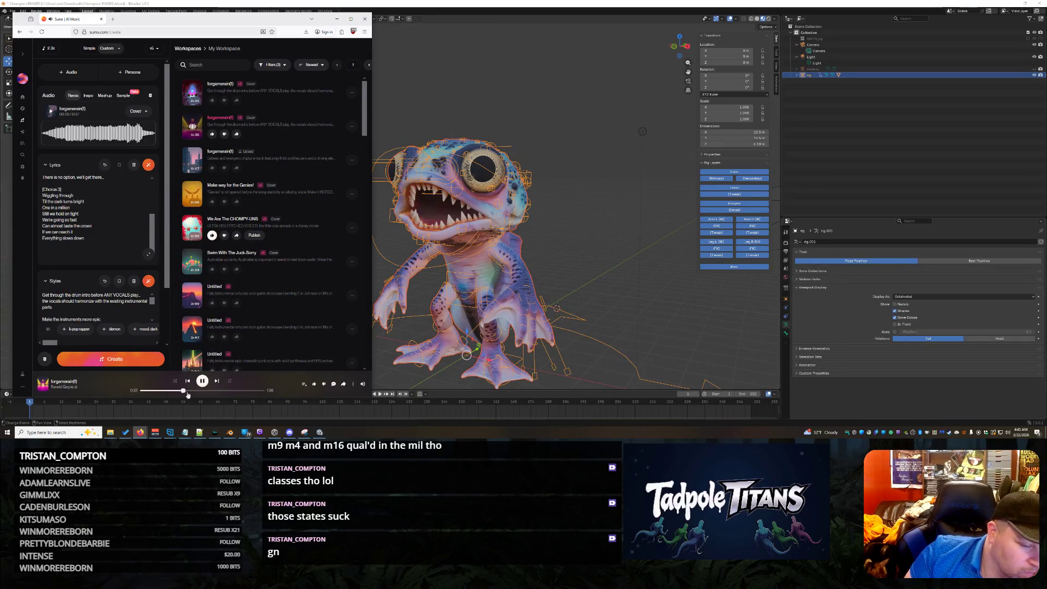
{"action": "left_click", "coordinate": [203, 383]}
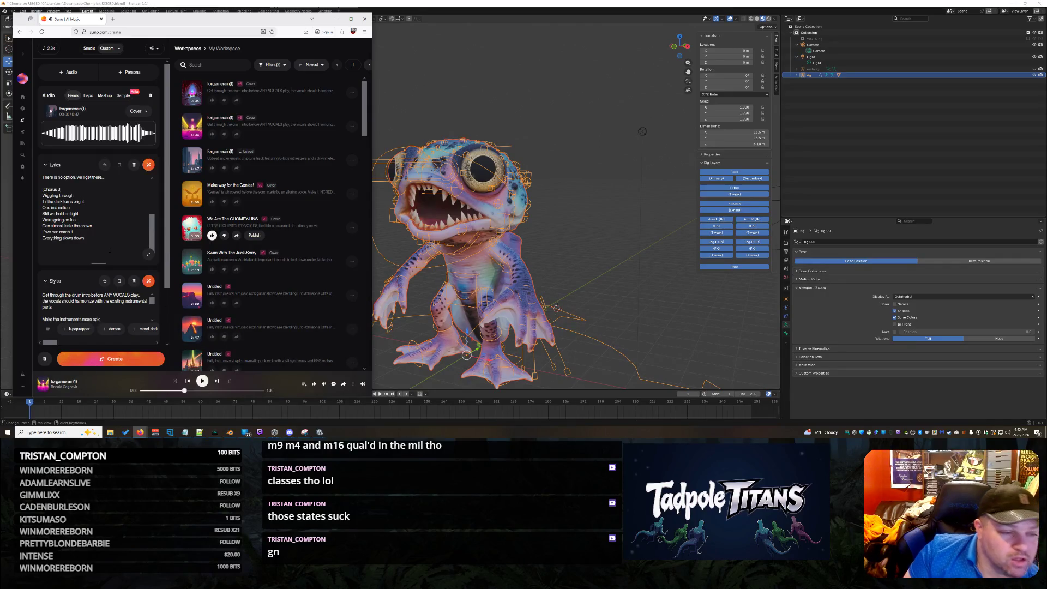
{"action": "scroll", "coordinate": [107, 243], "scroll_direction": "up", "scroll_amount": 2}
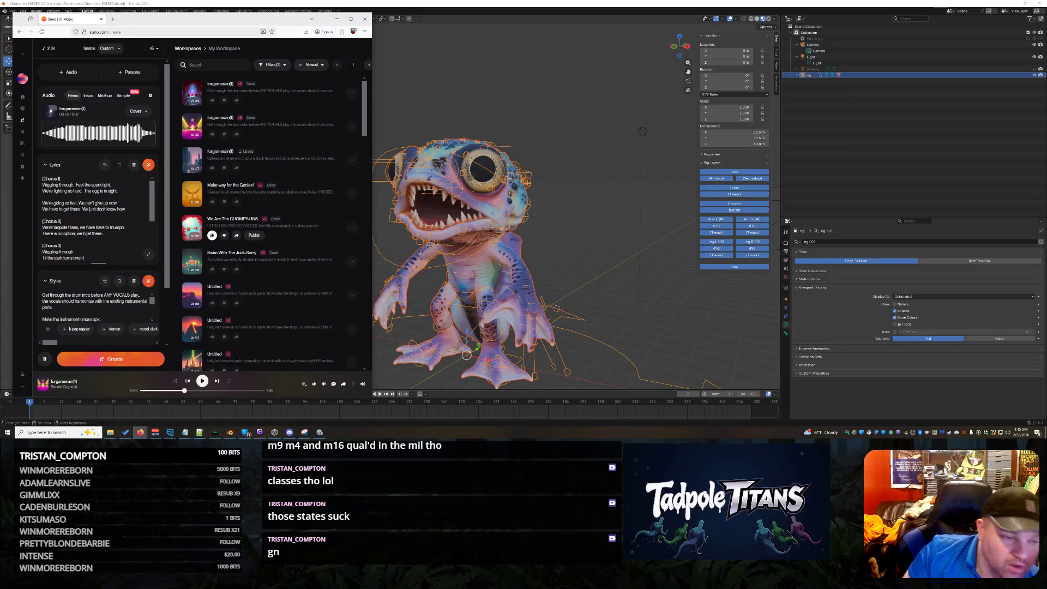
{"action": "type", "text": "[Chorus 1] s"}
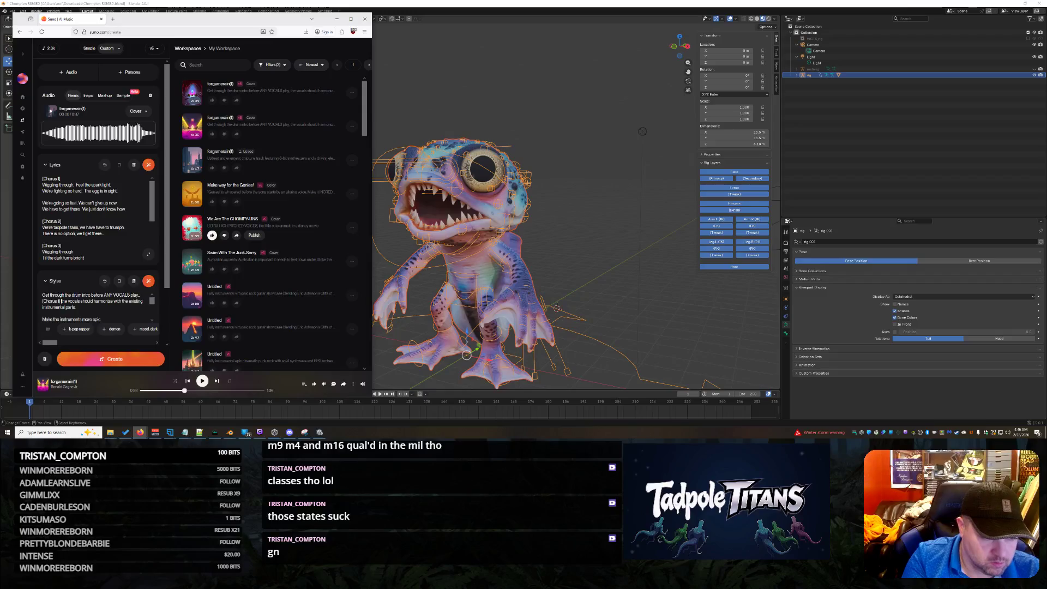
{"action": "type", "text": "hould pl"}
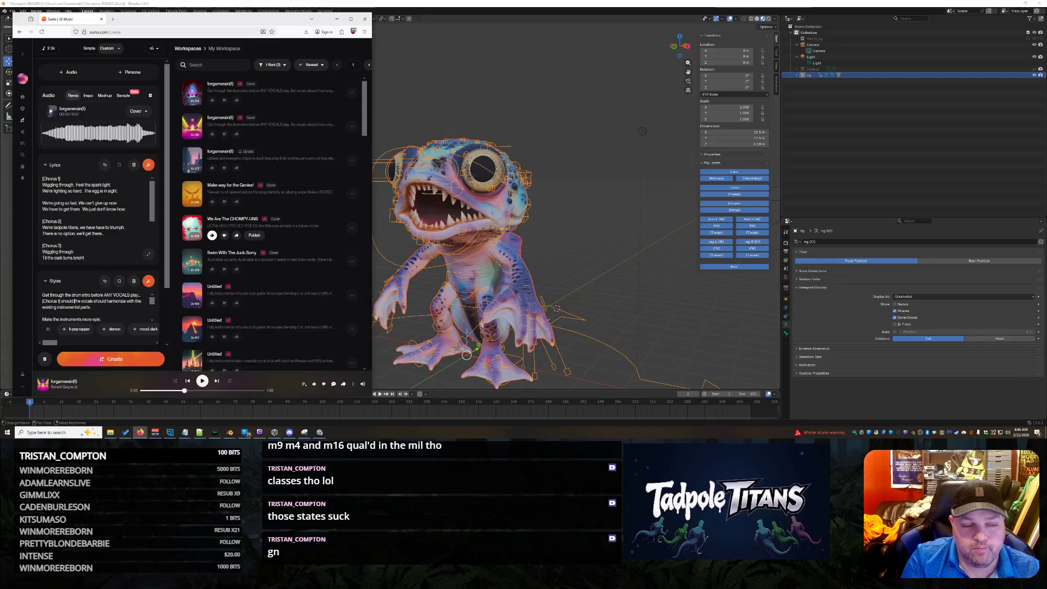
{"action": "type", "text": "ay along with the exa"}
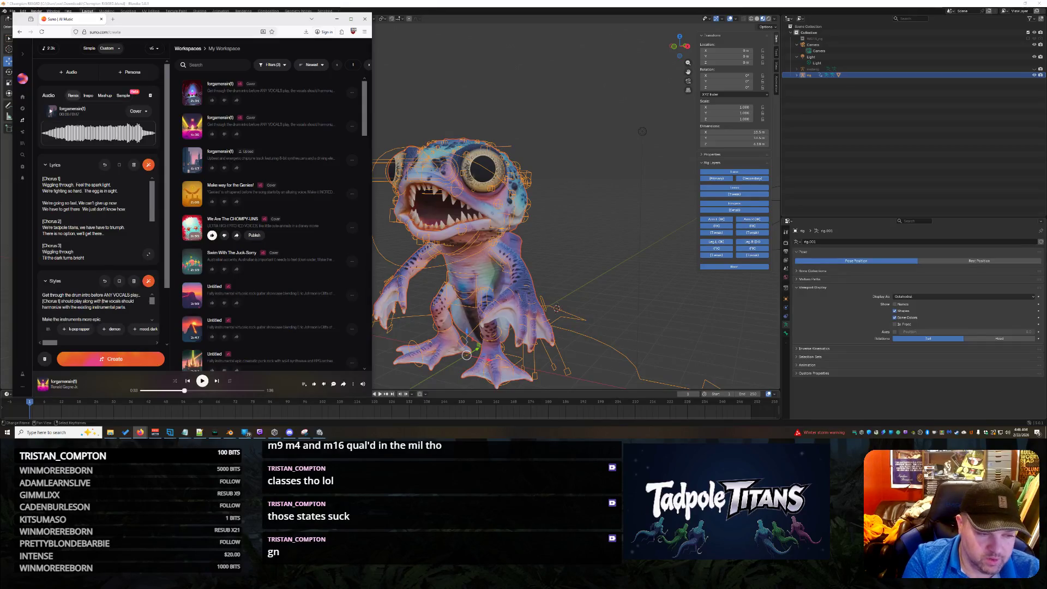
{"action": "type", "text": "ct timing of the 4"}
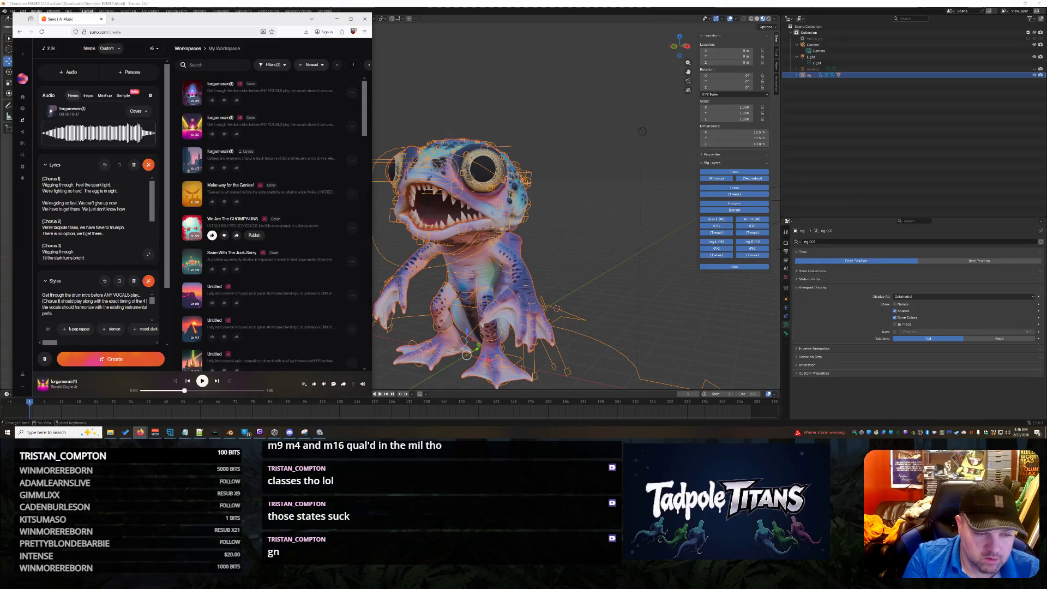
{"action": "type", "text": "th not timing of"}
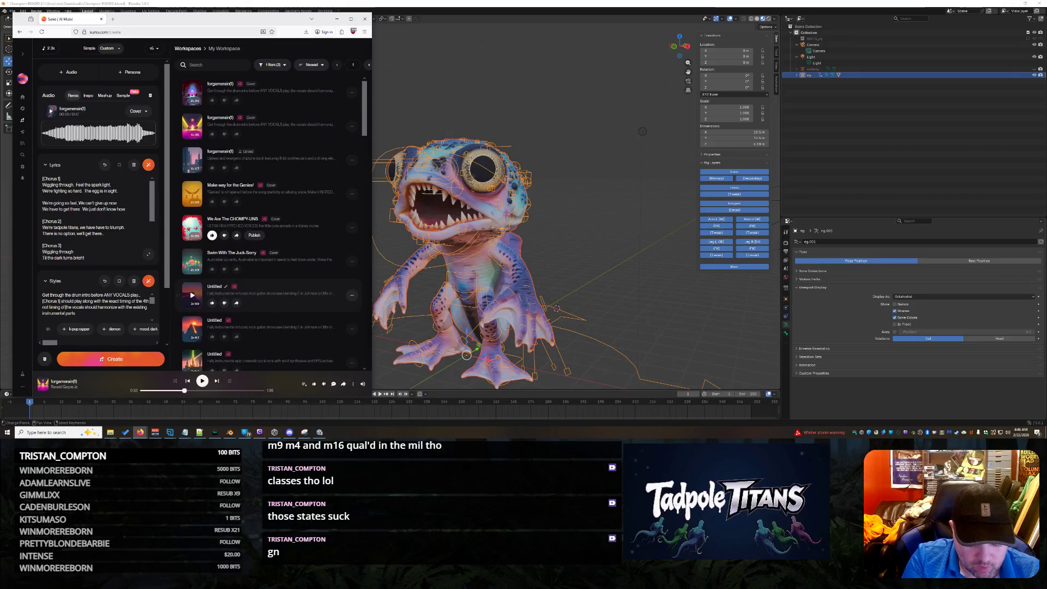
{"action": "type", "text": "synth part.."}
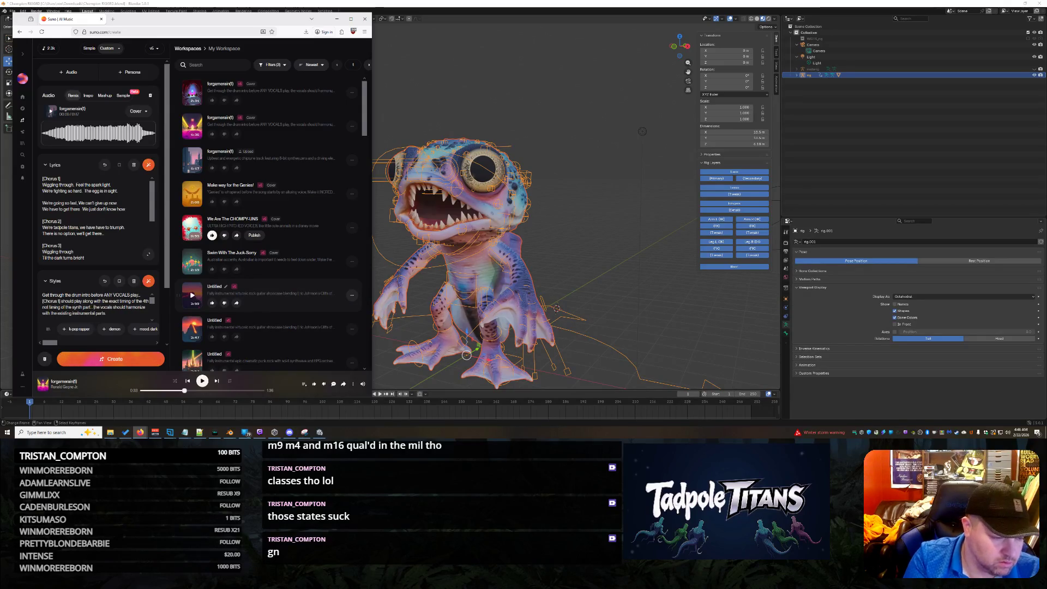
Generate new songs from the edited prompt, move an older song to the trash, and return to Blender
{"action": "left_click", "coordinate": [111, 359]}
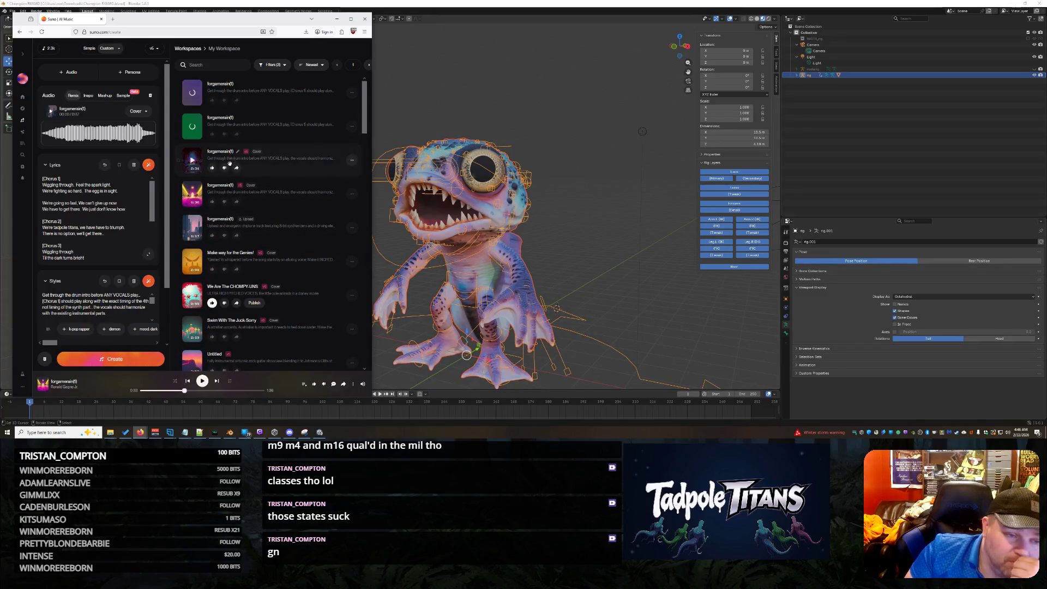
{"action": "left_click", "coordinate": [351, 194]}
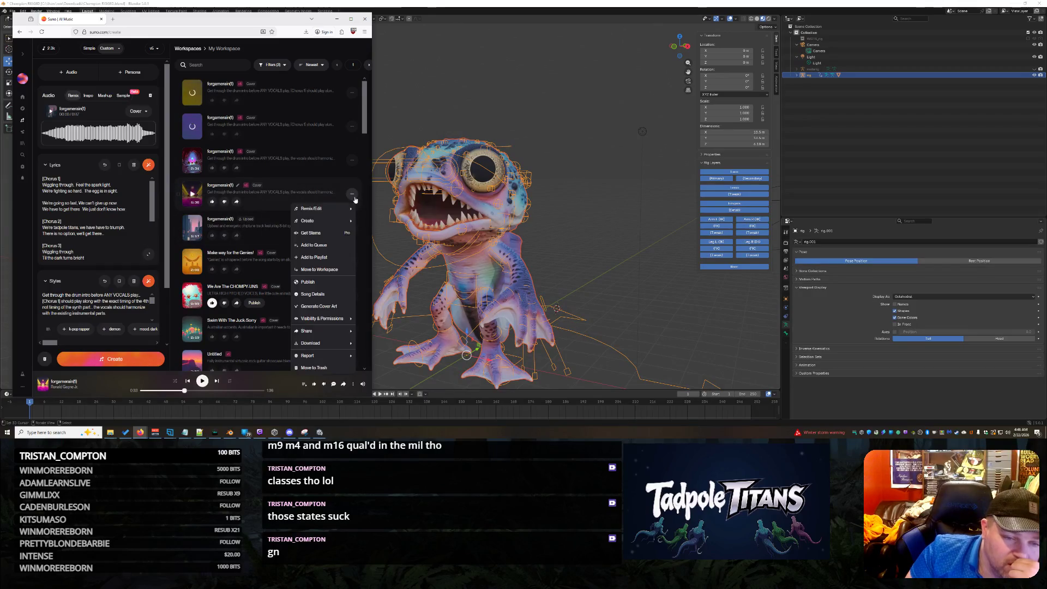
{"action": "left_click", "coordinate": [330, 369]}
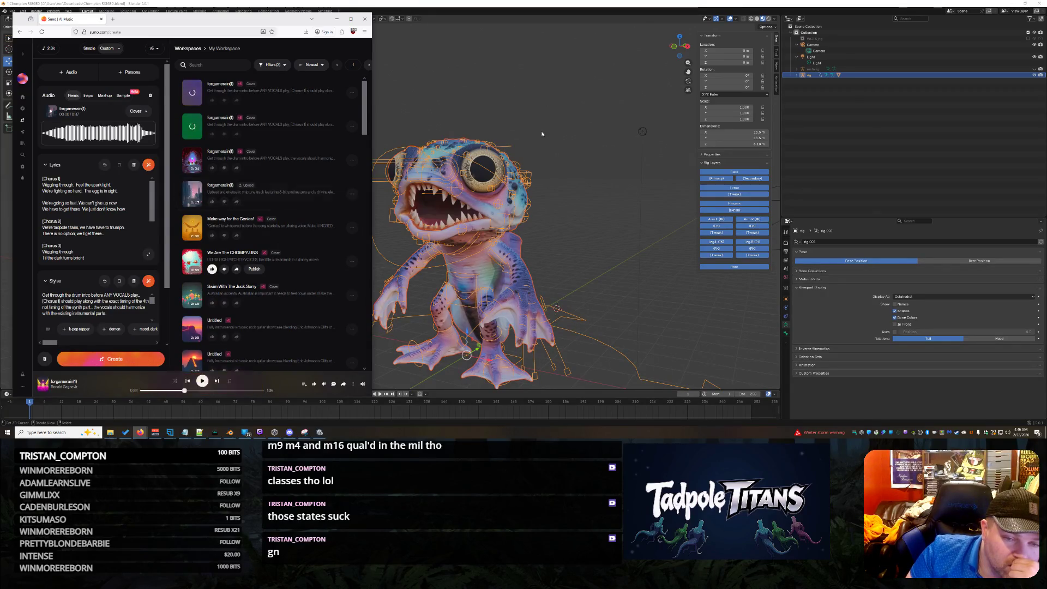
{"action": "left_click", "coordinate": [581, 201]}
{"action": "mouse_move", "coordinate": [582, 201]}
{"action": "middle_mouse_down"}
{"action": "mouse_move", "coordinate": [639, 207]}
{"action": "mouse_move", "coordinate": [618, 218]}
{"action": "middle_mouse_up"}
Put the tadpole rig in Pose Mode with the Rotate tool and select the jaw master mouth bone
{"action": "scroll", "coordinate": [605, 200], "scroll_direction": "up", "scroll_amount": 3}
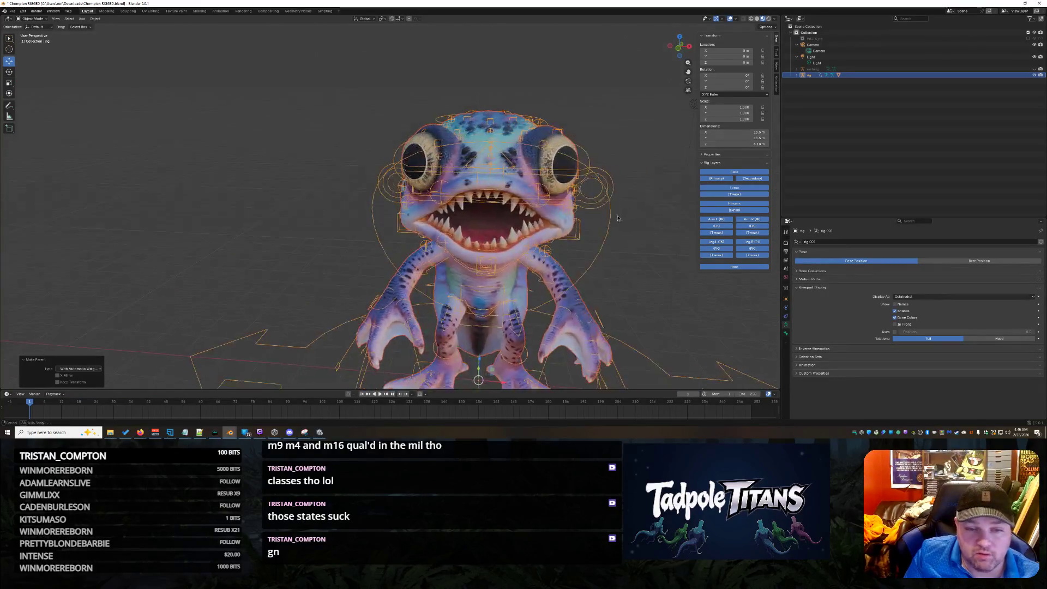
{"action": "left_click", "coordinate": [592, 201]}
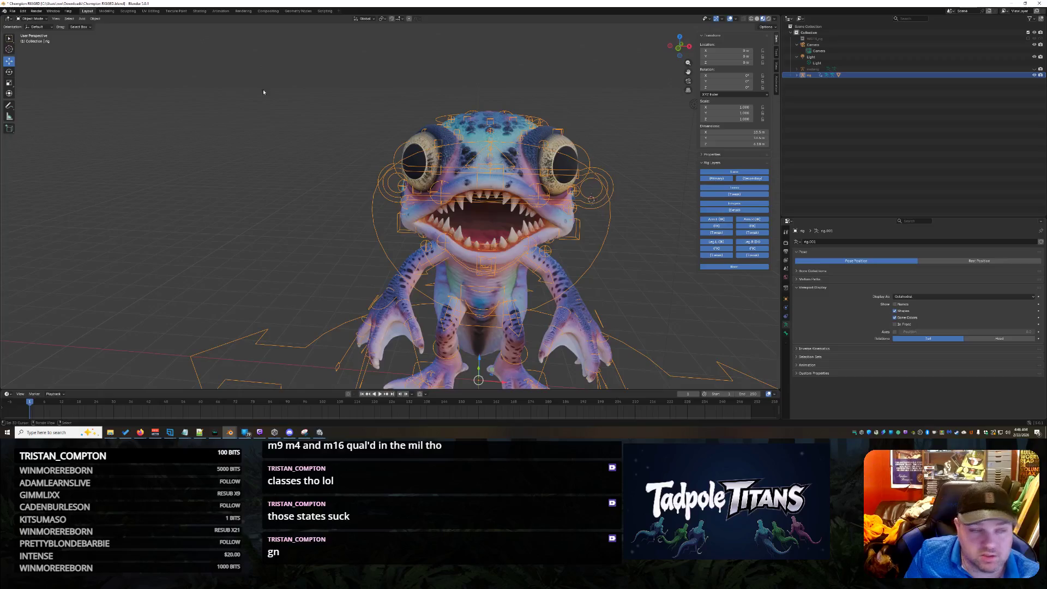
{"action": "left_click", "coordinate": [10, 72]}
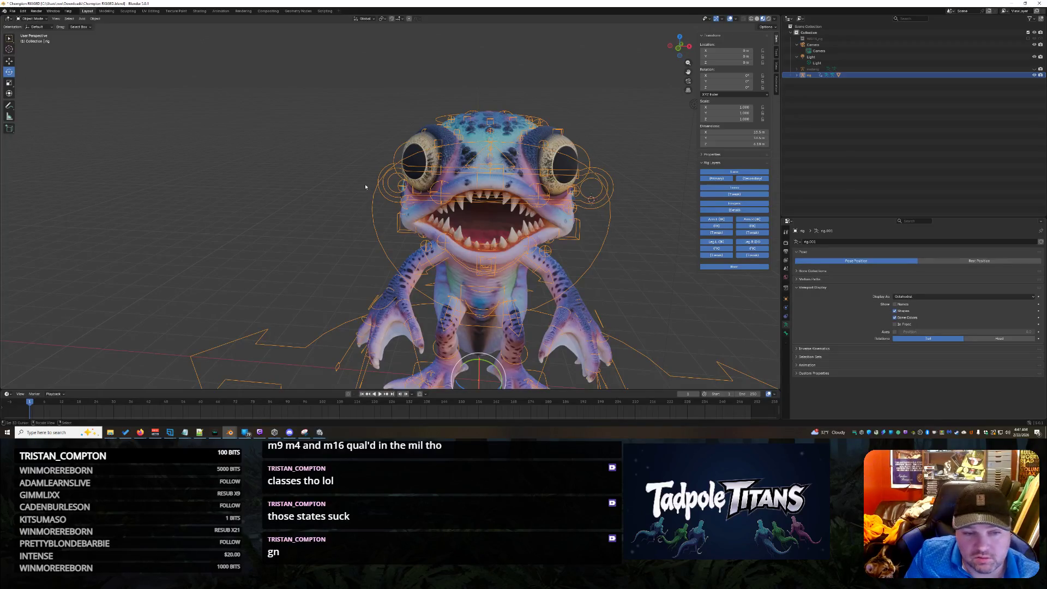
{"action": "mouse_move", "coordinate": [426, 217]}
{"action": "middle_mouse_down"}
{"action": "mouse_move", "coordinate": [540, 231]}
{"action": "mouse_move", "coordinate": [512, 229]}
{"action": "mouse_move", "coordinate": [526, 233]}
{"action": "middle_mouse_up"}
{"action": "left_click", "coordinate": [33, 19]}
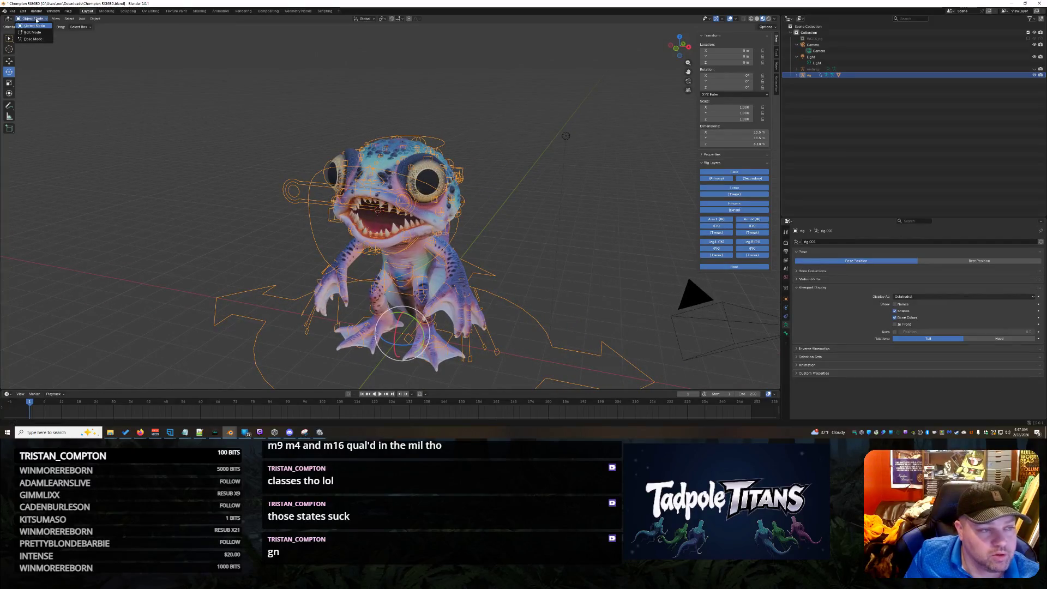
{"action": "left_click", "coordinate": [33, 39]}
{"action": "left_click", "coordinate": [294, 191]}
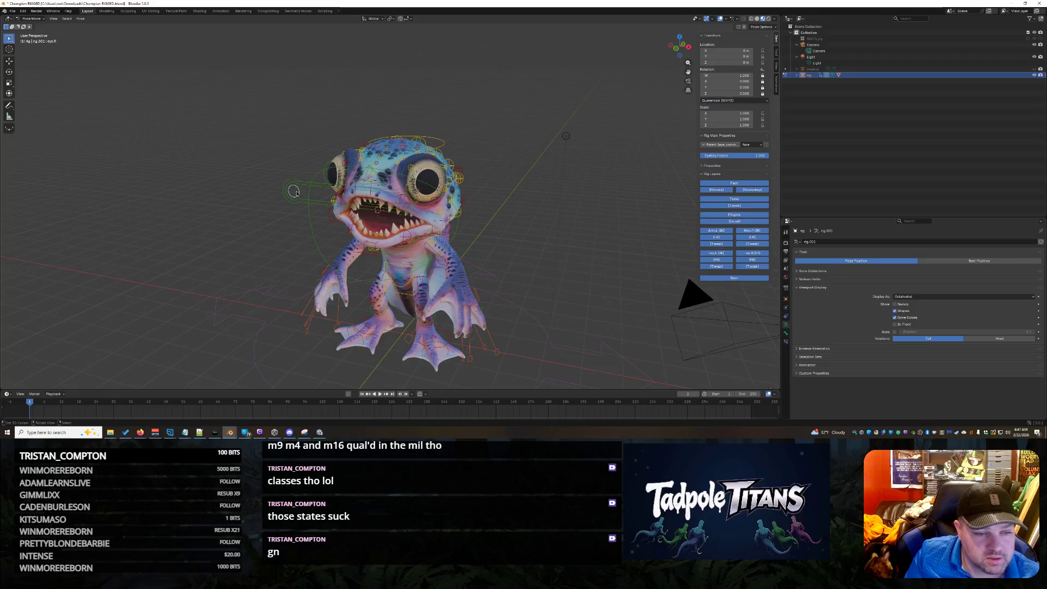
{"action": "middle_click_drag", "start_coordinate": [297, 210], "coordinate": [540, 235]}
{"action": "left_click", "coordinate": [464, 203]}
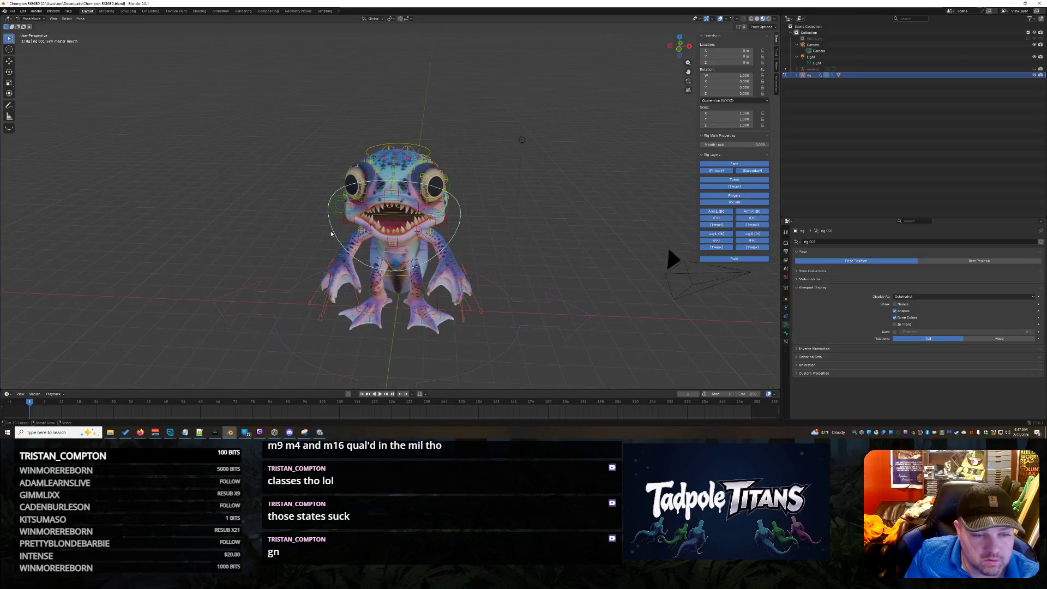
{"action": "scroll", "coordinate": [548, 233], "scroll_direction": "up", "scroll_amount": 3}
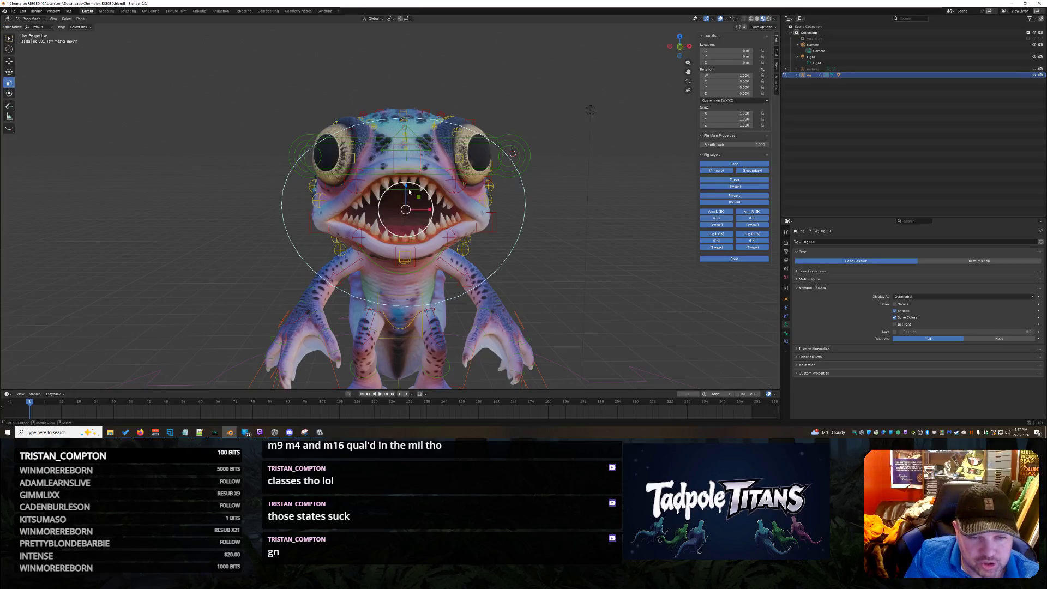
Scale the jaw master mouth bone vertically along Z in two passes, then view the head from the side
{"action": "mouse_move", "coordinate": [408, 189]}
{"action": "left_mouse_down"}
{"action": "mouse_move", "coordinate": [404, 212]}
{"action": "mouse_move", "coordinate": [414, 178]}
{"action": "mouse_move", "coordinate": [417, 206]}
{"action": "left_mouse_up"}
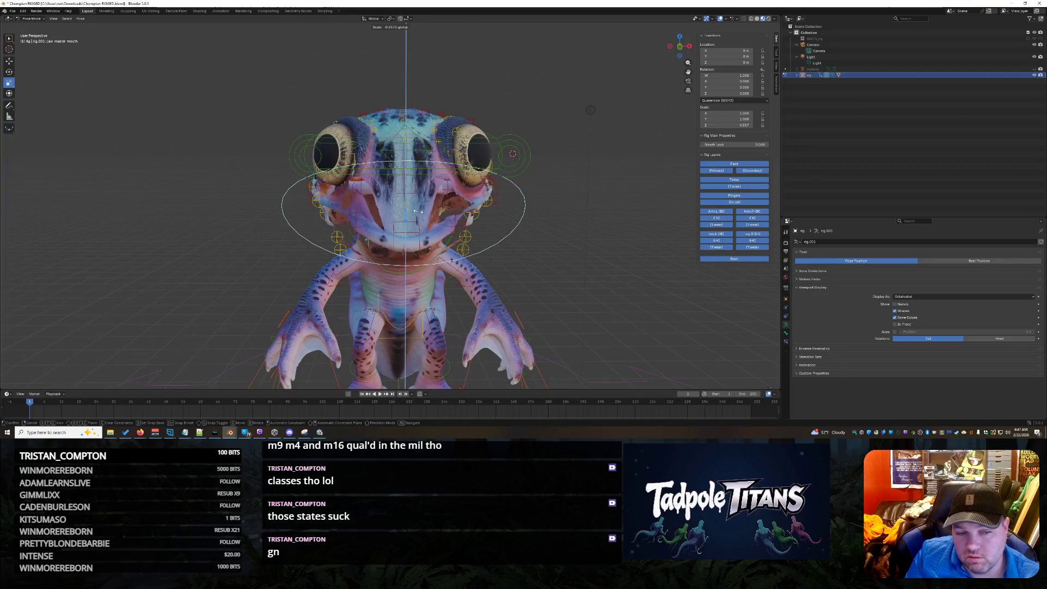
{"action": "left_click_drag", "start_coordinate": [418, 208], "coordinate": [418, 209]}
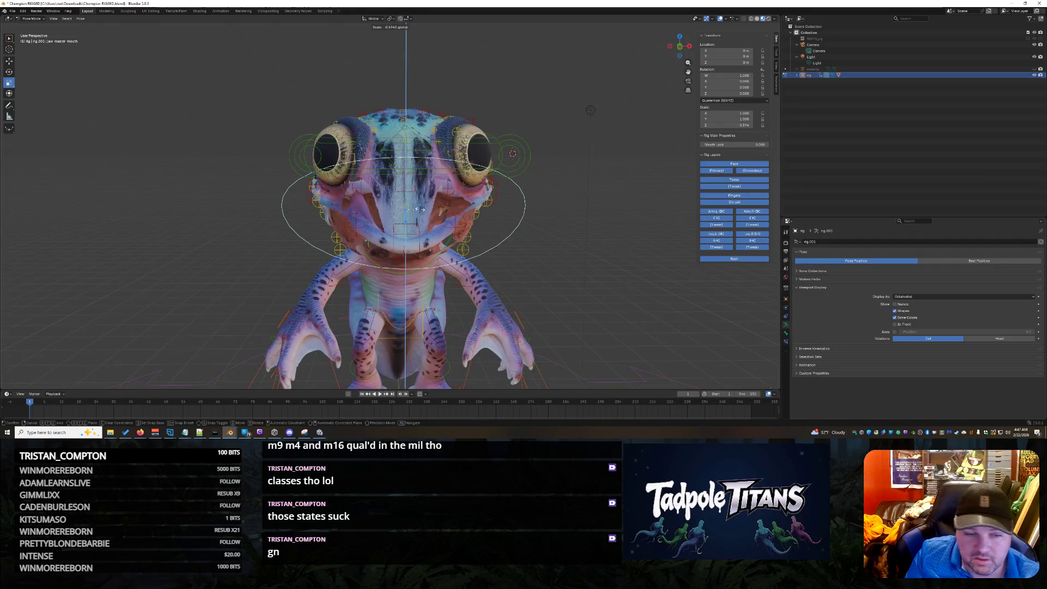
{"action": "left_click", "coordinate": [424, 206]}
{"action": "scroll", "coordinate": [437, 210], "scroll_direction": "up", "scroll_amount": 5}
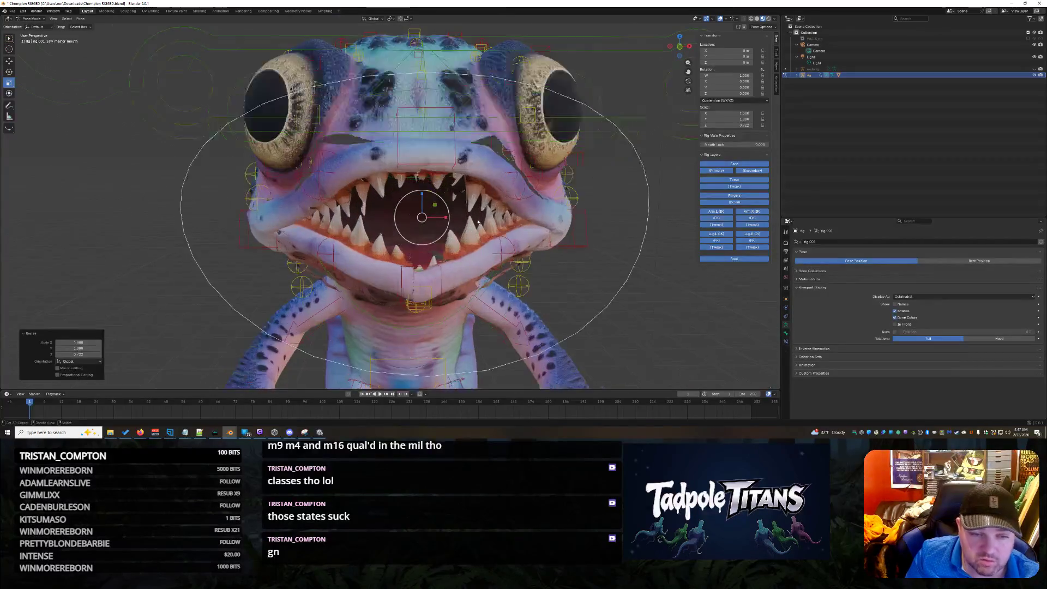
{"action": "key", "text": "s"}
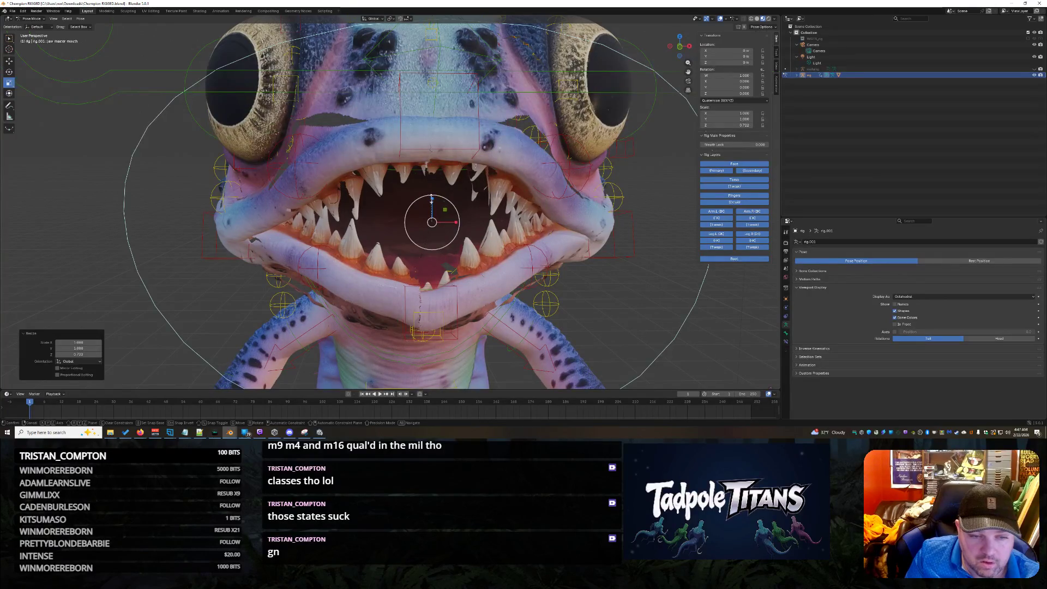
{"action": "key", "text": "z"}
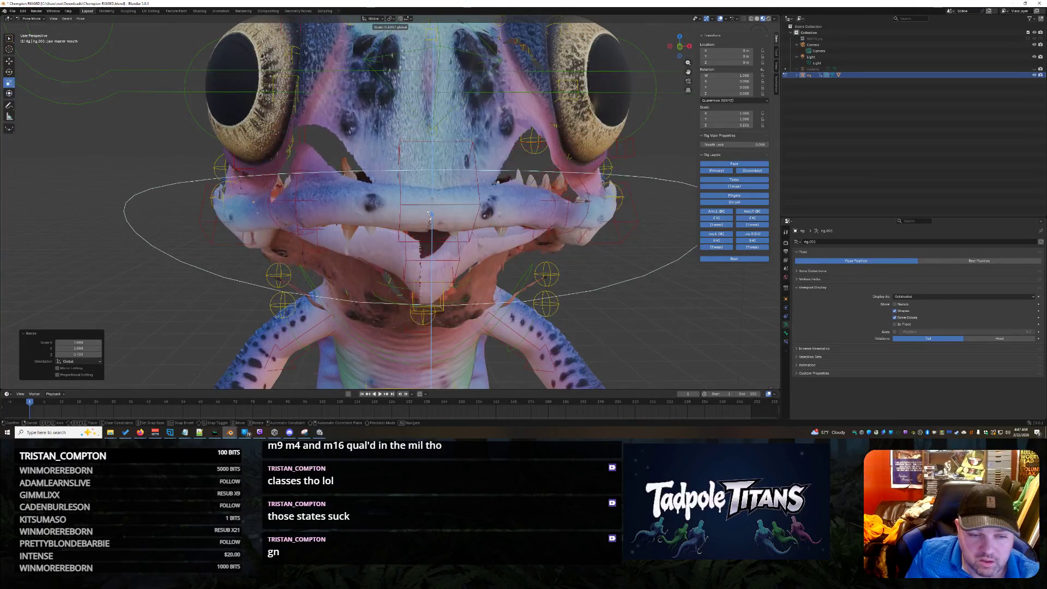
{"action": "left_click", "coordinate": [430, 216]}
{"action": "scroll", "coordinate": [586, 273], "scroll_direction": "down", "scroll_amount": 4}
{"action": "mouse_move", "coordinate": [585, 273]}
{"action": "middle_mouse_down"}
{"action": "mouse_move", "coordinate": [537, 274]}
{"action": "mouse_move", "coordinate": [637, 244]}
{"action": "mouse_move", "coordinate": [572, 282]}
{"action": "mouse_move", "coordinate": [576, 271]}
{"action": "mouse_move", "coordinate": [436, 163]}
{"action": "mouse_move", "coordinate": [535, 267]}
{"action": "mouse_move", "coordinate": [627, 233]}
{"action": "mouse_move", "coordinate": [572, 283]}
{"action": "mouse_move", "coordinate": [512, 284]}
{"action": "middle_mouse_up"}
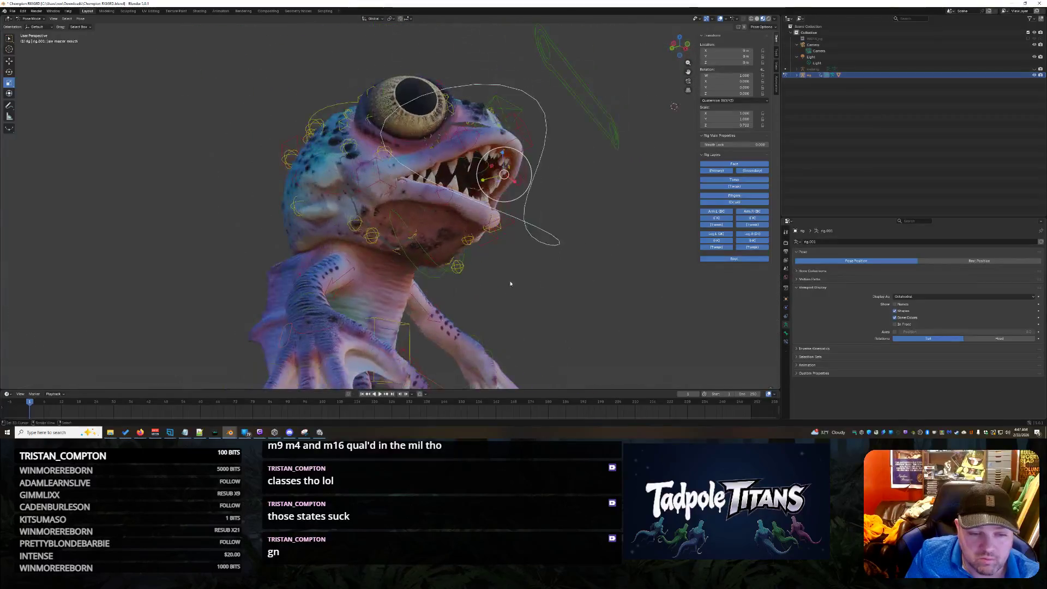
{"action": "left_click", "coordinate": [443, 269]}
{"action": "middle_click_drag", "start_coordinate": [441, 278], "coordinate": [412, 176]}
{"action": "left_click_drag", "start_coordinate": [402, 167], "coordinate": [524, 274]}
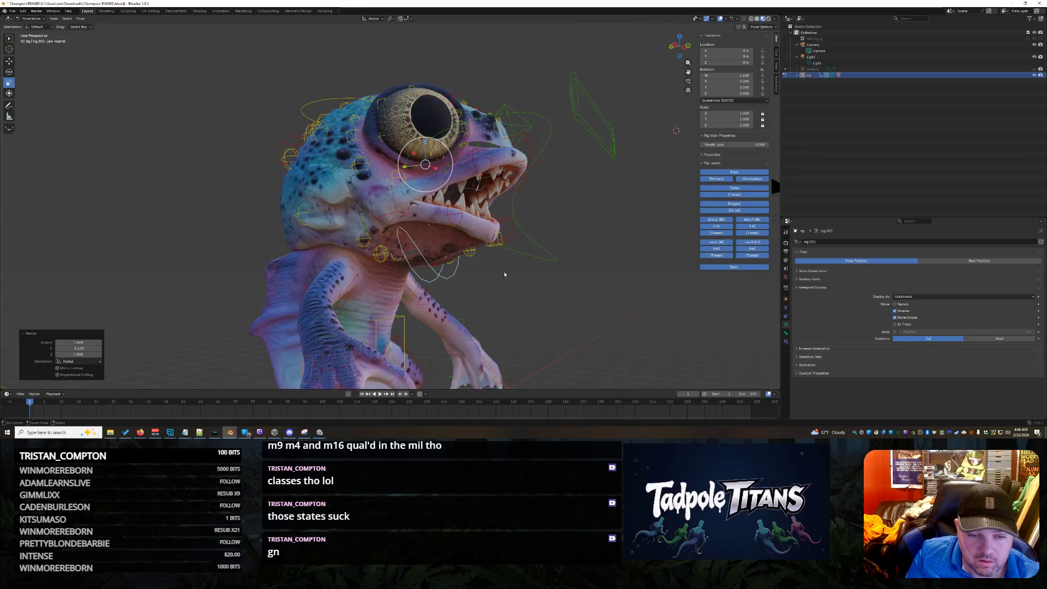
{"action": "left_click", "coordinate": [454, 279]}
{"action": "left_click", "coordinate": [9, 61]}
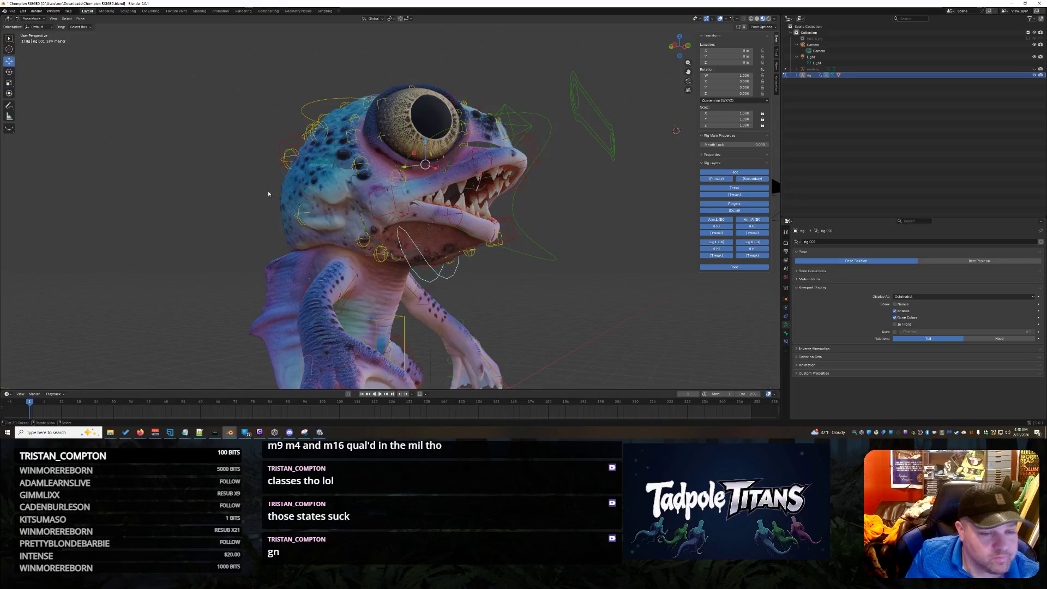
{"action": "middle_click_drag", "start_coordinate": [547, 251], "coordinate": [436, 264]}
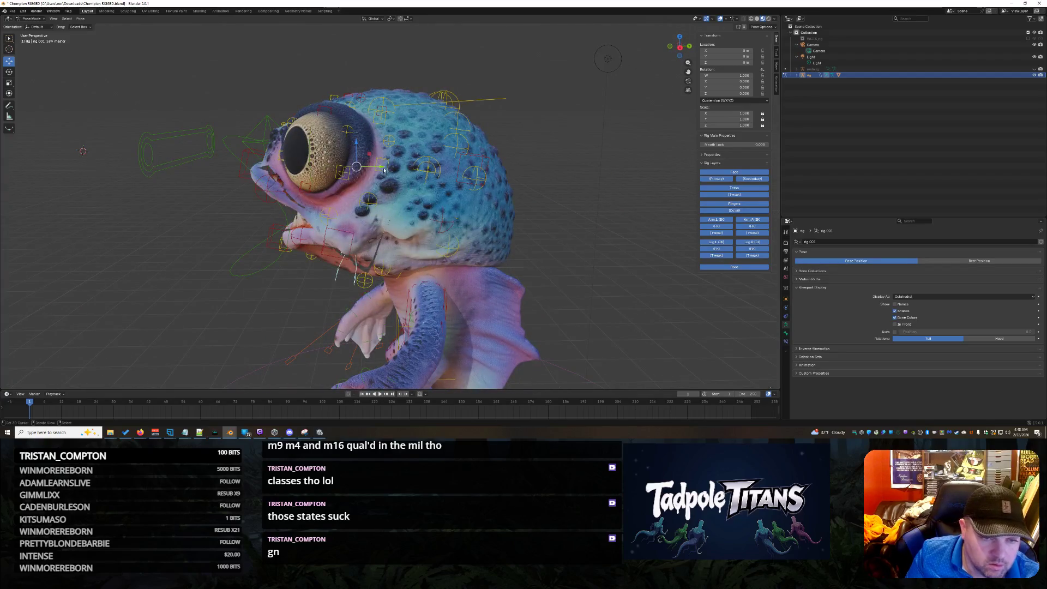
{"action": "left_click_drag", "start_coordinate": [384, 171], "coordinate": [370, 169]}
{"action": "mouse_move", "coordinate": [480, 265]}
{"action": "middle_mouse_down"}
{"action": "mouse_move", "coordinate": [547, 271]}
{"action": "mouse_move", "coordinate": [525, 264]}
{"action": "mouse_move", "coordinate": [578, 214]}
{"action": "middle_mouse_up"}
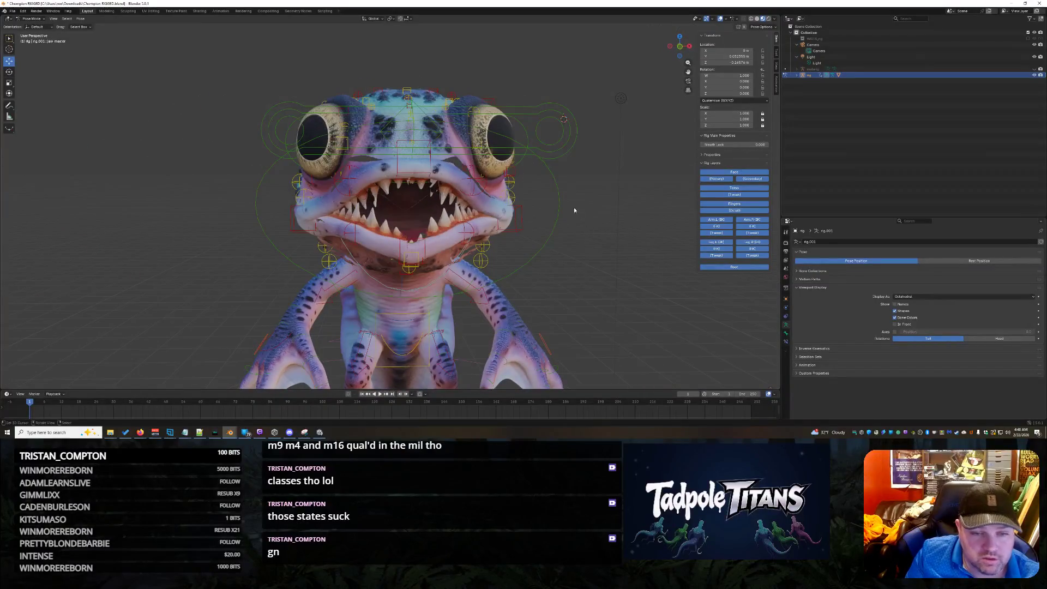
{"action": "left_click", "coordinate": [351, 134]}
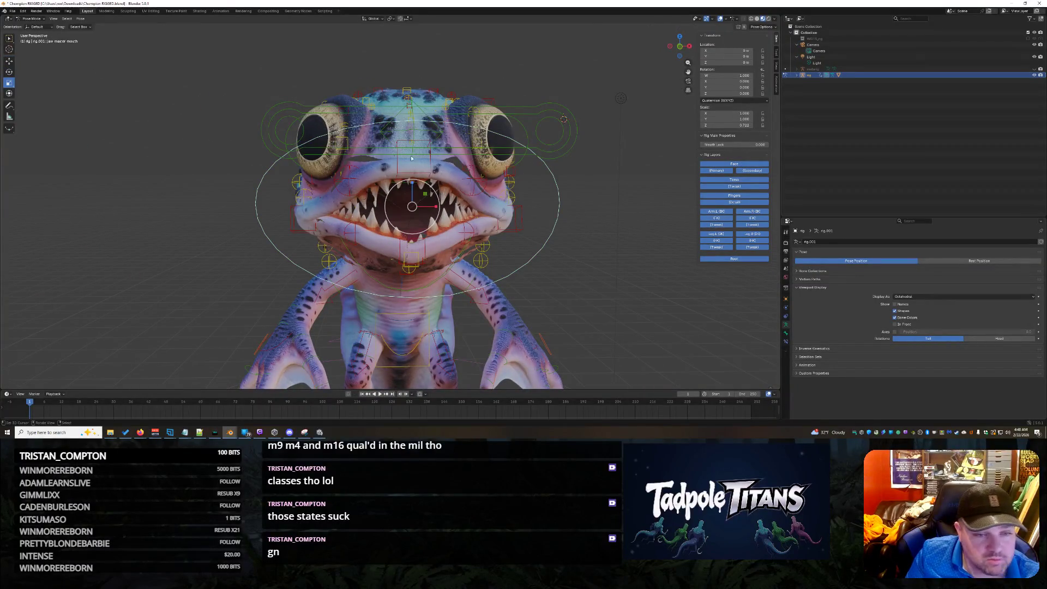
{"action": "key", "text": "s"}
{"action": "key", "text": "z"}
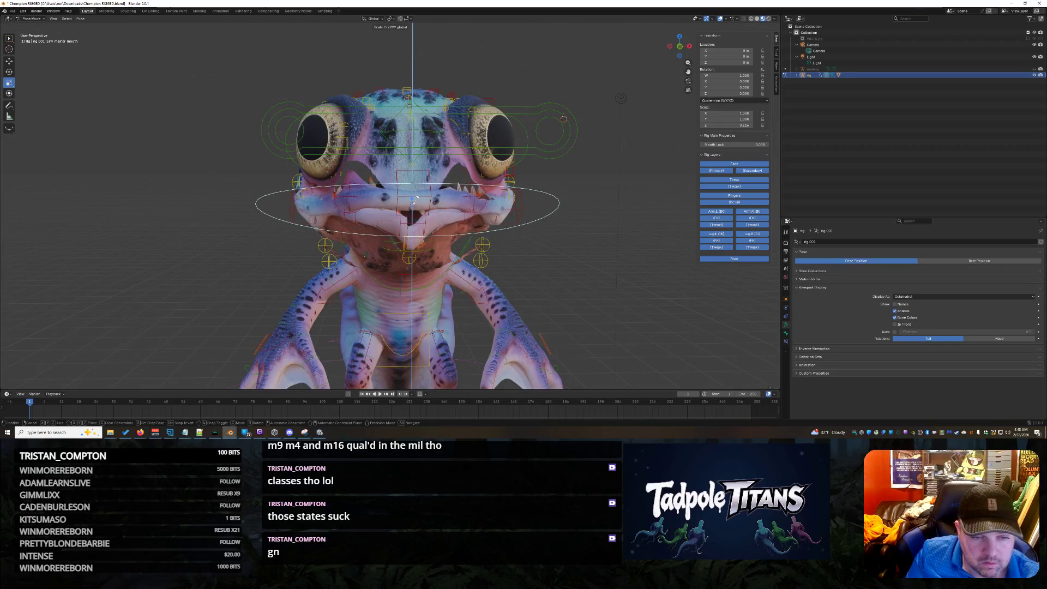
{"action": "left_click", "coordinate": [500, 223]}
{"action": "mouse_move", "coordinate": [500, 222]}
{"action": "middle_mouse_down"}
{"action": "mouse_move", "coordinate": [529, 257]}
{"action": "mouse_move", "coordinate": [586, 261]}
{"action": "middle_mouse_up"}
{"action": "key", "text": "ctrl+z"}
{"action": "key", "text": "ctrl+z"}
{"action": "key", "text": "ctrl+z"}
{"action": "key", "text": "ctrl+z"}
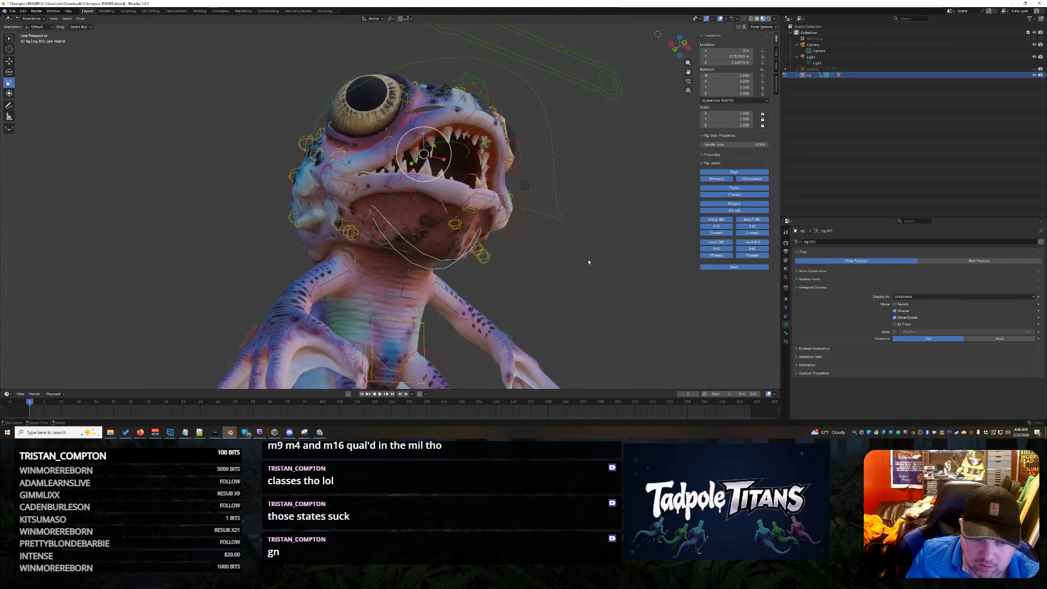
{"action": "scroll", "coordinate": [588, 262], "scroll_direction": "down", "scroll_amount": 5}
{"action": "mouse_move", "coordinate": [584, 263]}
{"action": "middle_mouse_down"}
{"action": "mouse_move", "coordinate": [552, 282]}
{"action": "mouse_move", "coordinate": [575, 284]}
{"action": "middle_mouse_up"}
{"action": "scroll", "coordinate": [575, 283], "scroll_direction": "up", "scroll_amount": 4}
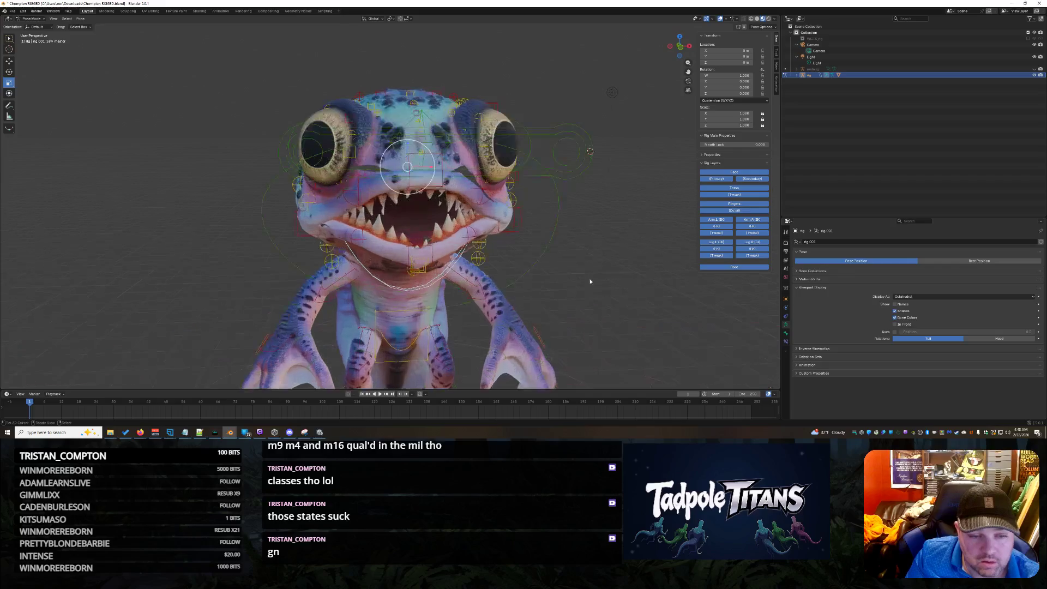
{"action": "key", "text": "bracketright"}
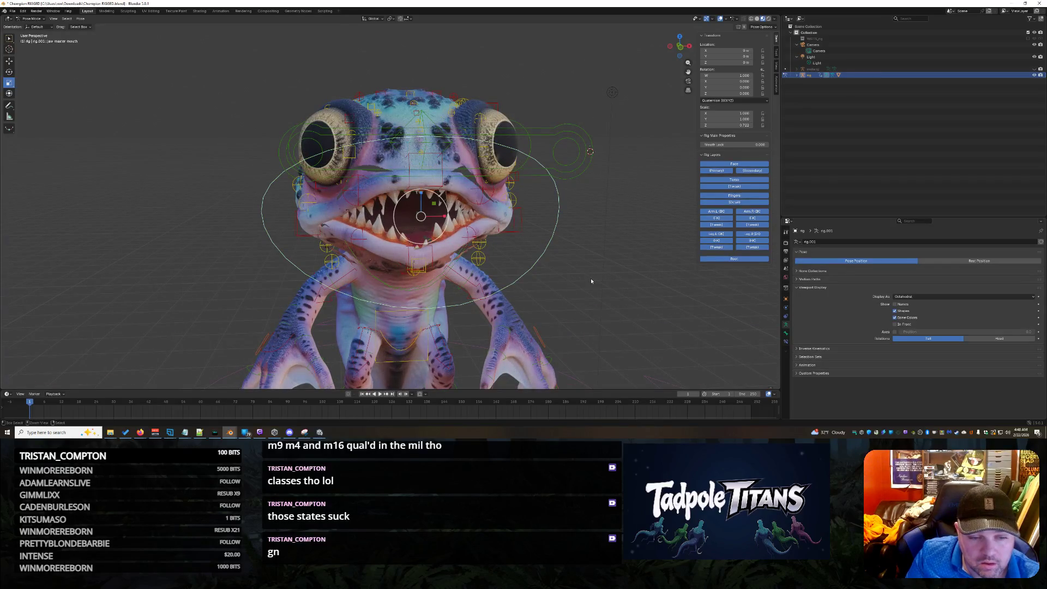
{"action": "mouse_move", "coordinate": [591, 281]}
{"action": "middle_mouse_down"}
{"action": "mouse_move", "coordinate": [393, 273]}
{"action": "mouse_move", "coordinate": [322, 150]}
{"action": "middle_mouse_up"}
{"action": "scroll", "coordinate": [322, 149], "scroll_direction": "down", "scroll_amount": 3}
{"action": "left_click_drag", "start_coordinate": [268, 117], "coordinate": [641, 385]}
Run a Pose > Apply operation on all bones of the monster's rig
{"action": "left_click", "coordinate": [81, 19]}
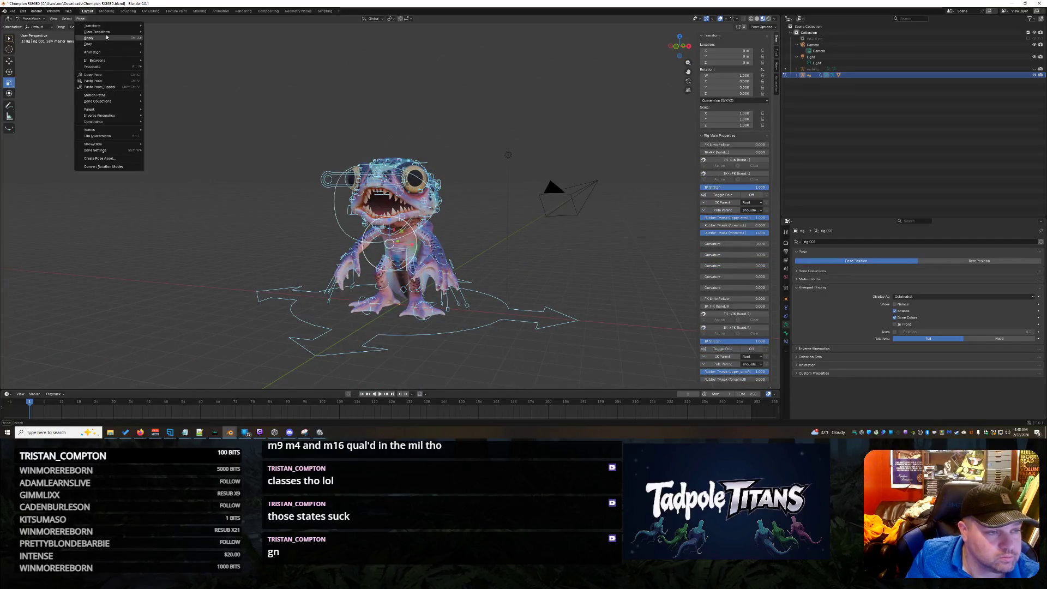
{"action": "mouse_move", "coordinate": [107, 37]}
{"action": "left_click", "coordinate": [150, 30]}
{"action": "middle_click_drag", "start_coordinate": [294, 245], "coordinate": [267, 249]}
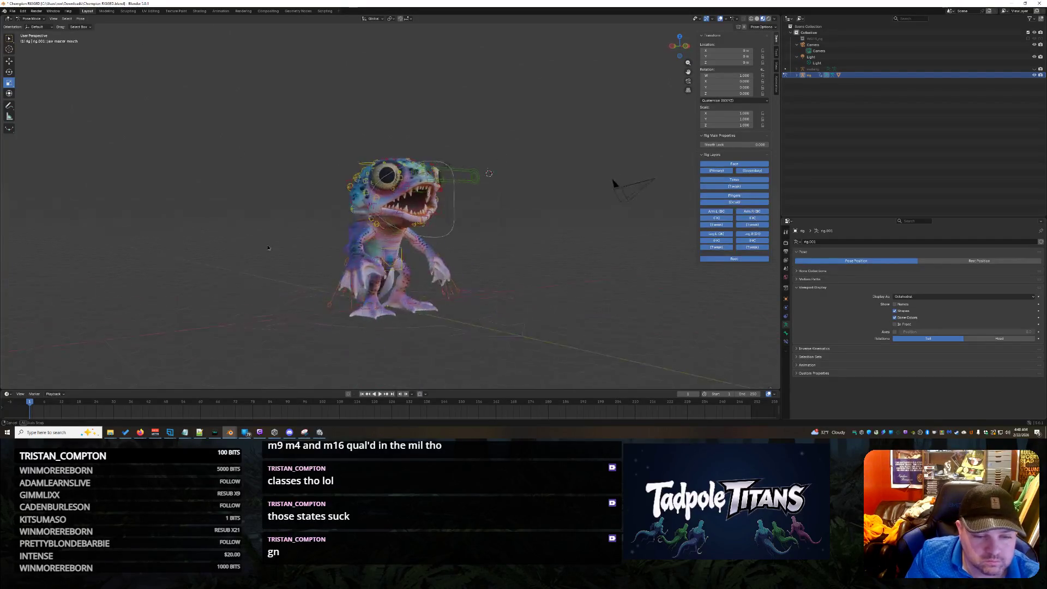
{"action": "scroll", "coordinate": [267, 248], "scroll_direction": "up", "scroll_amount": 3}
{"action": "mouse_move", "coordinate": [327, 262]}
{"action": "middle_mouse_down"}
{"action": "mouse_move", "coordinate": [446, 297]}
{"action": "mouse_move", "coordinate": [124, 101]}
{"action": "middle_mouse_up"}
{"action": "scroll", "coordinate": [445, 298], "scroll_direction": "up", "scroll_amount": 4}
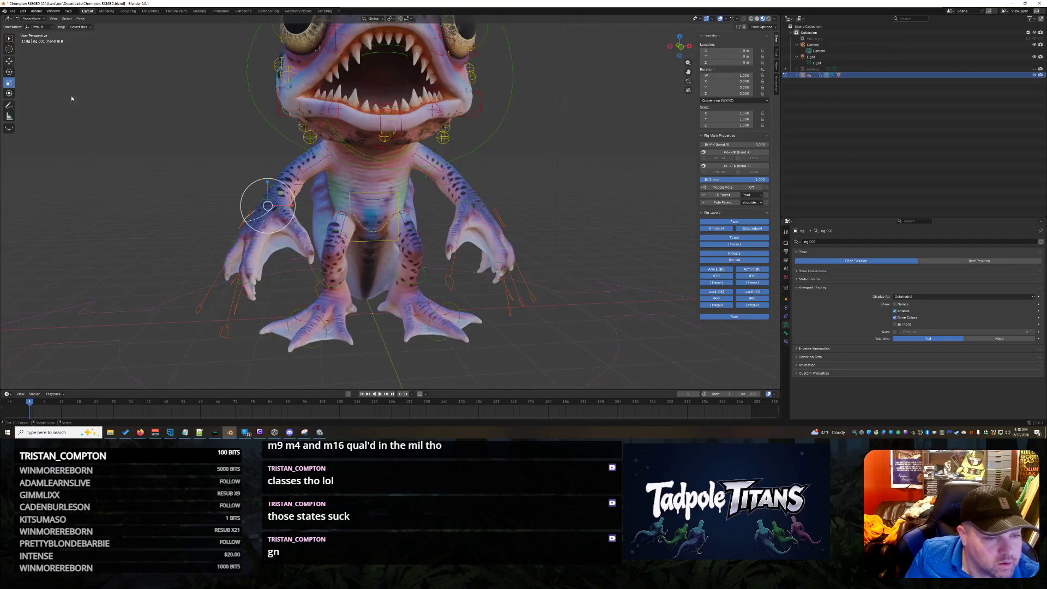
Move the hand tweak.R control to a new position
{"action": "left_click", "coordinate": [269, 212]}
{"action": "key", "text": "g"}
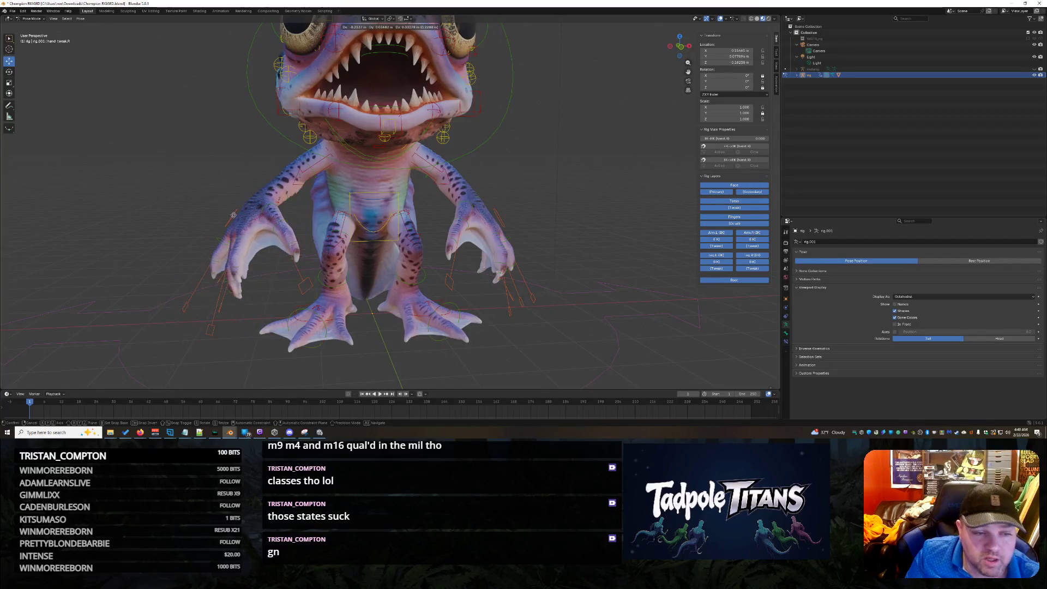
{"action": "left_click", "coordinate": [264, 193]}
{"action": "middle_click_drag", "start_coordinate": [305, 229], "coordinate": [399, 270]}
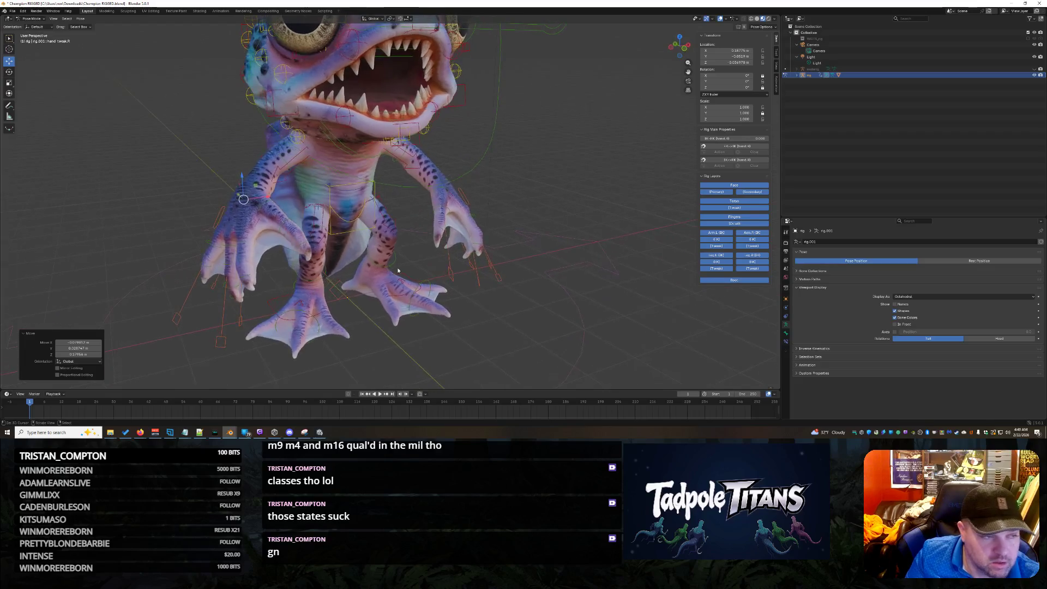
Rotate hand tweak.R upward and around its X axis, then undo the rotation
{"action": "left_click", "coordinate": [9, 72]}
{"action": "mouse_move", "coordinate": [251, 204]}
{"action": "left_mouse_down"}
{"action": "mouse_move", "coordinate": [201, 205]}
{"action": "mouse_move", "coordinate": [273, 226]}
{"action": "left_mouse_up"}
{"action": "middle_click_drag", "start_coordinate": [273, 226], "coordinate": [321, 240]}
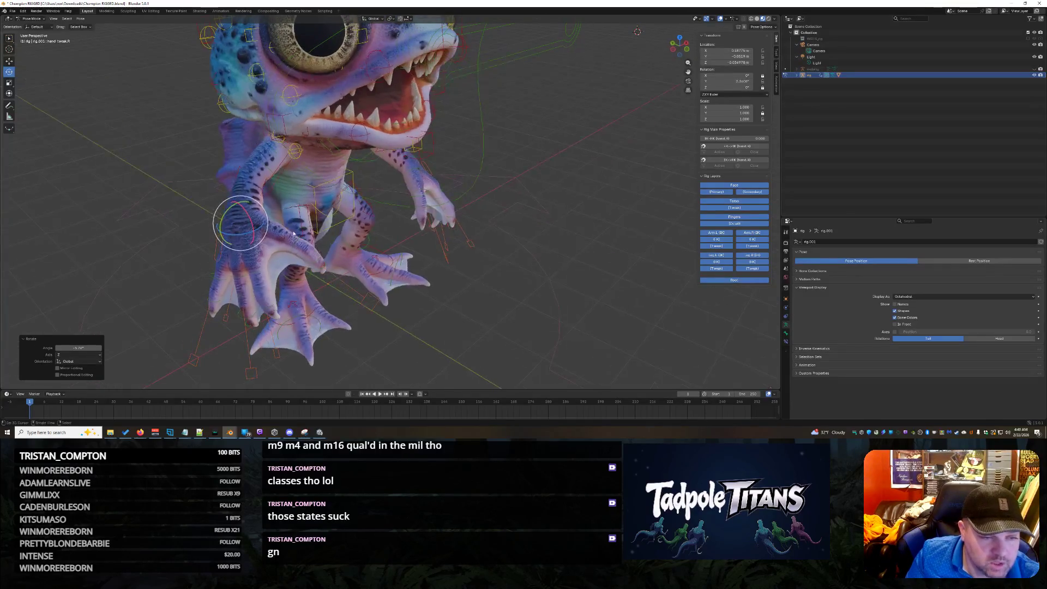
{"action": "mouse_move", "coordinate": [252, 222]}
{"action": "left_mouse_down"}
{"action": "mouse_move", "coordinate": [244, 207]}
{"action": "mouse_move", "coordinate": [283, 242]}
{"action": "mouse_move", "coordinate": [369, 255]}
{"action": "left_mouse_up"}
{"action": "mouse_move", "coordinate": [369, 255]}
{"action": "middle_mouse_down"}
{"action": "mouse_move", "coordinate": [428, 237]}
{"action": "mouse_move", "coordinate": [336, 241]}
{"action": "middle_mouse_up"}
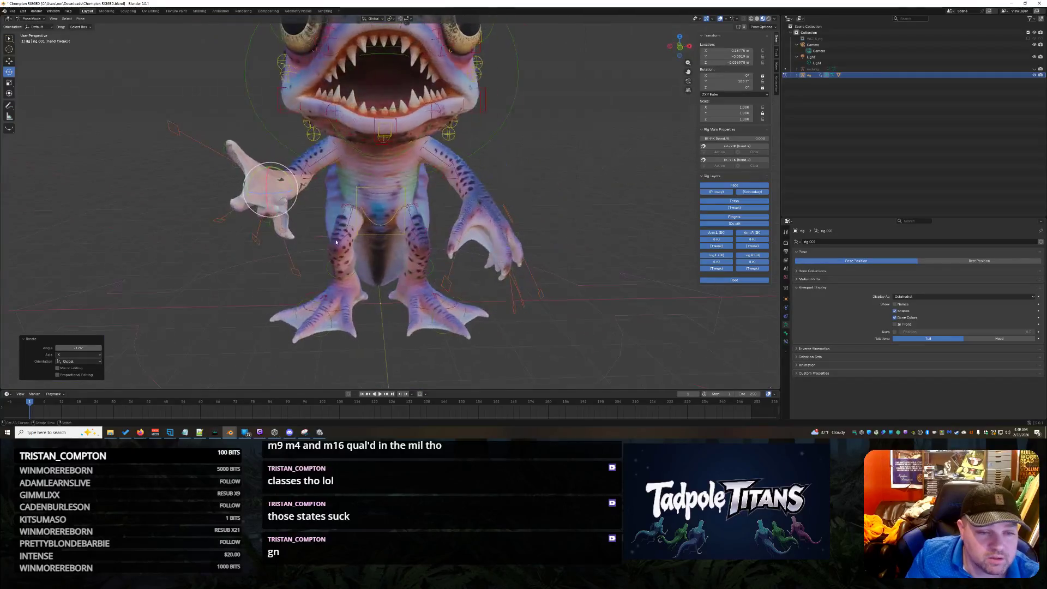
{"action": "scroll", "coordinate": [304, 280], "scroll_direction": "up", "scroll_amount": 5}
{"action": "mouse_move", "coordinate": [329, 199]}
{"action": "middle_mouse_down"}
{"action": "mouse_move", "coordinate": [395, 311]}
{"action": "mouse_move", "coordinate": [427, 312]}
{"action": "mouse_move", "coordinate": [400, 307]}
{"action": "middle_mouse_up"}
{"action": "key", "text": "ctrl+z"}
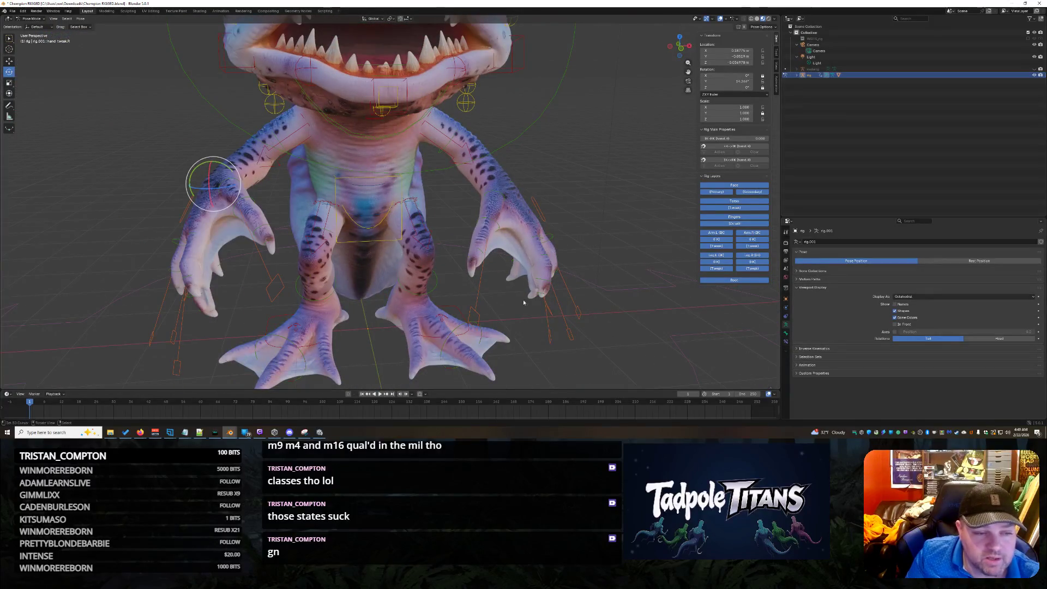
Select the other hand's control, then the foot_ik.R foot control
{"action": "left_click", "coordinate": [548, 248]}
{"action": "mouse_move", "coordinate": [548, 248]}
{"action": "middle_mouse_down"}
{"action": "mouse_move", "coordinate": [606, 313]}
{"action": "mouse_move", "coordinate": [355, 302]}
{"action": "middle_mouse_up"}
{"action": "left_click", "coordinate": [282, 299]}
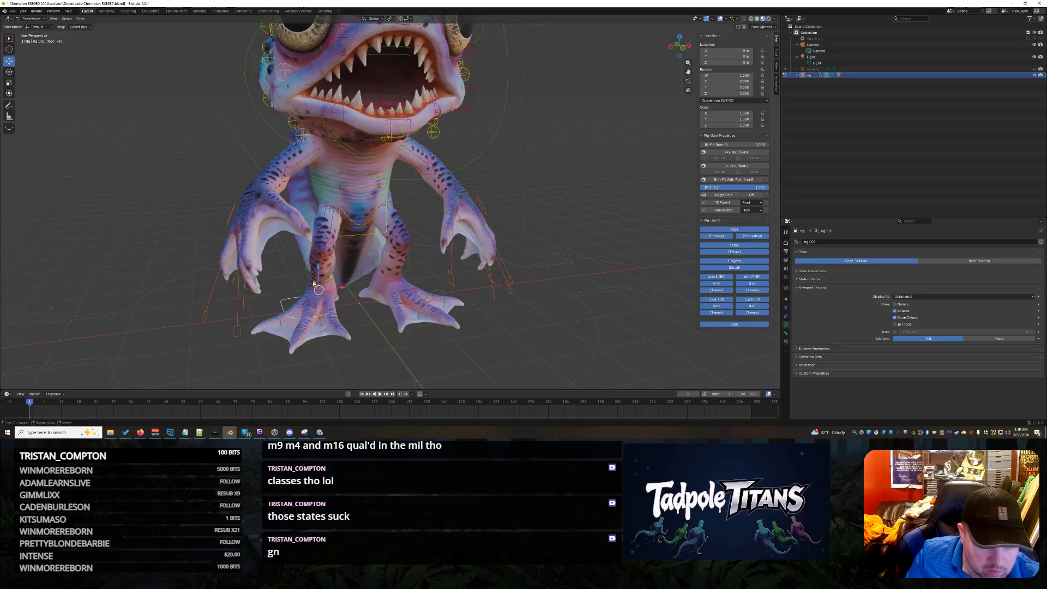
Move foot_ik.R along the Y axis, then undo it back to its starting position
{"action": "key", "text": "g"}
{"action": "key", "text": "y"}
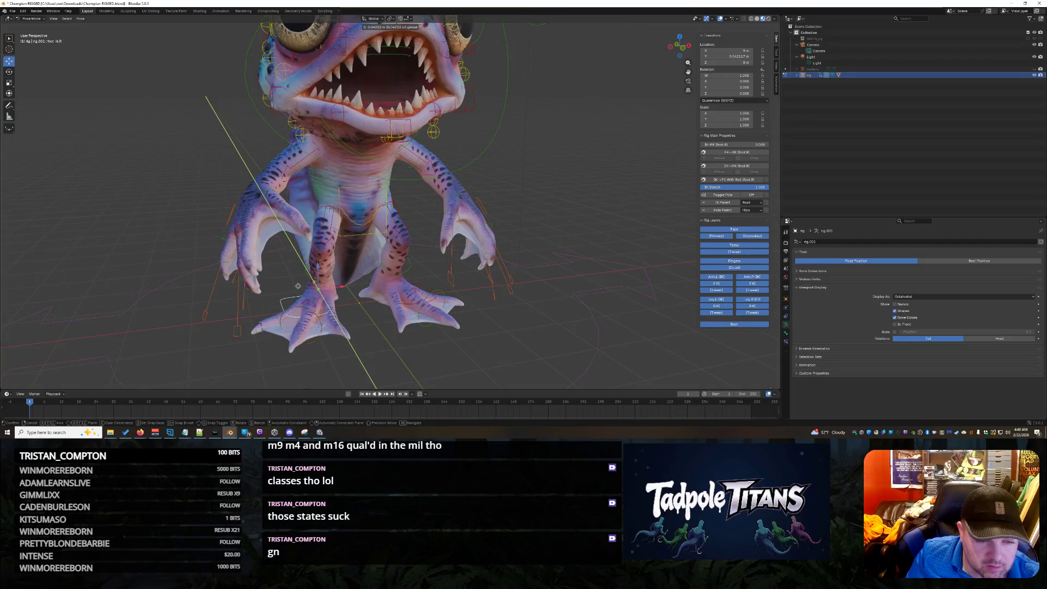
{"action": "left_click", "coordinate": [478, 345]}
{"action": "key", "text": "ctrl+z"}
{"action": "mouse_move", "coordinate": [533, 324]}
{"action": "middle_mouse_down"}
{"action": "mouse_move", "coordinate": [468, 328]}
{"action": "mouse_move", "coordinate": [582, 347]}
{"action": "mouse_move", "coordinate": [573, 341]}
{"action": "middle_mouse_up"}
Select the head control and test two head rotations from different angles
{"action": "left_click", "coordinate": [461, 32]}
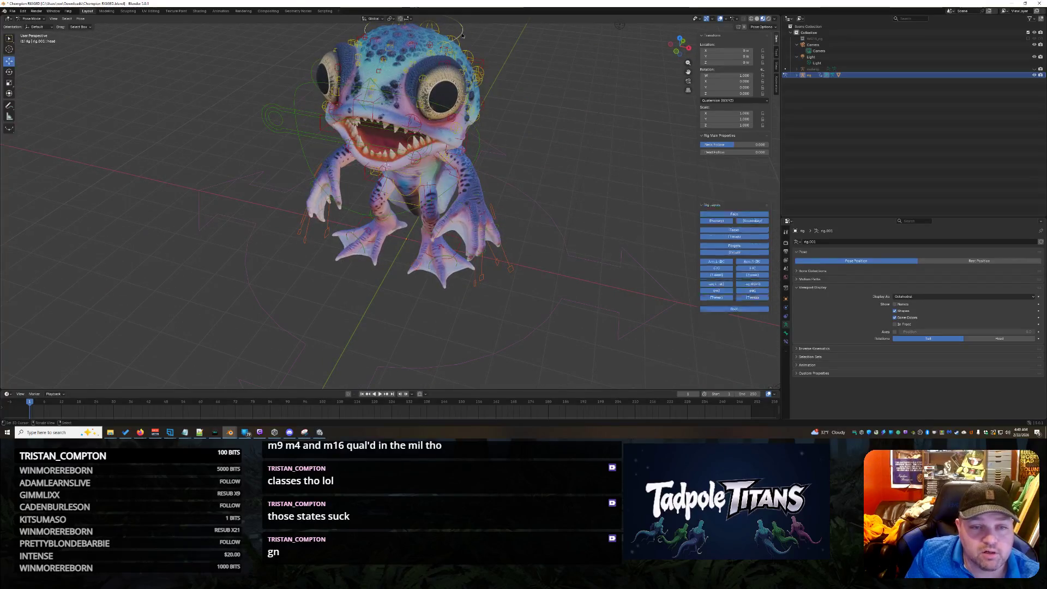
{"action": "mouse_move", "coordinate": [246, 202]}
{"action": "middle_mouse_down"}
{"action": "mouse_move", "coordinate": [387, 274]}
{"action": "mouse_move", "coordinate": [386, 262]}
{"action": "middle_mouse_up"}
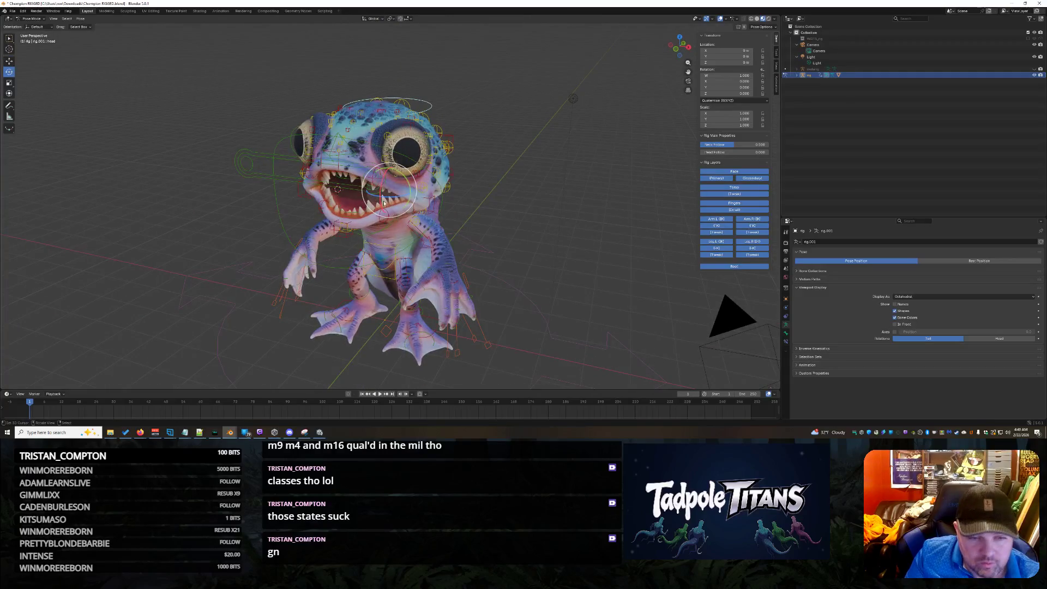
{"action": "left_click_drag", "start_coordinate": [382, 196], "coordinate": [383, 200]}
{"action": "middle_click_drag", "start_coordinate": [471, 252], "coordinate": [492, 224]}
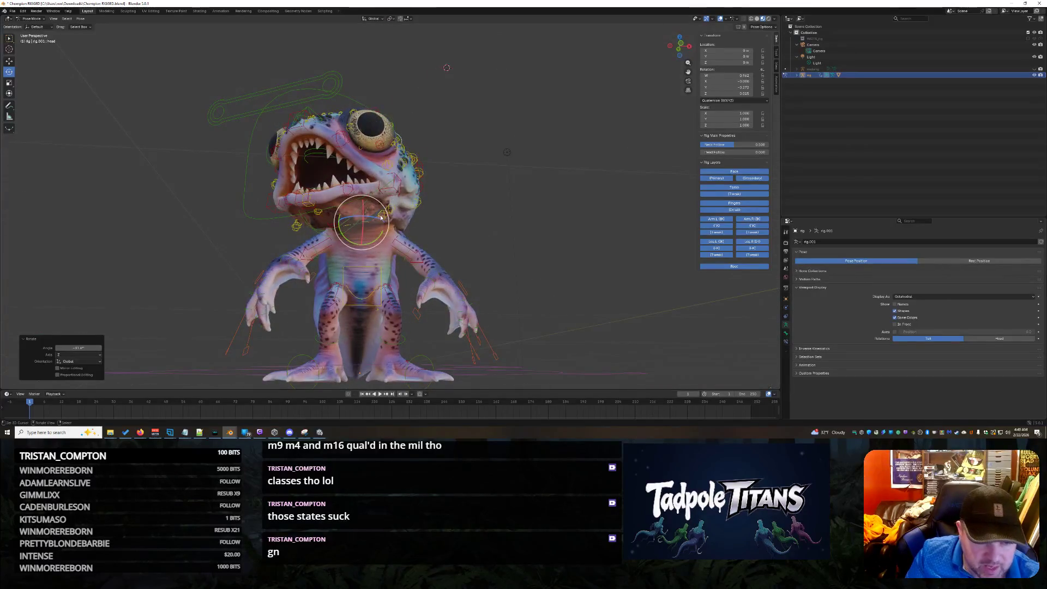
{"action": "left_click_drag", "start_coordinate": [374, 219], "coordinate": [364, 235]}
{"action": "mouse_move", "coordinate": [381, 240]}
{"action": "middle_mouse_down"}
{"action": "mouse_move", "coordinate": [491, 283]}
{"action": "mouse_move", "coordinate": [136, 158]}
{"action": "mouse_move", "coordinate": [218, 178]}
{"action": "mouse_move", "coordinate": [227, 262]}
{"action": "middle_mouse_up"}
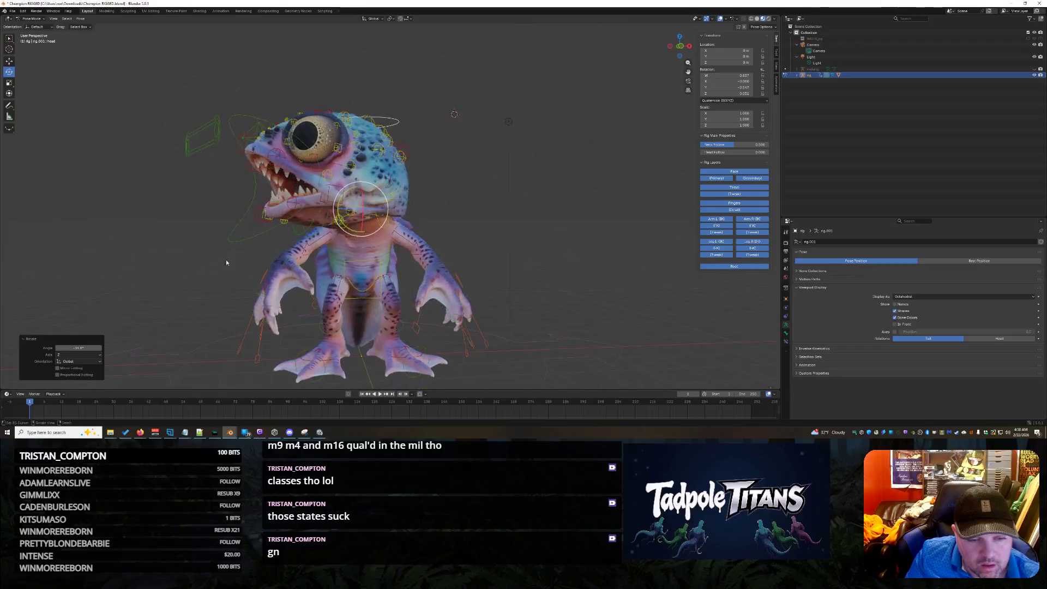
Rotate spine_fk.001 by -7.36° and the breast bone, then reset the spine rotation
{"action": "left_click", "coordinate": [349, 274]}
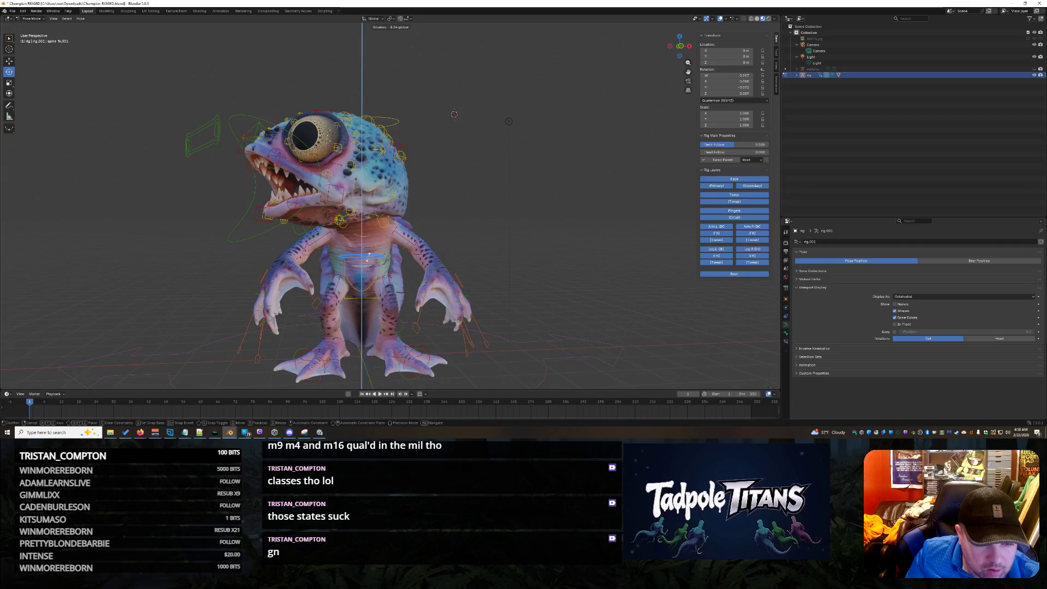
{"action": "left_click", "coordinate": [365, 256]}
{"action": "mouse_move", "coordinate": [365, 256]}
{"action": "middle_mouse_down"}
{"action": "mouse_move", "coordinate": [395, 270]}
{"action": "mouse_move", "coordinate": [532, 256]}
{"action": "mouse_move", "coordinate": [436, 279]}
{"action": "middle_mouse_up"}
{"action": "left_click", "coordinate": [381, 261]}
{"action": "left_click", "coordinate": [395, 266]}
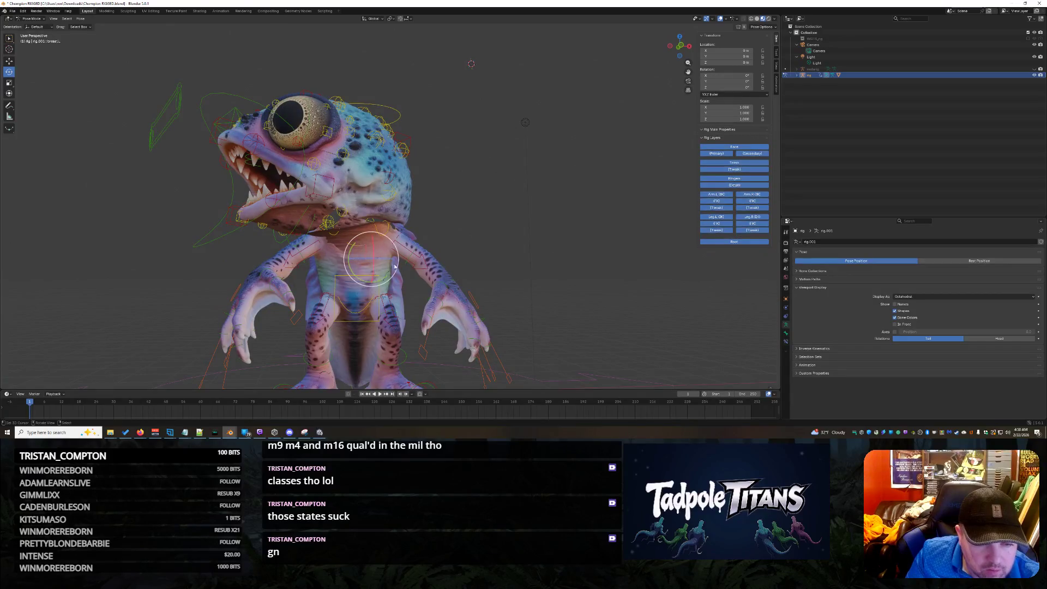
{"action": "left_click", "coordinate": [378, 257]}
{"action": "left_click", "coordinate": [377, 257]}
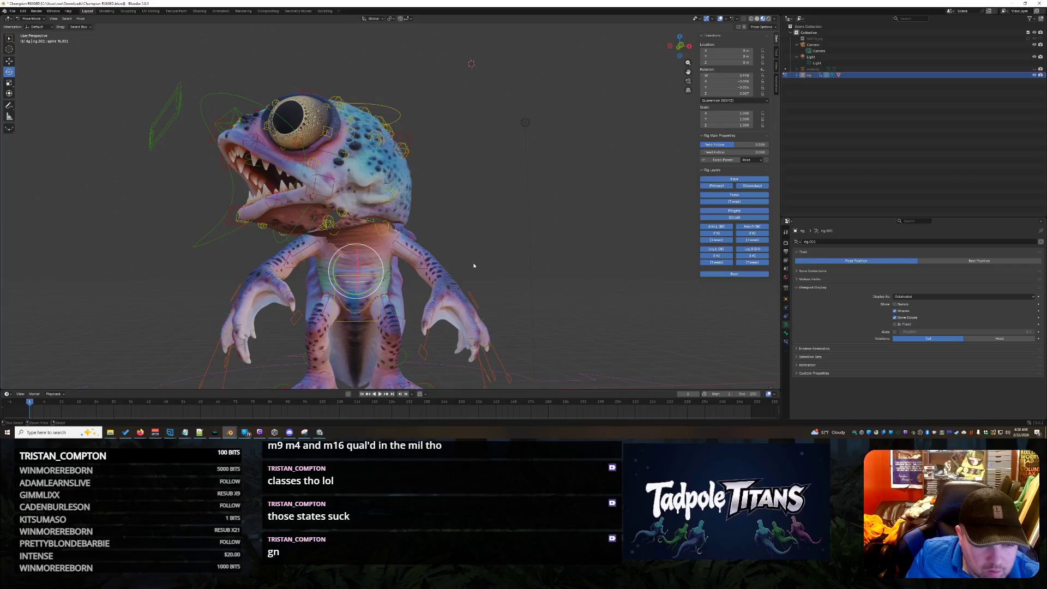
{"action": "key", "text": "ctrl+z"}
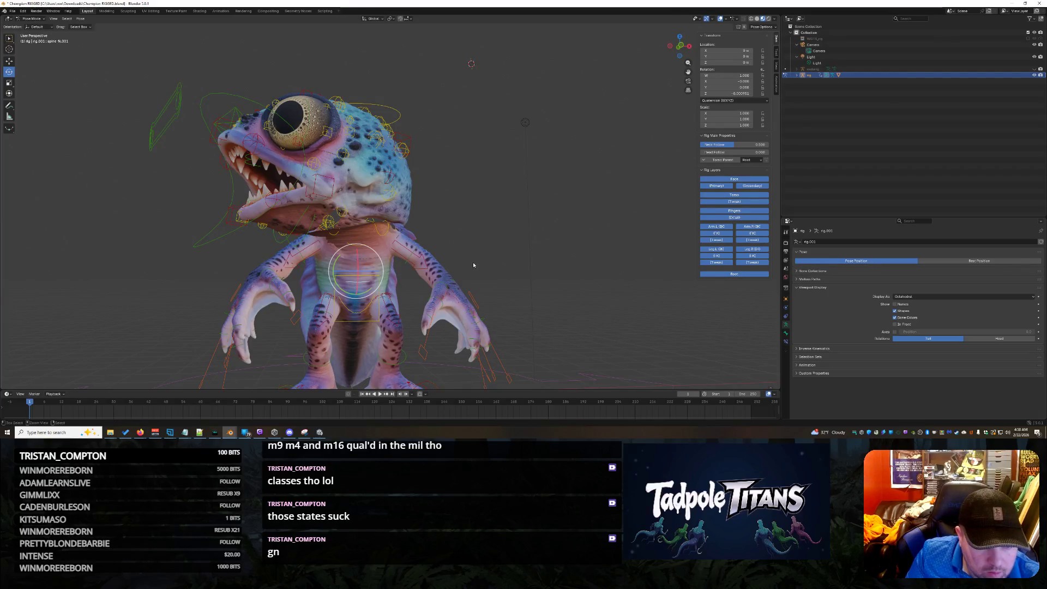
Turn the head sideways, then undo so it faces forward again
{"action": "left_click", "coordinate": [234, 219]}
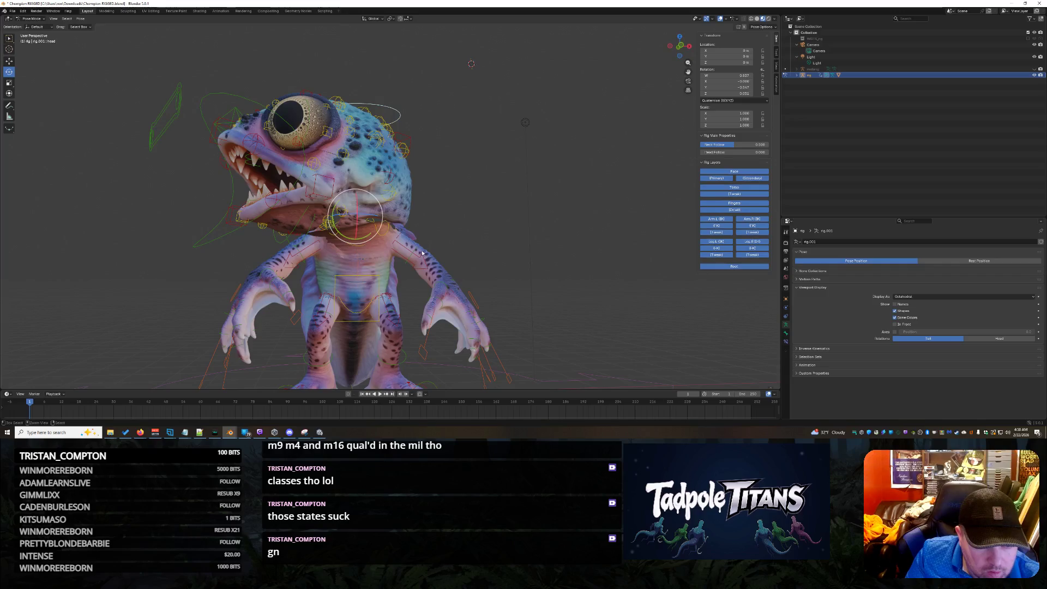
{"action": "key", "text": "r"}
{"action": "left_click", "coordinate": [422, 253]}
{"action": "key", "text": "ctrl+z"}
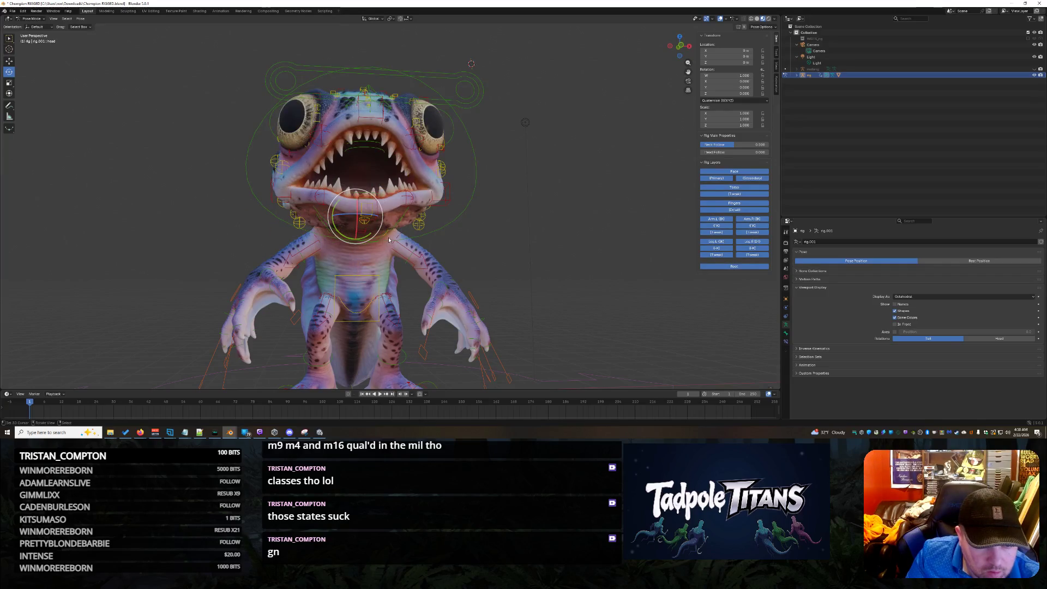
Open the jaw master control wide, then reset the jaw rotation
{"action": "left_click", "coordinate": [385, 238]}
{"action": "middle_click_drag", "start_coordinate": [502, 278], "coordinate": [450, 286]}
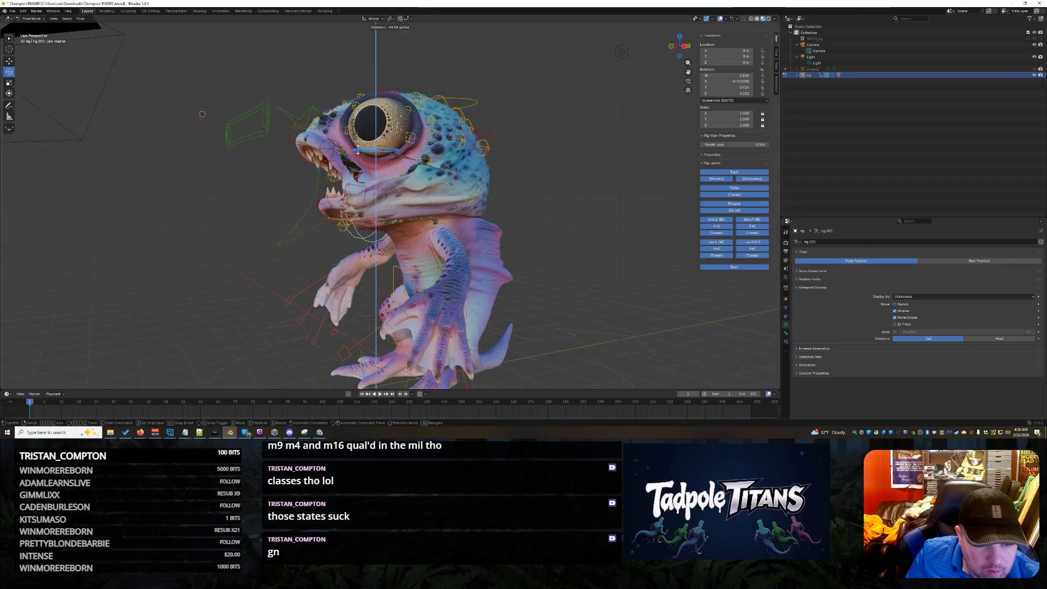
{"action": "left_click", "coordinate": [583, 282]}
{"action": "key", "text": "ctrl+z"}
{"action": "mouse_move", "coordinate": [583, 281]}
{"action": "middle_mouse_down"}
{"action": "mouse_move", "coordinate": [675, 265]}
{"action": "mouse_move", "coordinate": [568, 263]}
{"action": "middle_mouse_up"}
{"action": "scroll", "coordinate": [435, 272], "scroll_direction": "up", "scroll_amount": 5}
Try rotating shoulder.L and cancel it, then select the torso control
{"action": "left_click", "coordinate": [435, 271]}
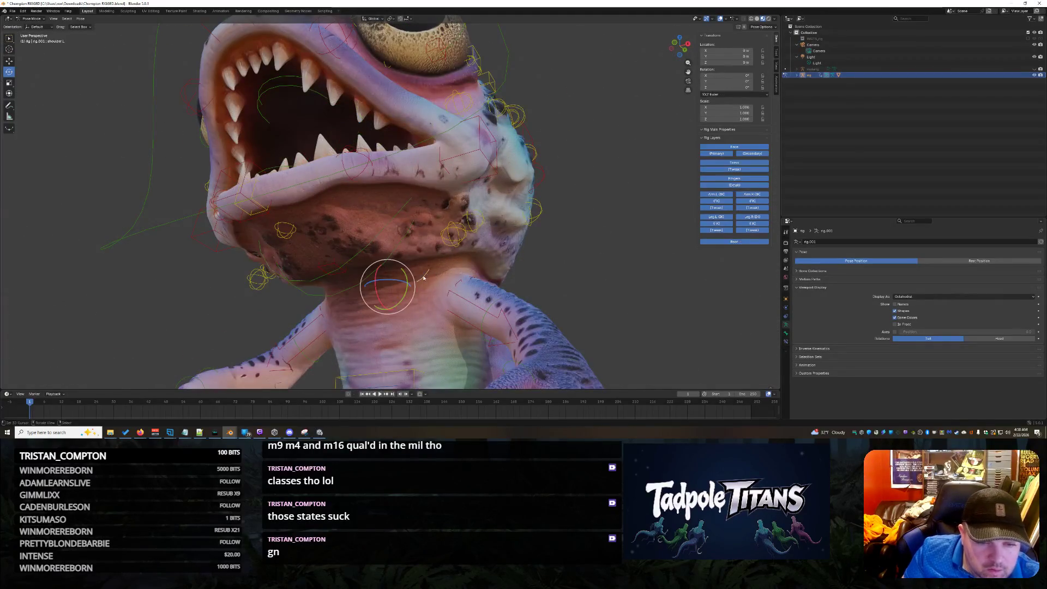
{"action": "scroll", "coordinate": [436, 272], "scroll_direction": "down", "scroll_amount": 4}
{"action": "middle_click_drag", "start_coordinate": [491, 289], "coordinate": [558, 305]}
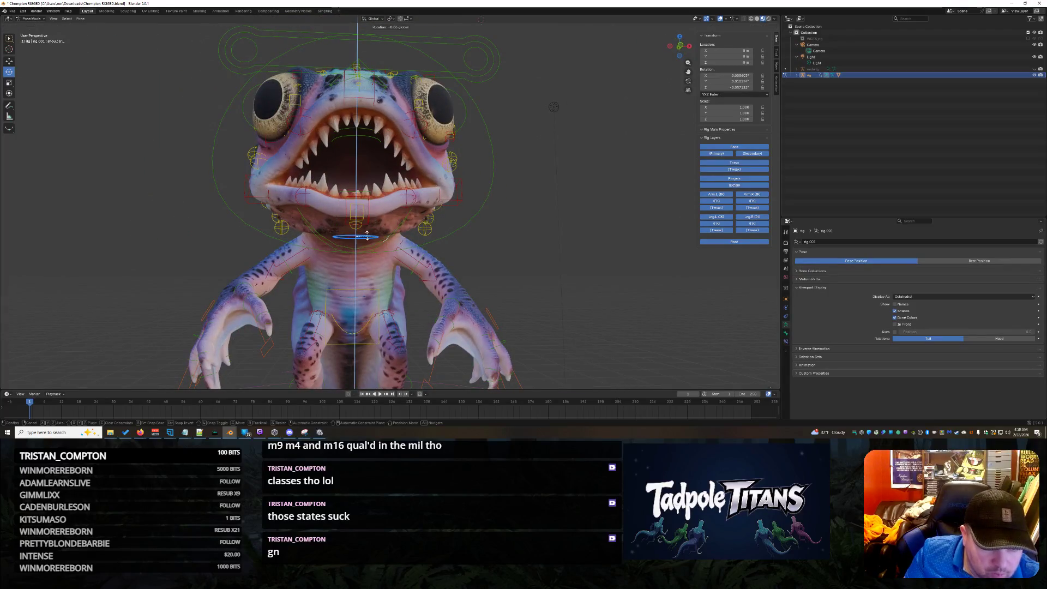
{"action": "key", "text": "Escape"}
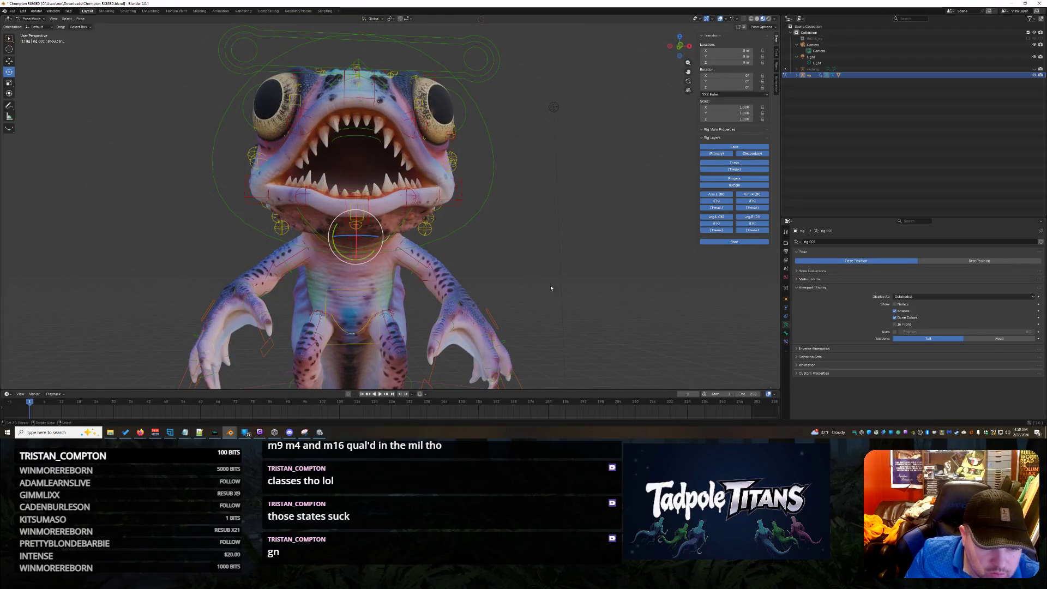
{"action": "middle_click_drag", "start_coordinate": [571, 301], "coordinate": [533, 309]}
{"action": "left_click", "coordinate": [396, 278]}
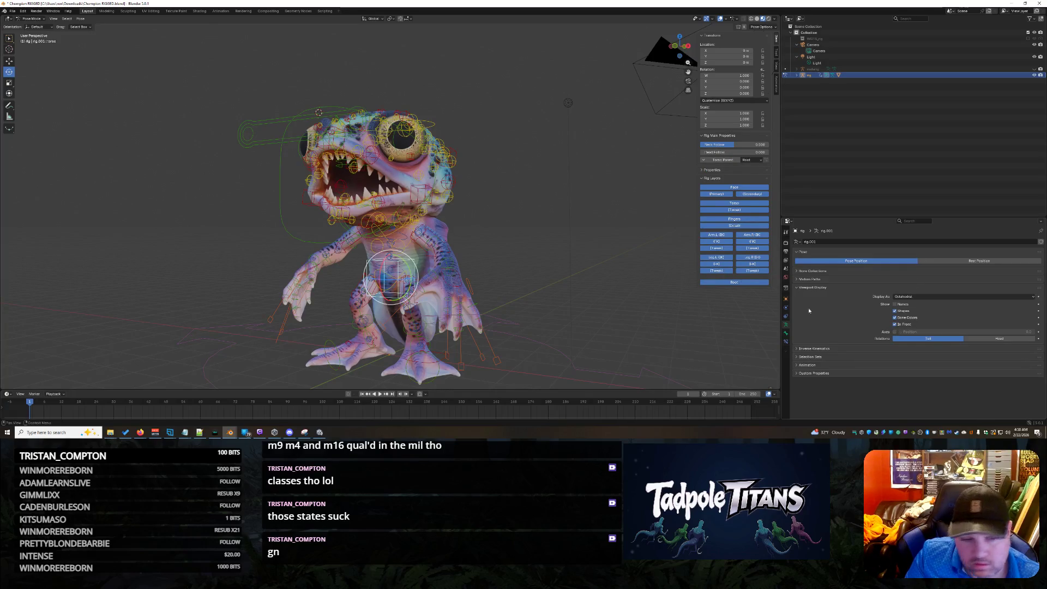
Freely rotate the spine_fk.003 control
{"action": "scroll", "coordinate": [606, 260], "scroll_direction": "up", "scroll_amount": 6}
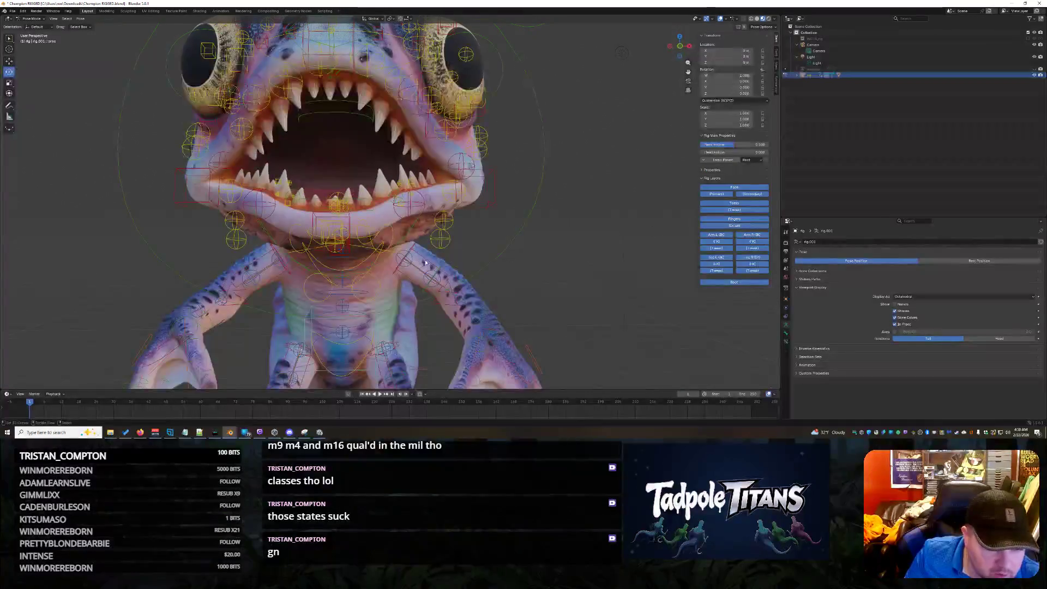
{"action": "left_click", "coordinate": [357, 261]}
{"action": "scroll", "coordinate": [589, 248], "scroll_direction": "down", "scroll_amount": 5}
{"action": "middle_click_drag", "start_coordinate": [578, 257], "coordinate": [588, 249]}
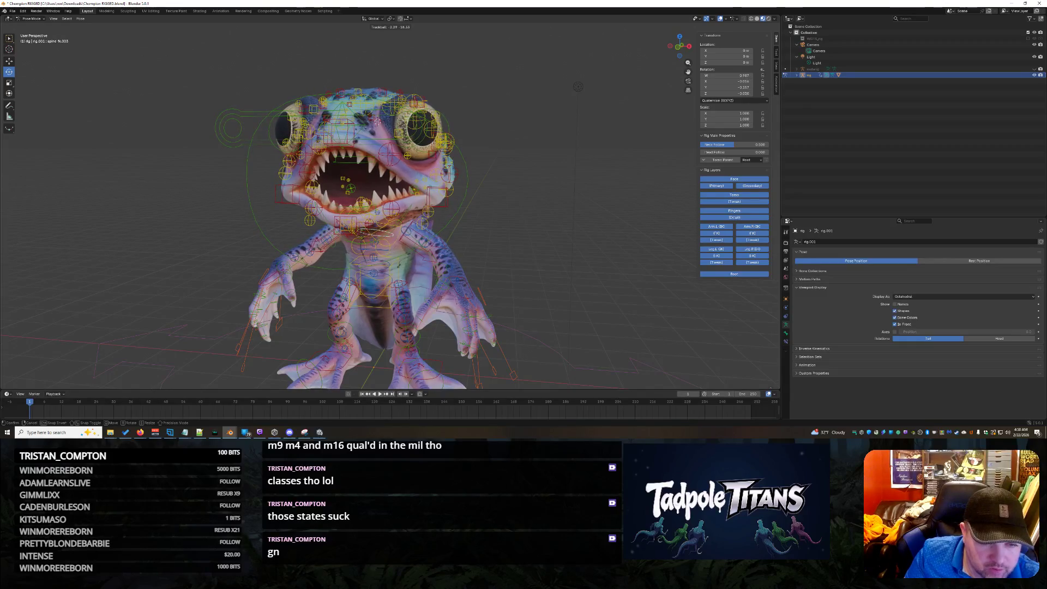
{"action": "left_click", "coordinate": [589, 275]}
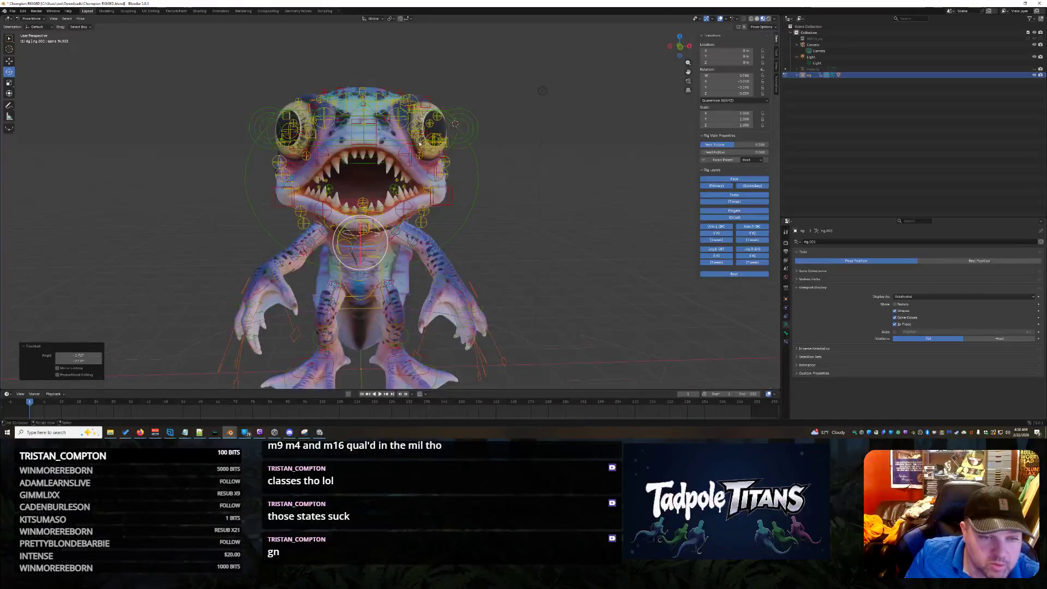
{"action": "mouse_move", "coordinate": [520, 202]}
{"action": "middle_mouse_down"}
{"action": "mouse_move", "coordinate": [453, 207]}
{"action": "mouse_move", "coordinate": [507, 205]}
{"action": "middle_mouse_up"}
Spin the head control around Z, clear it with Alt+R, then test another head rotation
{"action": "left_click", "coordinate": [380, 203]}
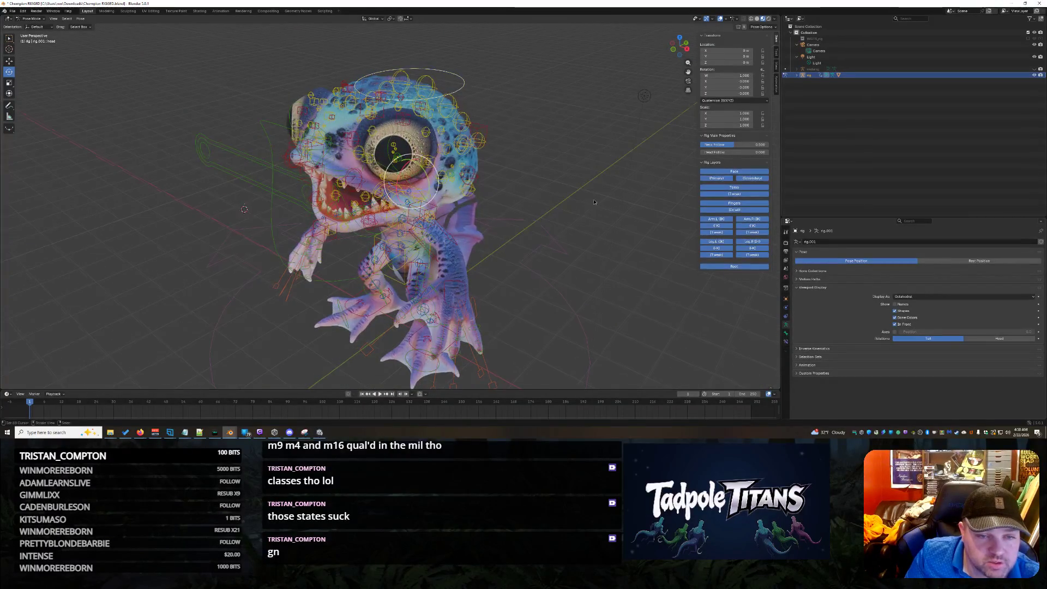
{"action": "left_click_drag", "start_coordinate": [367, 205], "coordinate": [349, 202]}
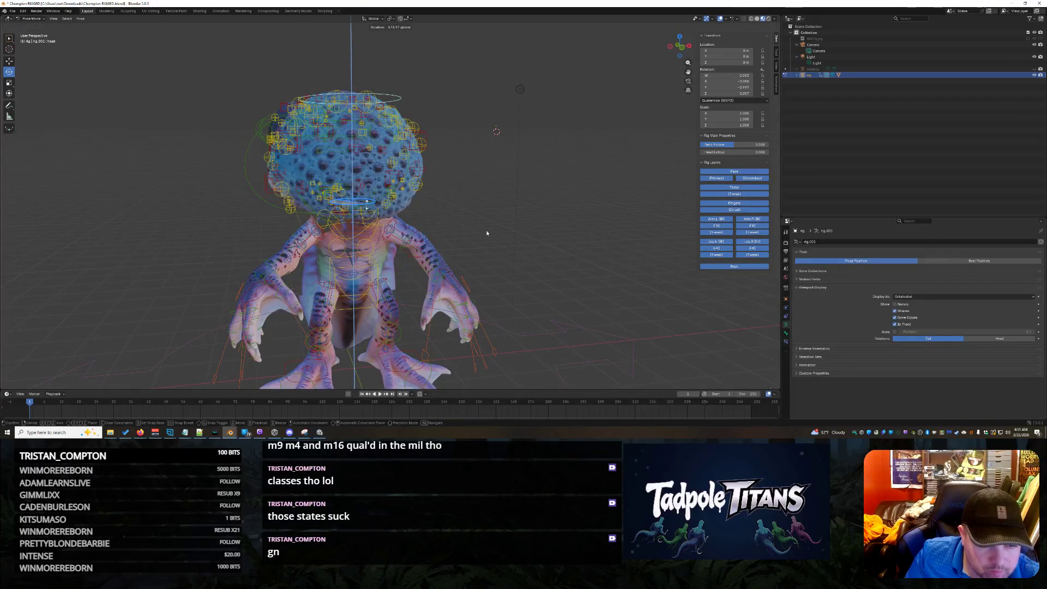
{"action": "left_click_drag", "start_coordinate": [482, 233], "coordinate": [488, 234]}
{"action": "middle_click_drag", "start_coordinate": [488, 234], "coordinate": [552, 243]}
{"action": "key", "text": "alt+r"}
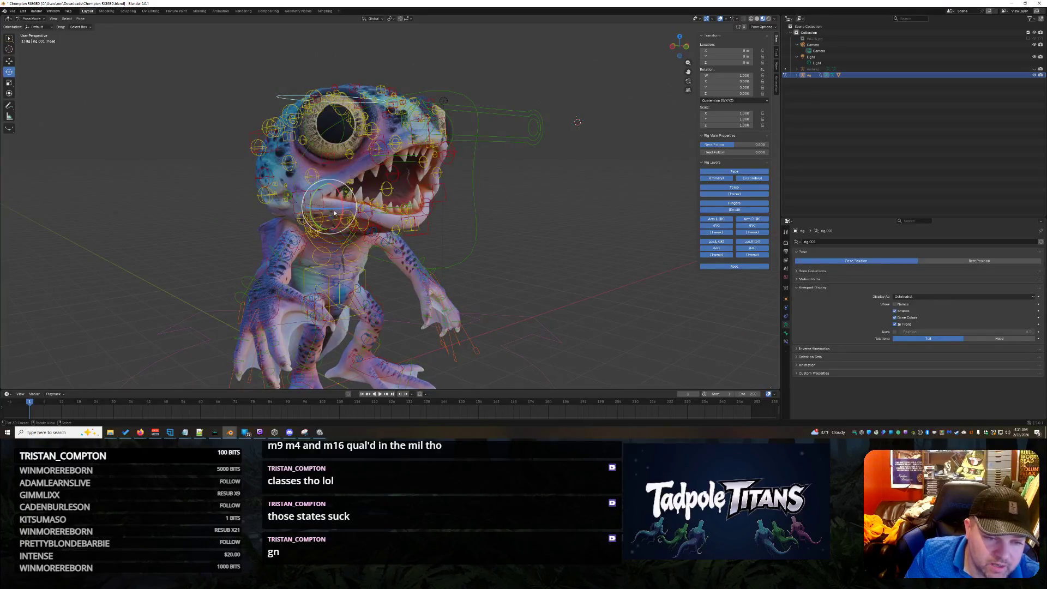
{"action": "middle_click_drag", "start_coordinate": [335, 212], "coordinate": [338, 220]}
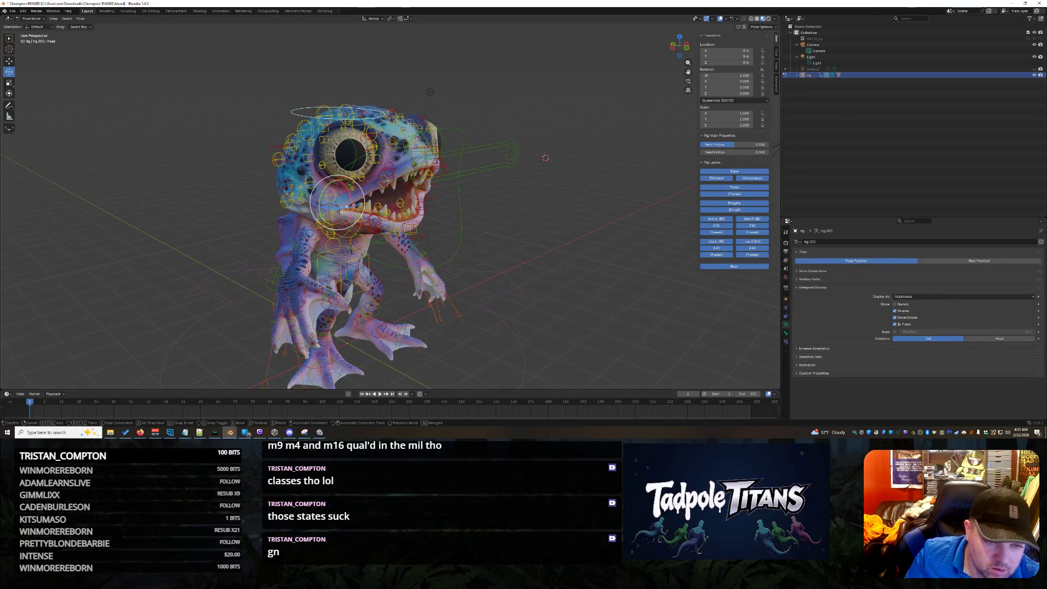
{"action": "left_click", "coordinate": [338, 209]}
{"action": "mouse_move", "coordinate": [338, 209]}
{"action": "middle_mouse_down"}
{"action": "mouse_move", "coordinate": [572, 182]}
{"action": "mouse_move", "coordinate": [346, 51]}
{"action": "mouse_move", "coordinate": [496, 198]}
{"action": "mouse_move", "coordinate": [401, 215]}
{"action": "mouse_move", "coordinate": [563, 245]}
{"action": "mouse_move", "coordinate": [527, 247]}
{"action": "mouse_move", "coordinate": [556, 235]}
{"action": "mouse_move", "coordinate": [525, 231]}
{"action": "mouse_move", "coordinate": [567, 243]}
{"action": "middle_mouse_up"}
Inspect the frog from side and front views, selecting spine_fk.003 and then teeth.T
{"action": "mouse_move", "coordinate": [406, 254]}
{"action": "middle_mouse_down"}
{"action": "mouse_move", "coordinate": [382, 230]}
{"action": "mouse_move", "coordinate": [549, 231]}
{"action": "mouse_move", "coordinate": [518, 251]}
{"action": "mouse_move", "coordinate": [601, 266]}
{"action": "mouse_move", "coordinate": [545, 256]}
{"action": "mouse_move", "coordinate": [644, 258]}
{"action": "mouse_move", "coordinate": [611, 262]}
{"action": "mouse_move", "coordinate": [593, 239]}
{"action": "middle_mouse_up"}
{"action": "scroll", "coordinate": [498, 186], "scroll_direction": "up", "scroll_amount": 5}
{"action": "middle_click_drag", "start_coordinate": [498, 186], "coordinate": [517, 190]}
{"action": "mouse_move", "coordinate": [528, 233]}
{"action": "middle_mouse_down"}
{"action": "mouse_move", "coordinate": [458, 238]}
{"action": "mouse_move", "coordinate": [576, 228]}
{"action": "mouse_move", "coordinate": [504, 255]}
{"action": "mouse_move", "coordinate": [576, 247]}
{"action": "mouse_move", "coordinate": [12, 274]}
{"action": "mouse_move", "coordinate": [537, 254]}
{"action": "middle_mouse_up"}
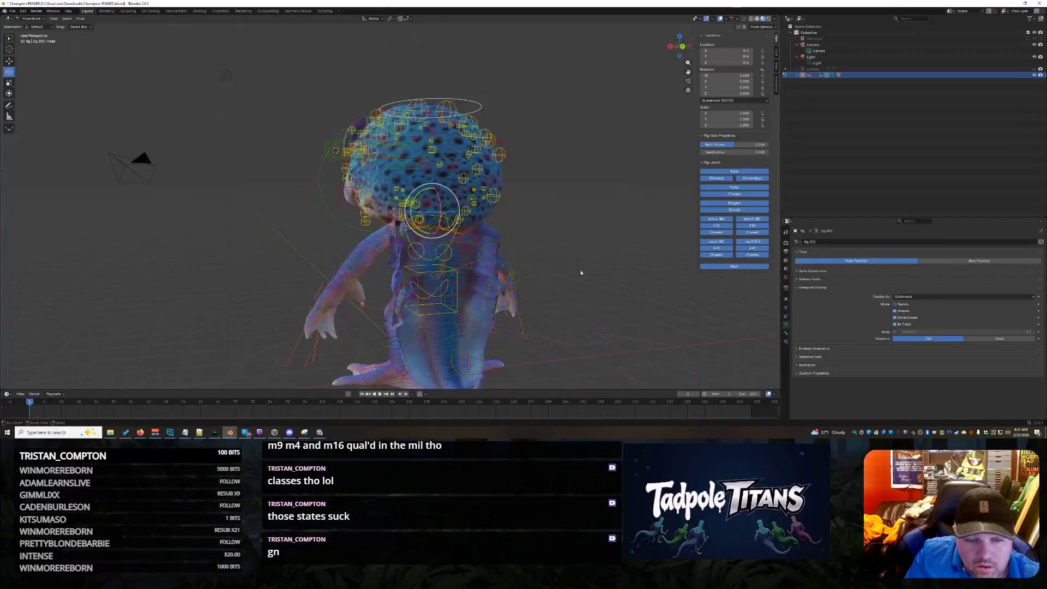
{"action": "left_click", "coordinate": [429, 248]}
{"action": "mouse_move", "coordinate": [619, 276]}
{"action": "middle_mouse_down"}
{"action": "mouse_move", "coordinate": [644, 263]}
{"action": "mouse_move", "coordinate": [77, 156]}
{"action": "mouse_move", "coordinate": [300, 219]}
{"action": "mouse_move", "coordinate": [505, 250]}
{"action": "mouse_move", "coordinate": [129, 156]}
{"action": "mouse_move", "coordinate": [328, 207]}
{"action": "mouse_move", "coordinate": [493, 232]}
{"action": "middle_mouse_up"}
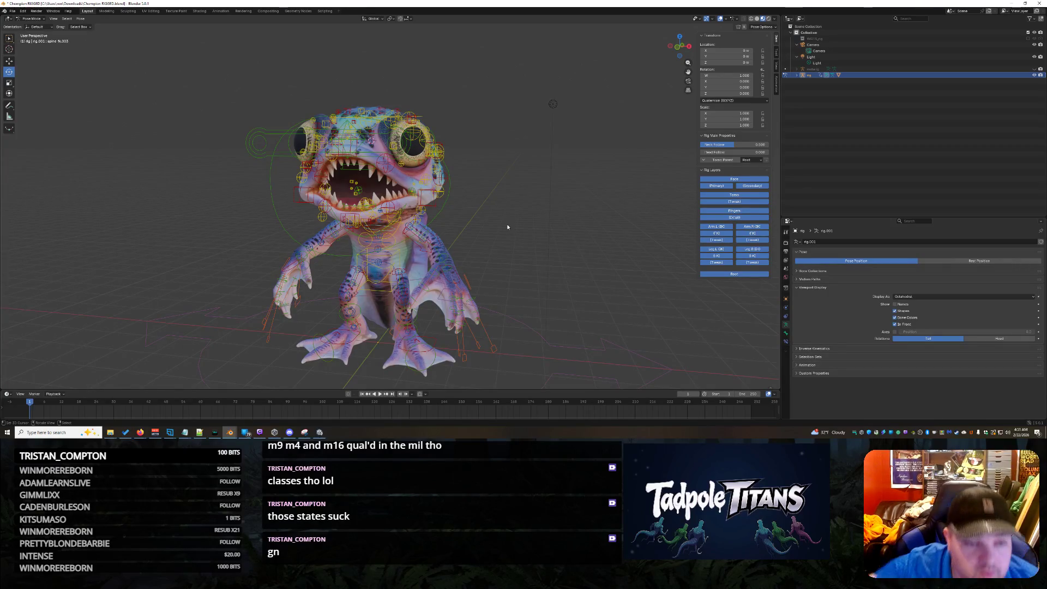
{"action": "scroll", "coordinate": [524, 210], "scroll_direction": "up", "scroll_amount": 4}
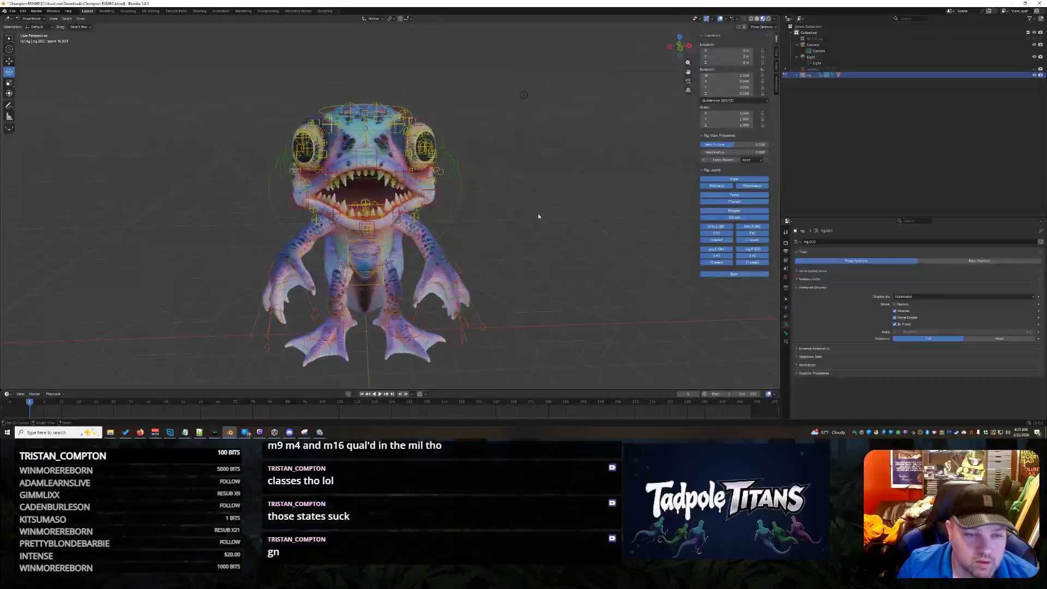
{"action": "mouse_move", "coordinate": [580, 234]}
{"action": "middle_mouse_down"}
{"action": "mouse_move", "coordinate": [491, 207]}
{"action": "mouse_move", "coordinate": [354, 142]}
{"action": "mouse_move", "coordinate": [682, 229]}
{"action": "mouse_move", "coordinate": [577, 212]}
{"action": "middle_mouse_up"}
{"action": "left_click", "coordinate": [351, 135]}
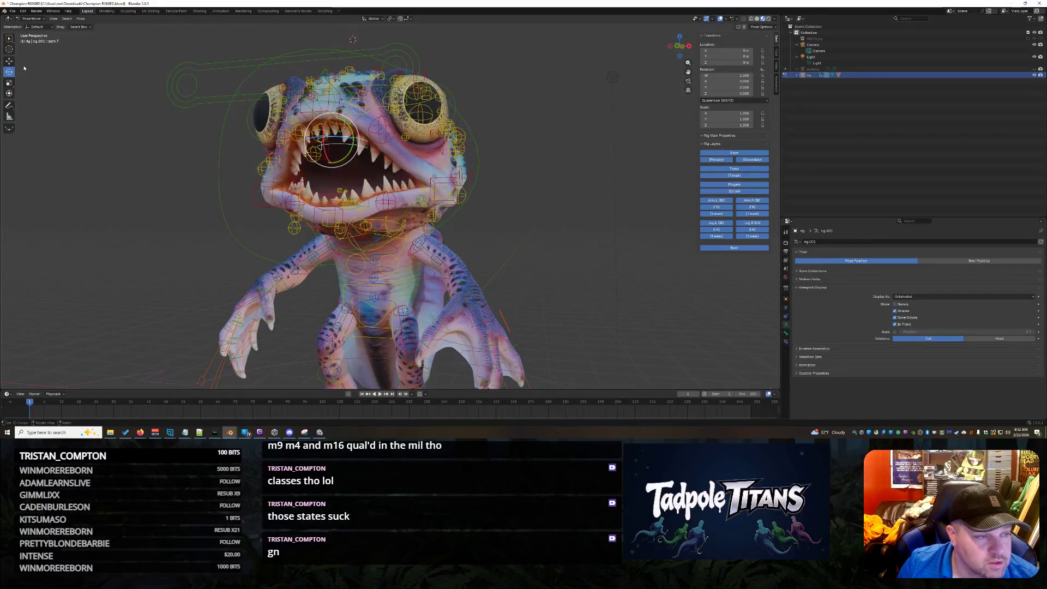
Try moving the teeth.T bone and cancel both attempts, leaving it at rest
{"action": "middle_click_drag", "start_coordinate": [401, 121], "coordinate": [571, 219]}
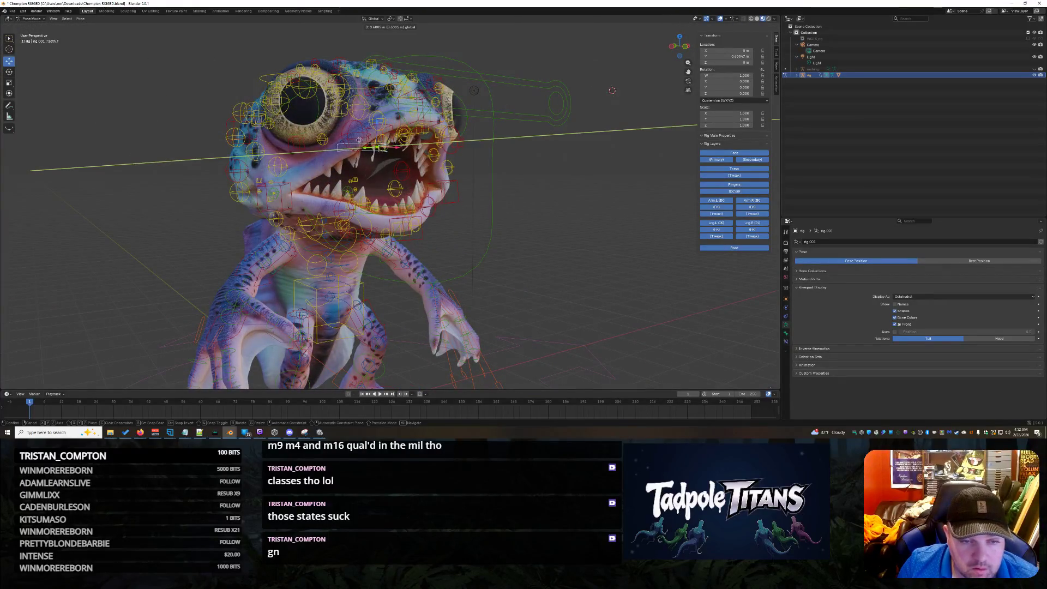
{"action": "key", "text": "Escape"}
{"action": "middle_click_drag", "start_coordinate": [522, 217], "coordinate": [424, 213]}
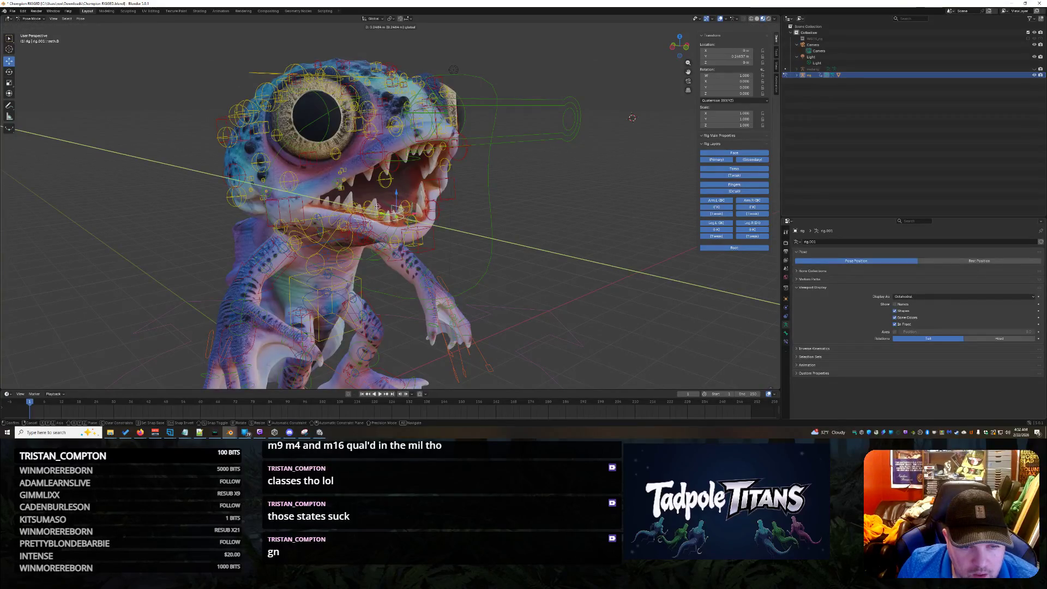
{"action": "key", "text": "Escape"}
{"action": "mouse_move", "coordinate": [493, 231]}
{"action": "middle_mouse_down"}
{"action": "mouse_move", "coordinate": [535, 236]}
{"action": "mouse_move", "coordinate": [459, 221]}
{"action": "mouse_move", "coordinate": [542, 219]}
{"action": "mouse_move", "coordinate": [573, 235]}
{"action": "middle_mouse_up"}
{"action": "scroll", "coordinate": [534, 236], "scroll_direction": "up", "scroll_amount": 5}
Move the tongue bone along Y, then clear its location with Alt+G
{"action": "middle_click_drag", "start_coordinate": [595, 223], "coordinate": [401, 165]}
{"action": "left_click", "coordinate": [401, 165]}
{"action": "scroll", "coordinate": [494, 256], "scroll_direction": "down", "scroll_amount": 3}
{"action": "middle_click_drag", "start_coordinate": [494, 256], "coordinate": [478, 262]}
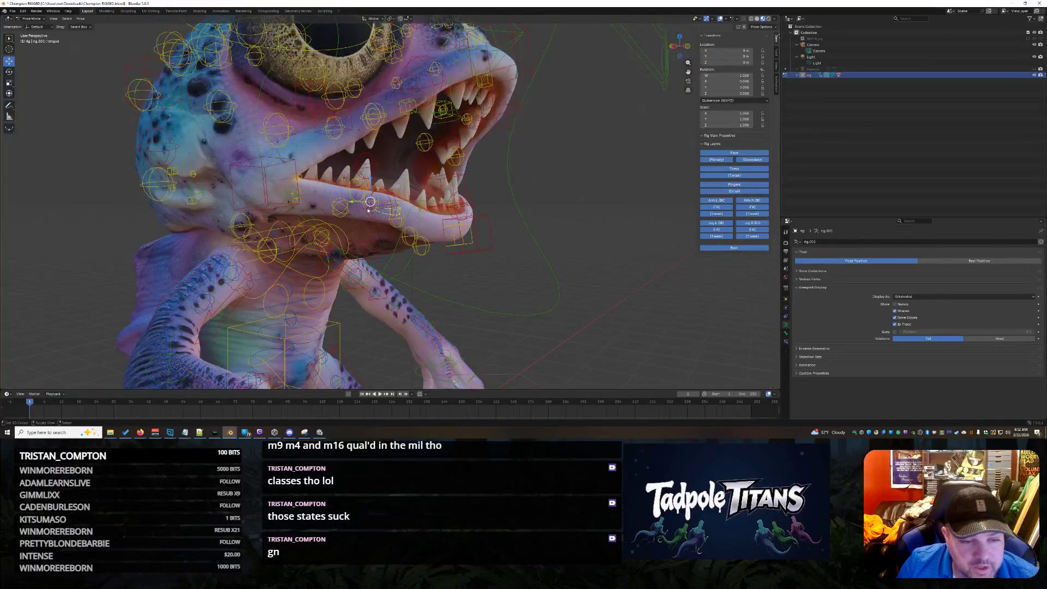
{"action": "key", "text": "g"}
{"action": "key", "text": "y"}
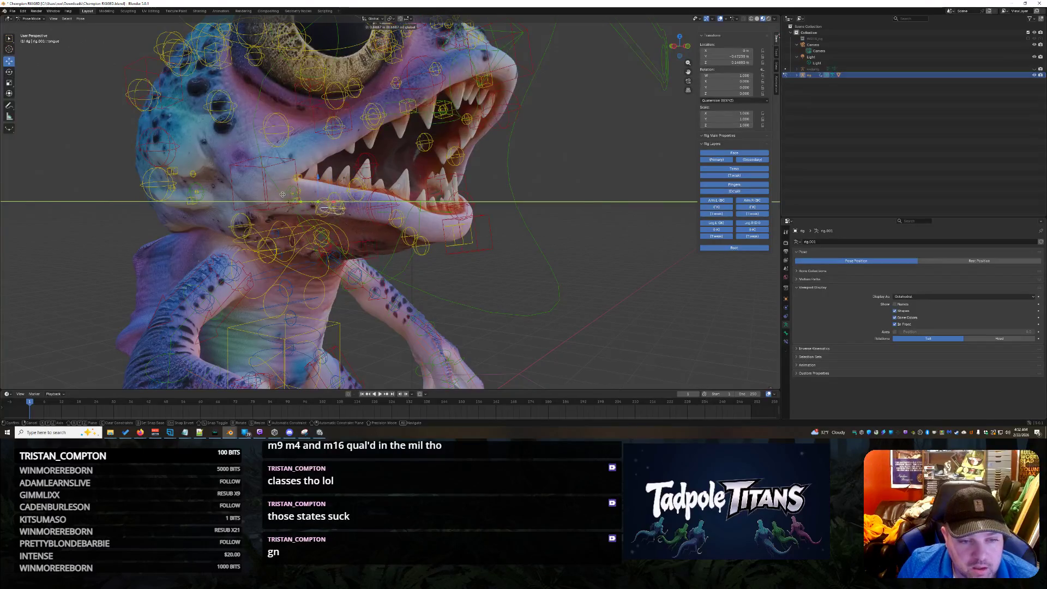
{"action": "left_click", "coordinate": [282, 198]}
{"action": "mouse_move", "coordinate": [282, 198]}
{"action": "middle_mouse_down"}
{"action": "mouse_move", "coordinate": [522, 264]}
{"action": "mouse_move", "coordinate": [479, 252]}
{"action": "middle_mouse_up"}
{"action": "key", "text": "alt+g"}
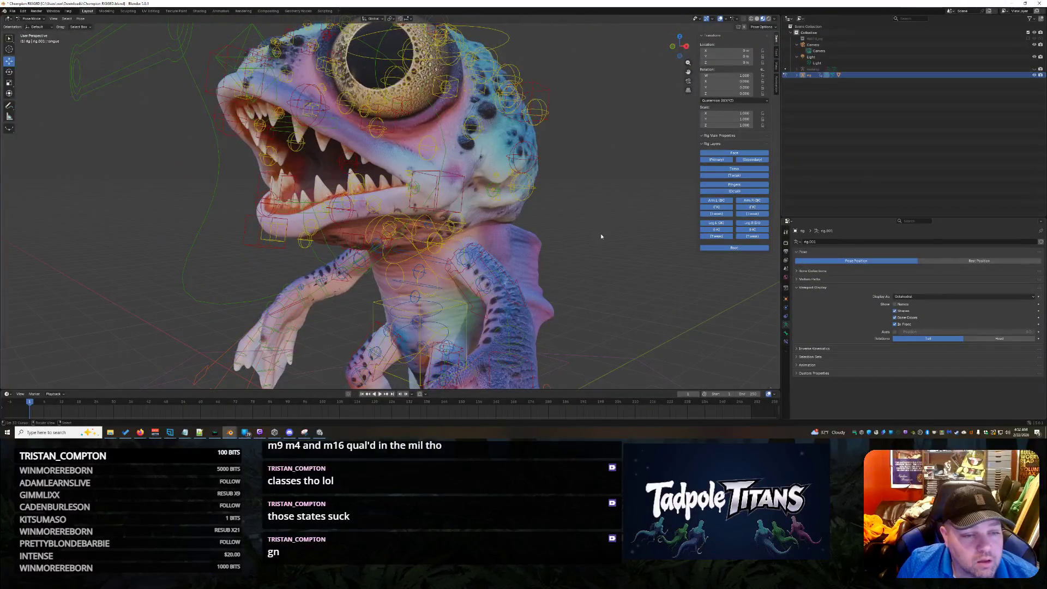
View the frog from a rear three-quarter angle and select the root control
{"action": "scroll", "coordinate": [560, 254], "scroll_direction": "down", "scroll_amount": 4}
{"action": "mouse_move", "coordinate": [560, 254]}
{"action": "middle_mouse_down"}
{"action": "mouse_move", "coordinate": [18, 170]}
{"action": "mouse_move", "coordinate": [65, 159]}
{"action": "mouse_move", "coordinate": [383, 216]}
{"action": "mouse_move", "coordinate": [98, 211]}
{"action": "mouse_move", "coordinate": [744, 315]}
{"action": "mouse_move", "coordinate": [654, 246]}
{"action": "mouse_move", "coordinate": [563, 269]}
{"action": "mouse_move", "coordinate": [584, 49]}
{"action": "mouse_move", "coordinate": [437, 163]}
{"action": "mouse_move", "coordinate": [675, 266]}
{"action": "mouse_move", "coordinate": [627, 229]}
{"action": "mouse_move", "coordinate": [654, 163]}
{"action": "mouse_move", "coordinate": [685, 129]}
{"action": "mouse_move", "coordinate": [529, 259]}
{"action": "mouse_move", "coordinate": [643, 256]}
{"action": "mouse_move", "coordinate": [605, 246]}
{"action": "mouse_move", "coordinate": [425, 248]}
{"action": "mouse_move", "coordinate": [492, 294]}
{"action": "middle_mouse_up"}
{"action": "scroll", "coordinate": [567, 244], "scroll_direction": "down", "scroll_amount": 3}
{"action": "left_click", "coordinate": [466, 312]}
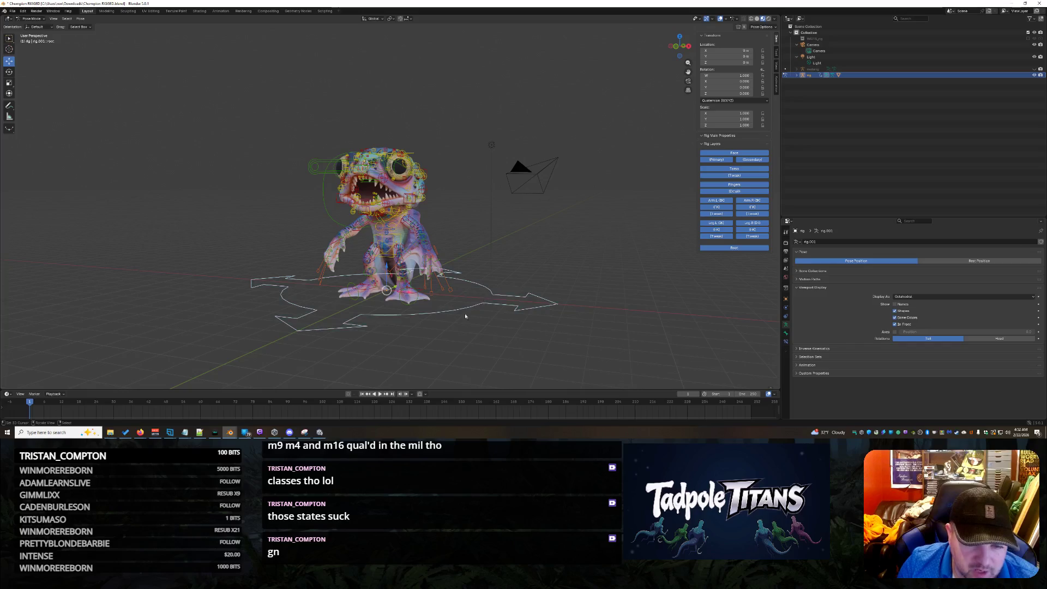
Test-pull the left lip corner lip.end.L.001 outward along X, then undo it
{"action": "scroll", "coordinate": [456, 325], "scroll_direction": "up", "scroll_amount": 5}
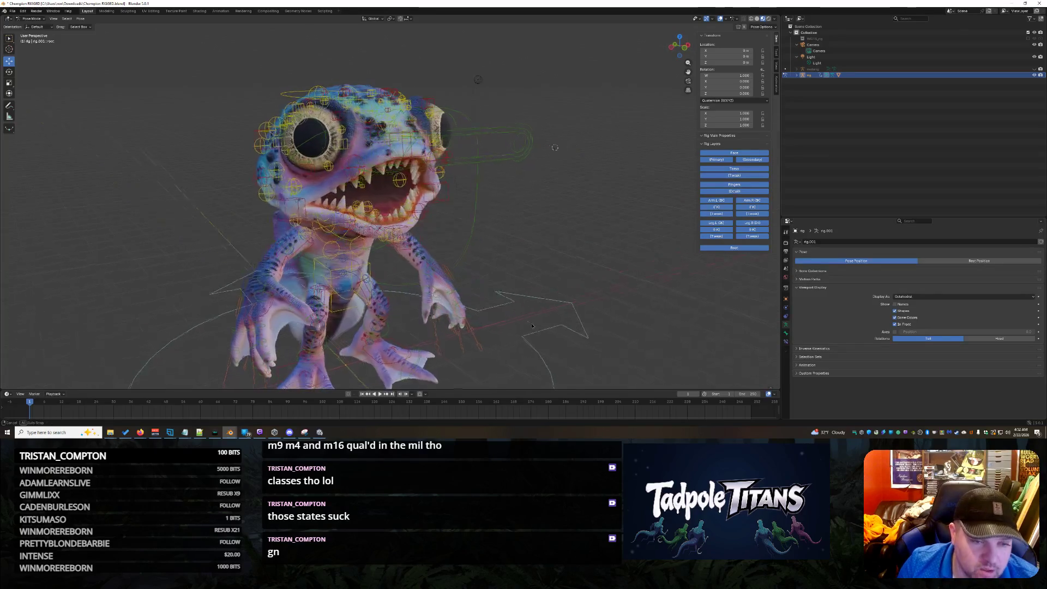
{"action": "middle_click_drag", "start_coordinate": [550, 309], "coordinate": [464, 209]}
{"action": "scroll", "coordinate": [540, 303], "scroll_direction": "up", "scroll_amount": 3}
{"action": "left_click", "coordinate": [461, 205]}
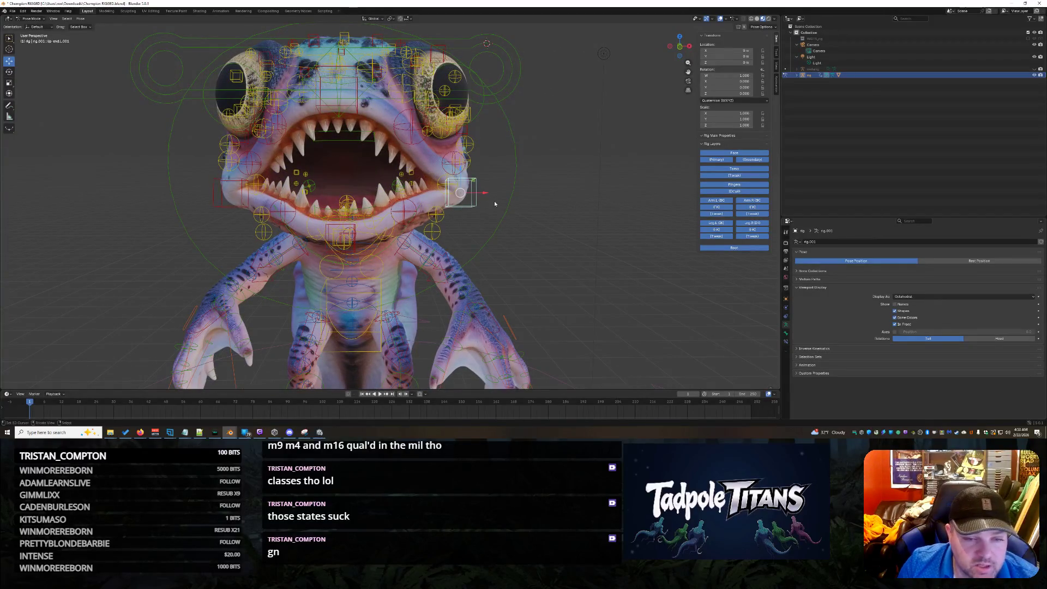
{"action": "left_click_drag", "start_coordinate": [474, 192], "coordinate": [474, 192]}
{"action": "middle_click_drag", "start_coordinate": [475, 192], "coordinate": [573, 271]}
{"action": "mouse_move", "coordinate": [298, 126]}
{"action": "middle_mouse_down"}
{"action": "mouse_move", "coordinate": [643, 269]}
{"action": "mouse_move", "coordinate": [575, 243]}
{"action": "mouse_move", "coordinate": [592, 247]}
{"action": "middle_mouse_up"}
{"action": "key", "text": "ctrl+z"}
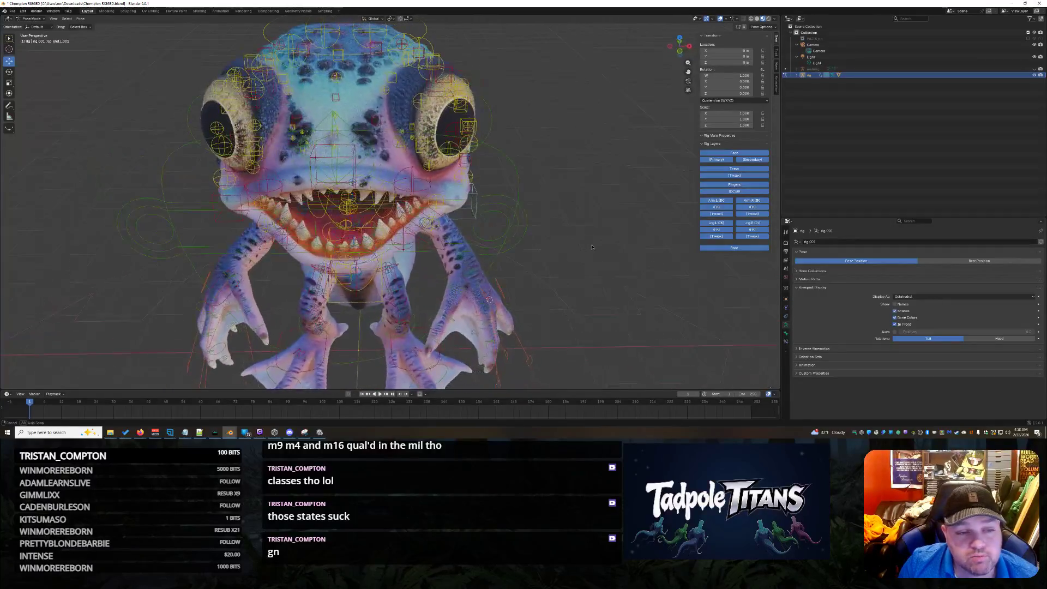
Move the nose master control along Z, then reset its height to zero
{"action": "left_click", "coordinate": [359, 131]}
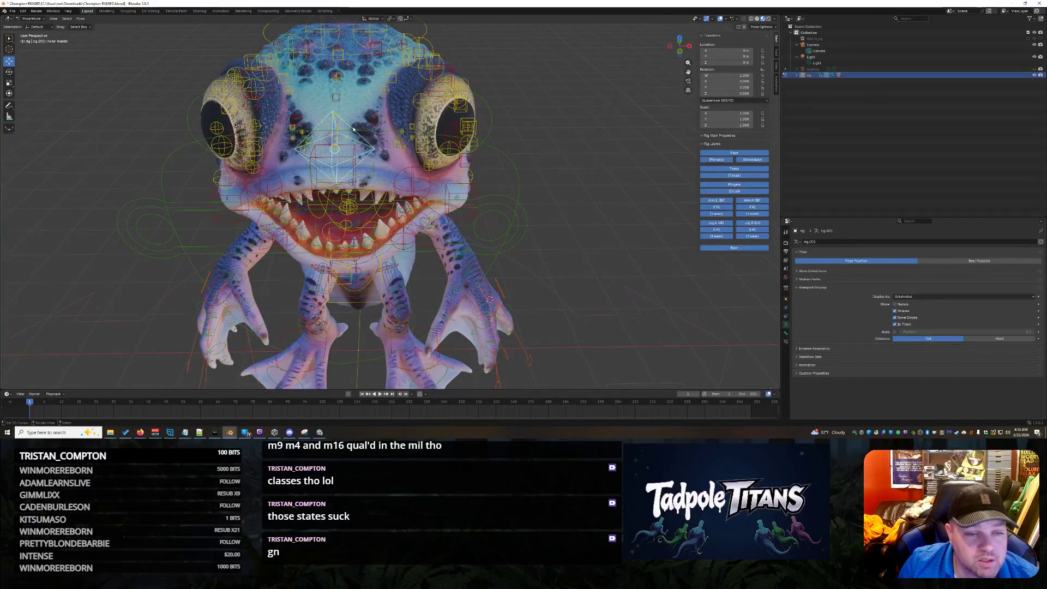
{"action": "middle_click_drag", "start_coordinate": [358, 131], "coordinate": [334, 132]}
{"action": "key", "text": "g"}
{"action": "key", "text": "z"}
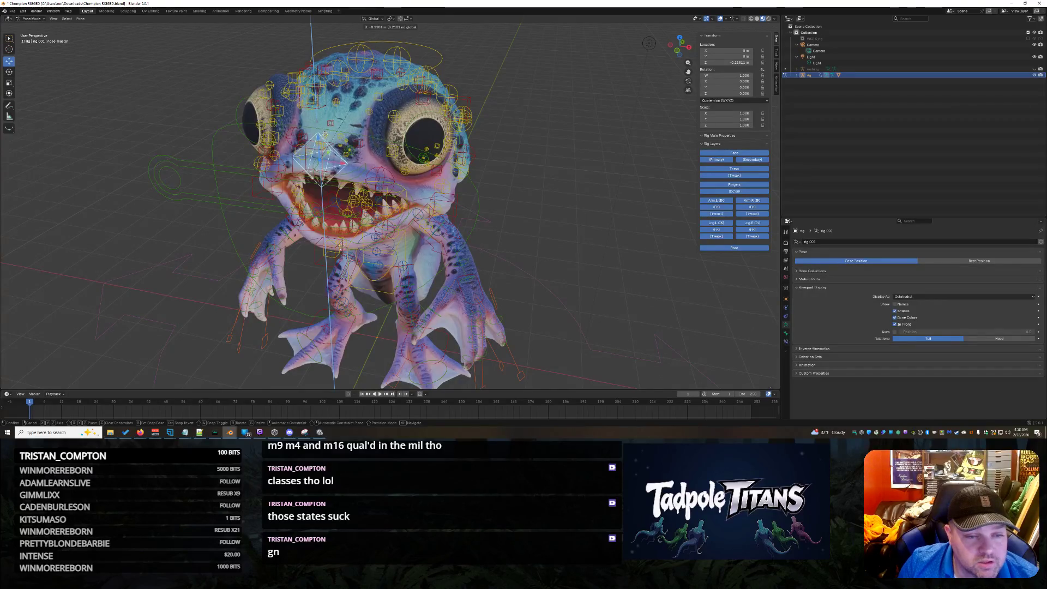
{"action": "left_click", "coordinate": [325, 134]}
{"action": "mouse_move", "coordinate": [318, 140]}
{"action": "middle_mouse_down"}
{"action": "mouse_move", "coordinate": [602, 239]}
{"action": "mouse_move", "coordinate": [552, 242]}
{"action": "mouse_move", "coordinate": [616, 238]}
{"action": "mouse_move", "coordinate": [545, 232]}
{"action": "mouse_move", "coordinate": [560, 243]}
{"action": "mouse_move", "coordinate": [472, 214]}
{"action": "middle_mouse_up"}
{"action": "key", "text": "ctrl+z"}
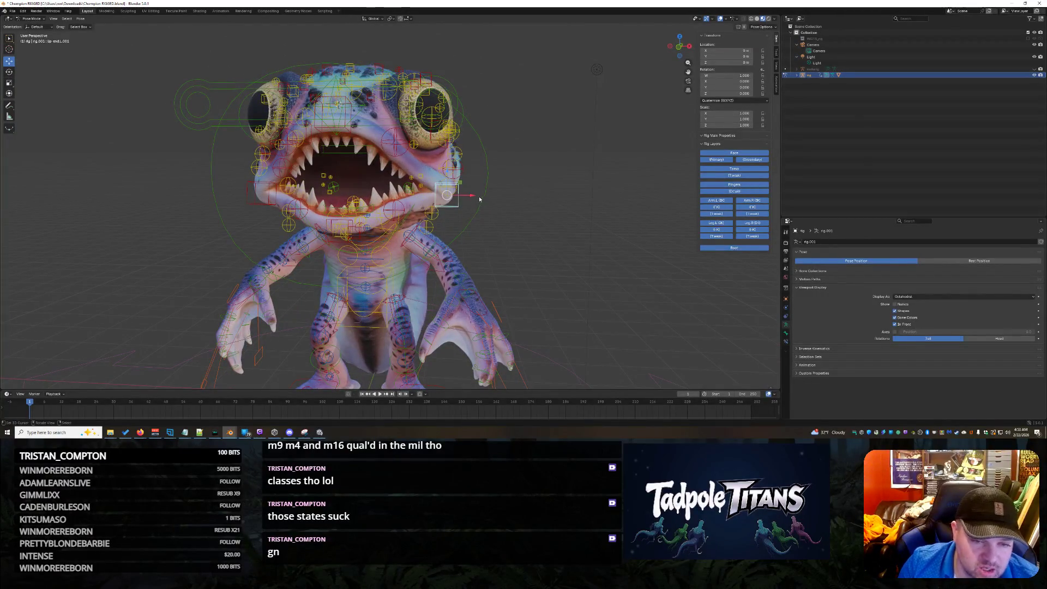
Pull the left and right lip corners outward along X to stretch the mouth
{"action": "left_click_drag", "start_coordinate": [475, 197], "coordinate": [445, 197]}
{"action": "left_click", "coordinate": [260, 208]}
{"action": "key", "text": "g"}
{"action": "key", "text": "x"}
{"action": "left_click", "coordinate": [311, 195]}
{"action": "mouse_move", "coordinate": [328, 191]}
{"action": "middle_mouse_down"}
{"action": "mouse_move", "coordinate": [647, 121]}
{"action": "mouse_move", "coordinate": [617, 150]}
{"action": "mouse_move", "coordinate": [579, 266]}
{"action": "mouse_move", "coordinate": [379, 143]}
{"action": "middle_mouse_up"}
{"action": "left_click", "coordinate": [224, 129]}
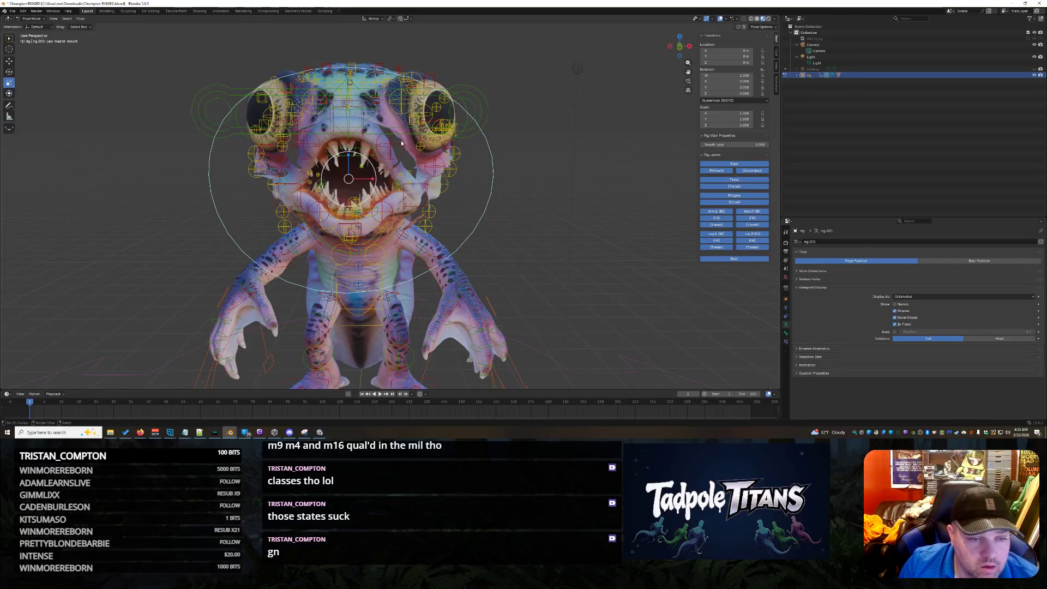
Squash the jaw master mouth control closed along Z, inspect it, then undo
{"action": "key", "text": "s"}
{"action": "key", "text": "z"}
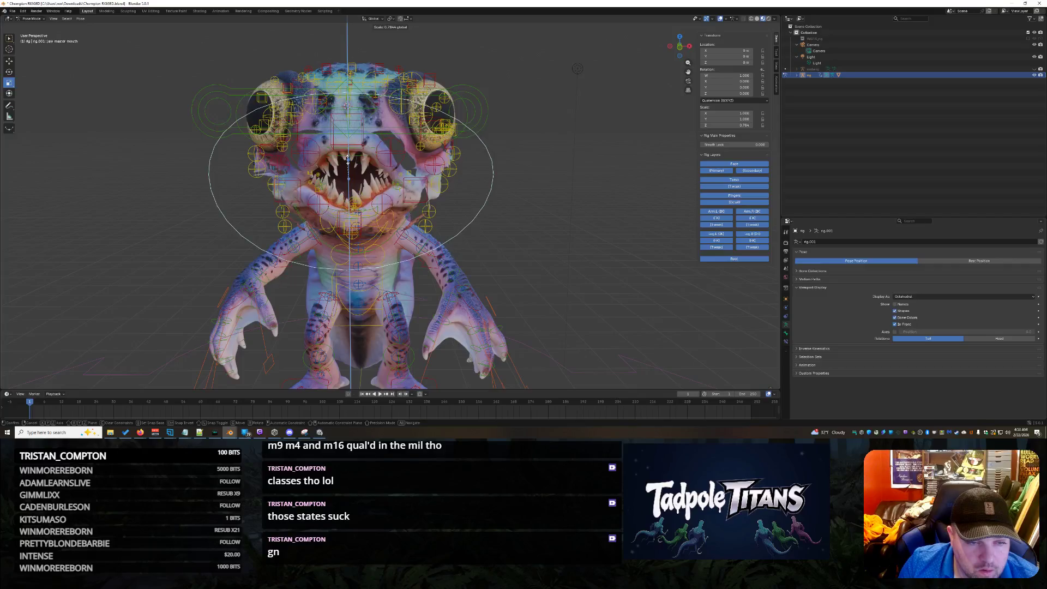
{"action": "left_click", "coordinate": [350, 174]}
{"action": "mouse_move", "coordinate": [350, 173]}
{"action": "middle_mouse_down"}
{"action": "mouse_move", "coordinate": [611, 218]}
{"action": "mouse_move", "coordinate": [460, 204]}
{"action": "mouse_move", "coordinate": [475, 216]}
{"action": "mouse_move", "coordinate": [420, 245]}
{"action": "mouse_move", "coordinate": [398, 291]}
{"action": "mouse_move", "coordinate": [568, 224]}
{"action": "mouse_move", "coordinate": [587, 270]}
{"action": "mouse_move", "coordinate": [575, 236]}
{"action": "mouse_move", "coordinate": [563, 252]}
{"action": "middle_mouse_up"}
{"action": "scroll", "coordinate": [454, 240], "scroll_direction": "up", "scroll_amount": 3}
{"action": "scroll", "coordinate": [397, 290], "scroll_direction": "down", "scroll_amount": 5}
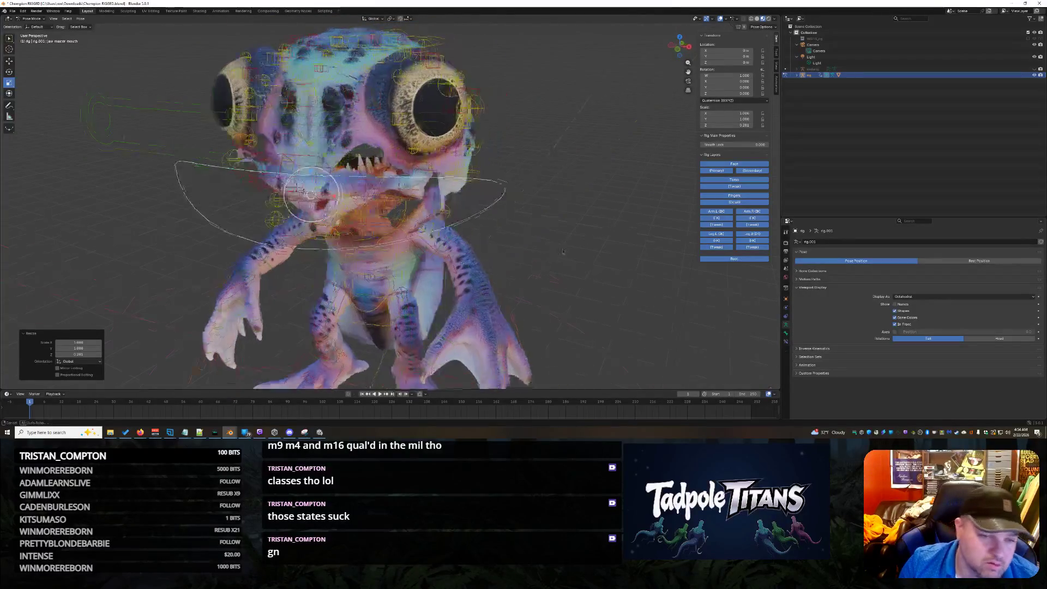
{"action": "key", "text": "ctrl+z"}
{"action": "key", "text": "ctrl+z"}
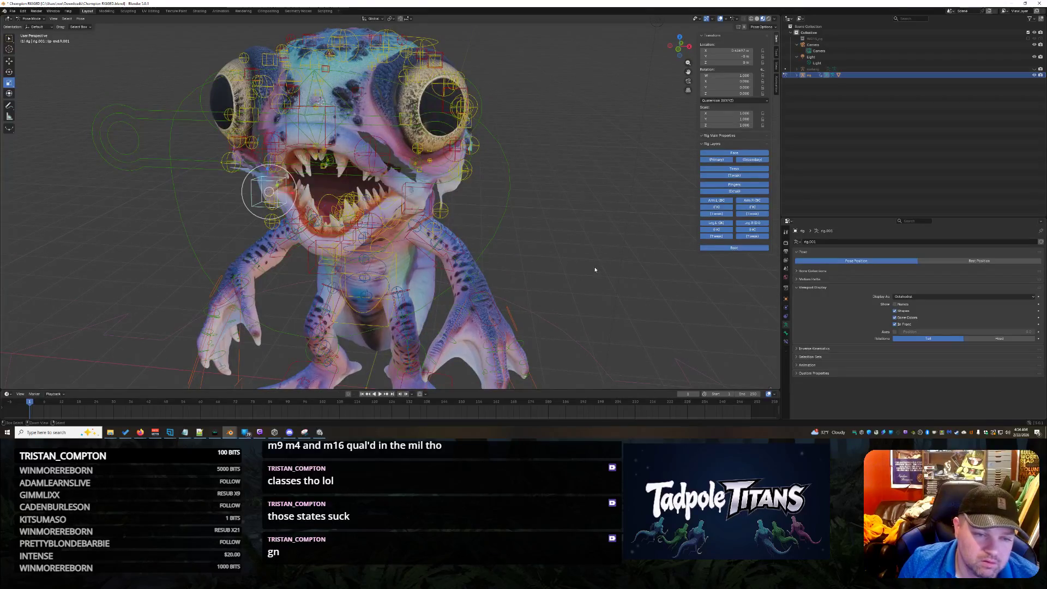
Reset the right lip corner to rest and box-select all of the rig's bones
{"action": "key", "text": "alt+g"}
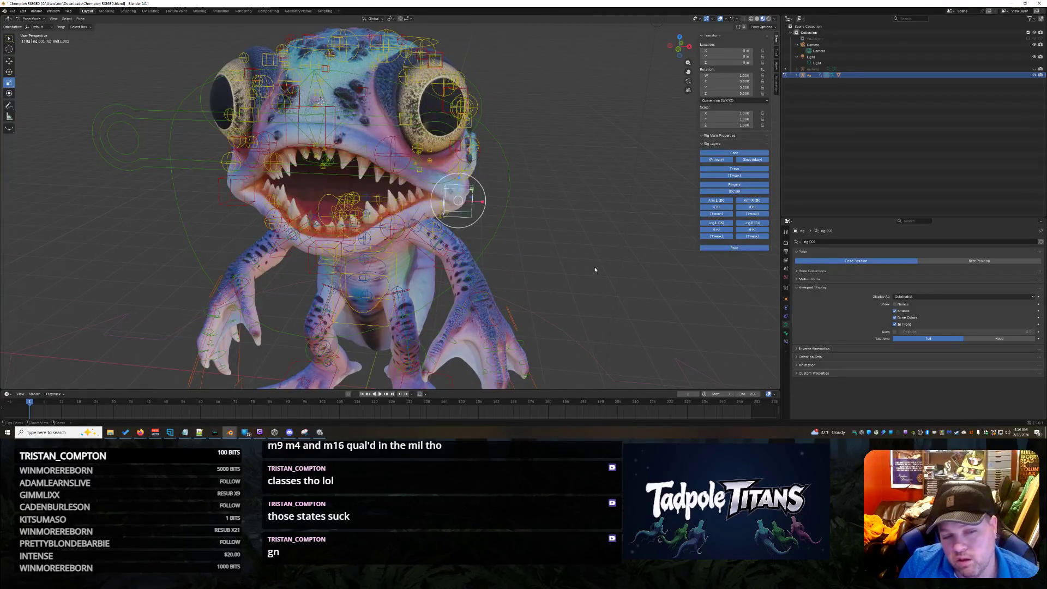
{"action": "scroll", "coordinate": [595, 270], "scroll_direction": "up", "scroll_amount": 2}
{"action": "mouse_move", "coordinate": [595, 270]}
{"action": "middle_mouse_down"}
{"action": "mouse_move", "coordinate": [632, 247]}
{"action": "mouse_move", "coordinate": [631, 218]}
{"action": "mouse_move", "coordinate": [590, 257]}
{"action": "mouse_move", "coordinate": [491, 262]}
{"action": "middle_mouse_up"}
{"action": "scroll", "coordinate": [491, 262], "scroll_direction": "down", "scroll_amount": 4}
{"action": "left_click_drag", "start_coordinate": [221, 113], "coordinate": [469, 319]}
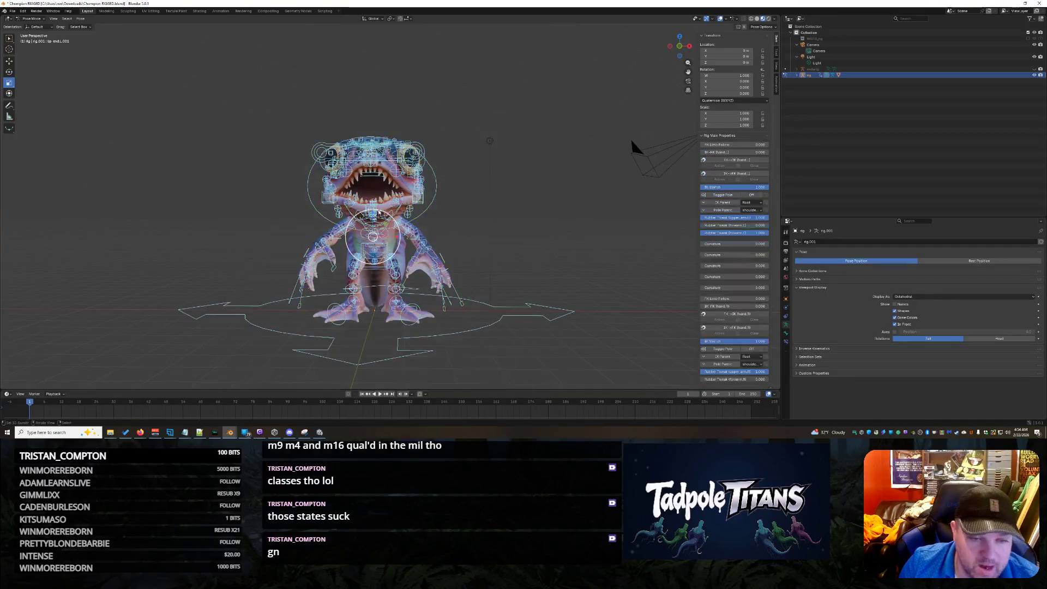
{"action": "left_click", "coordinate": [80, 18]}
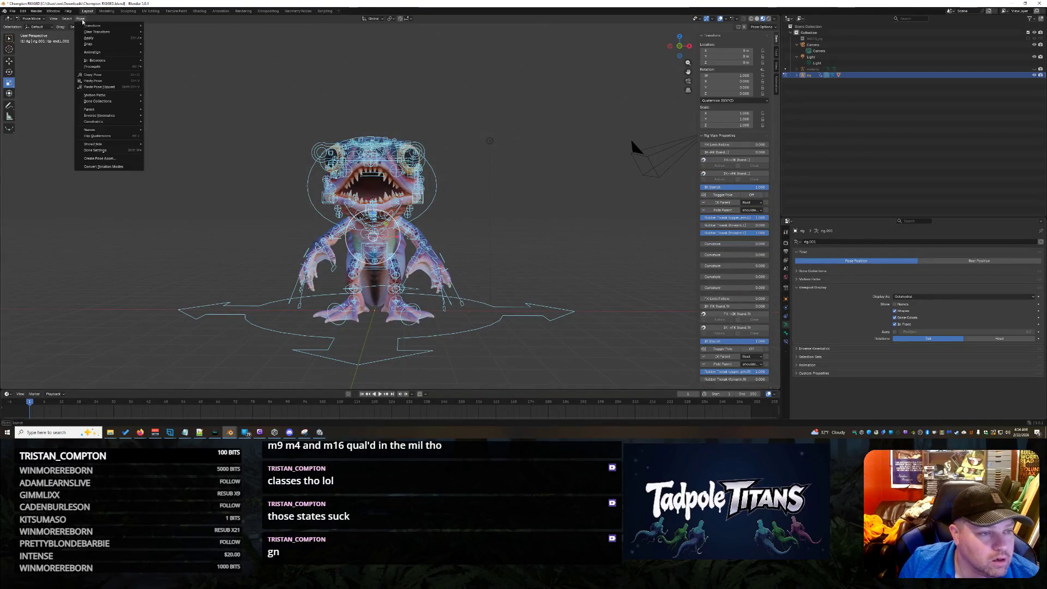
Clear all pose transforms, deselect the bones and save the blend file
{"action": "mouse_move", "coordinate": [109, 31]}
{"action": "left_click", "coordinate": [176, 34]}
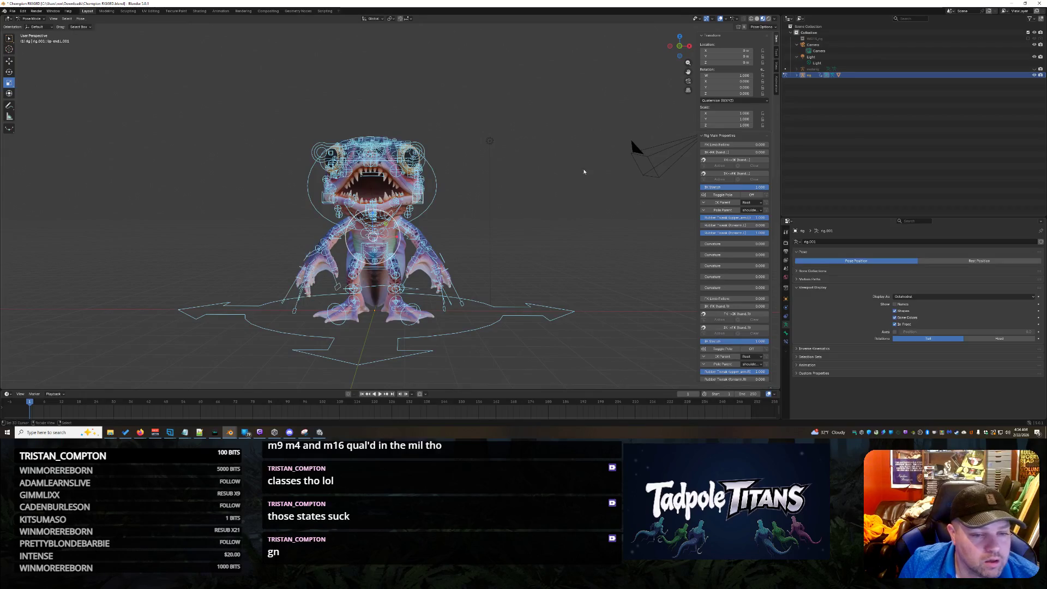
{"action": "left_click", "coordinate": [513, 187]}
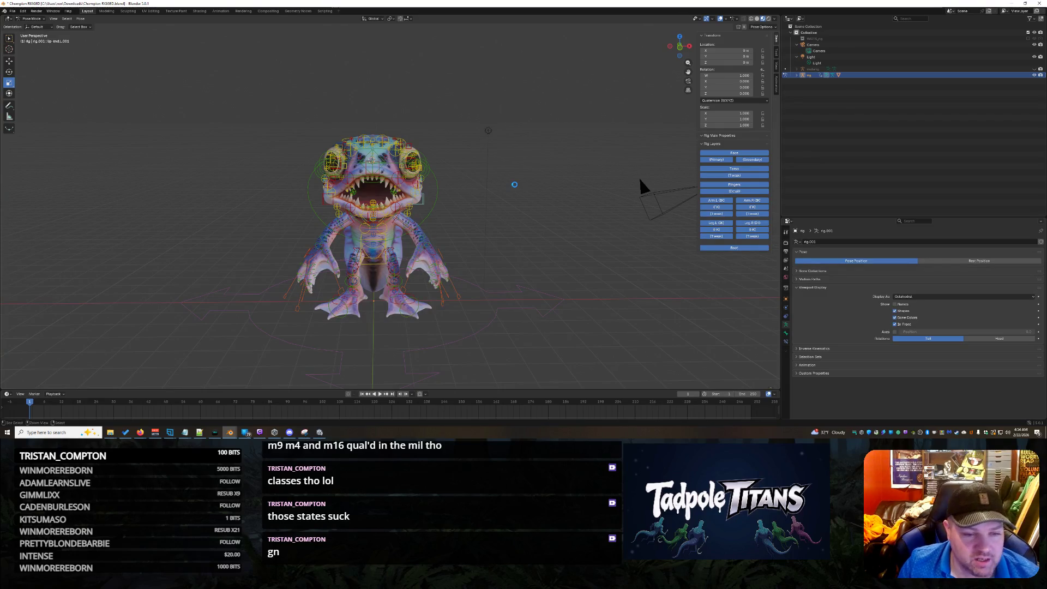
{"action": "key", "text": "ctrl+s"}
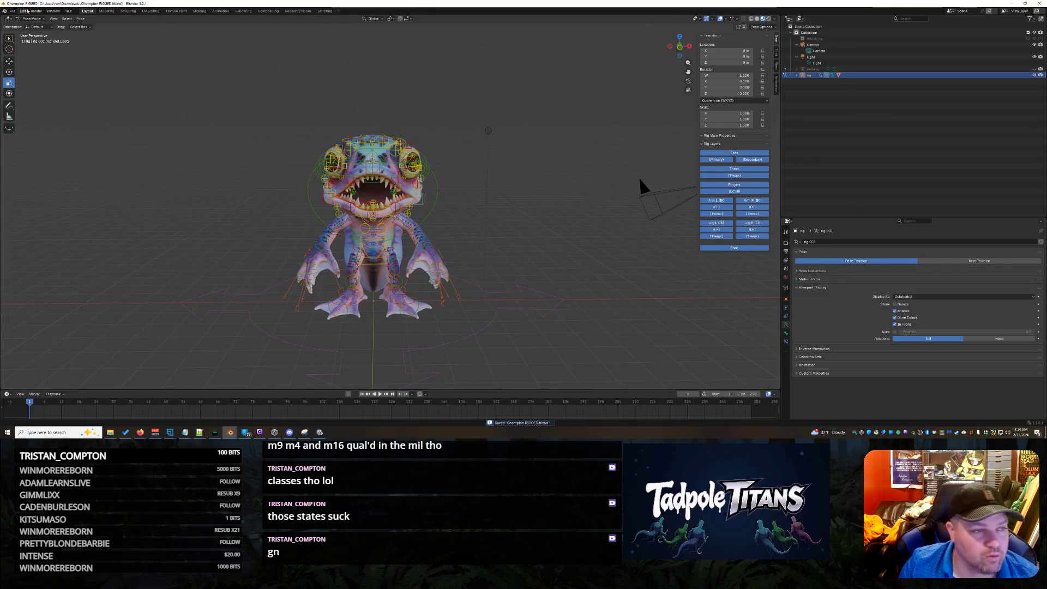
Export the rig as glTF 2.0 named Champion.glb into the Assets project folder
{"action": "left_click", "coordinate": [12, 12]}
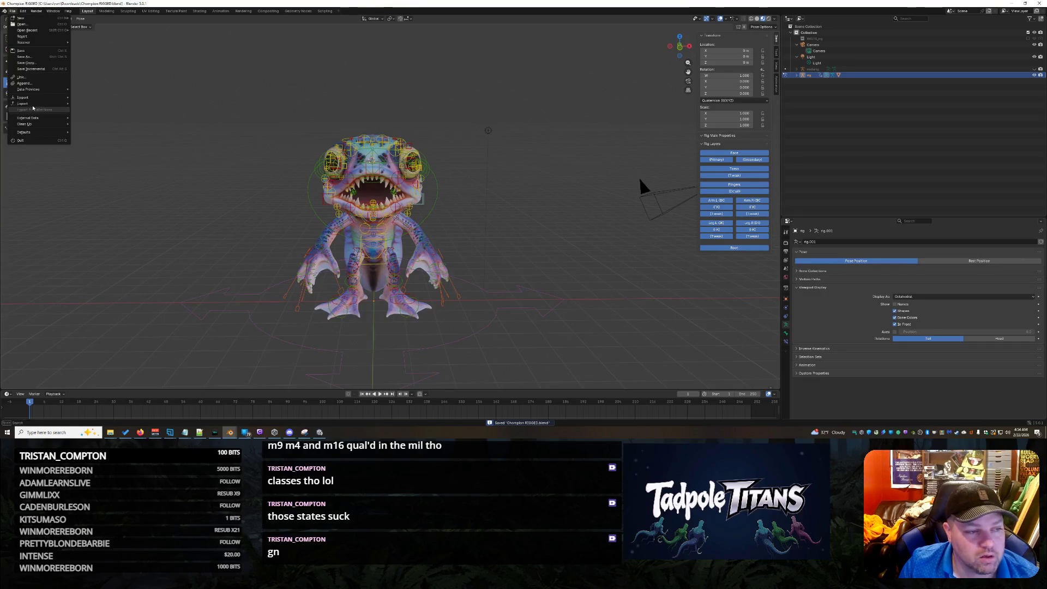
{"action": "mouse_move", "coordinate": [34, 105]}
{"action": "left_click", "coordinate": [96, 158]}
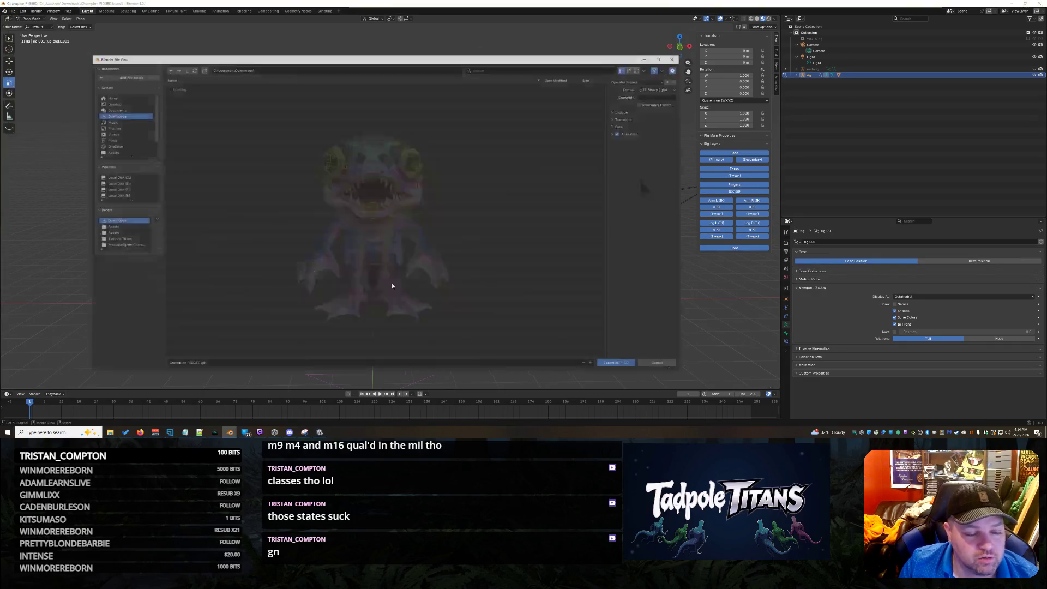
{"action": "left_click", "coordinate": [114, 227]}
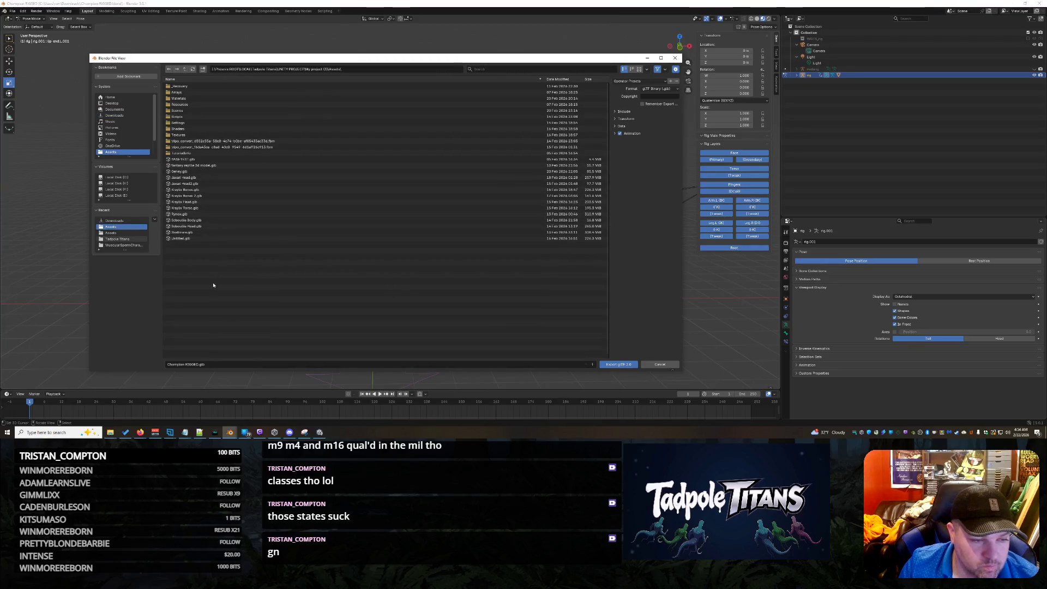
{"action": "left_click", "coordinate": [219, 363]}
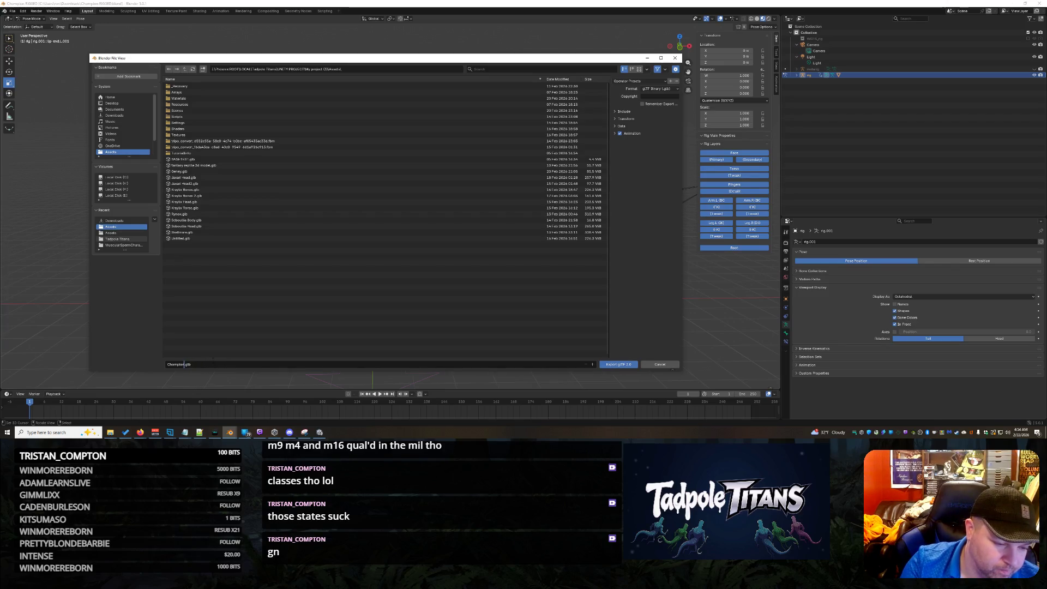
{"action": "key", "text": "Return"}
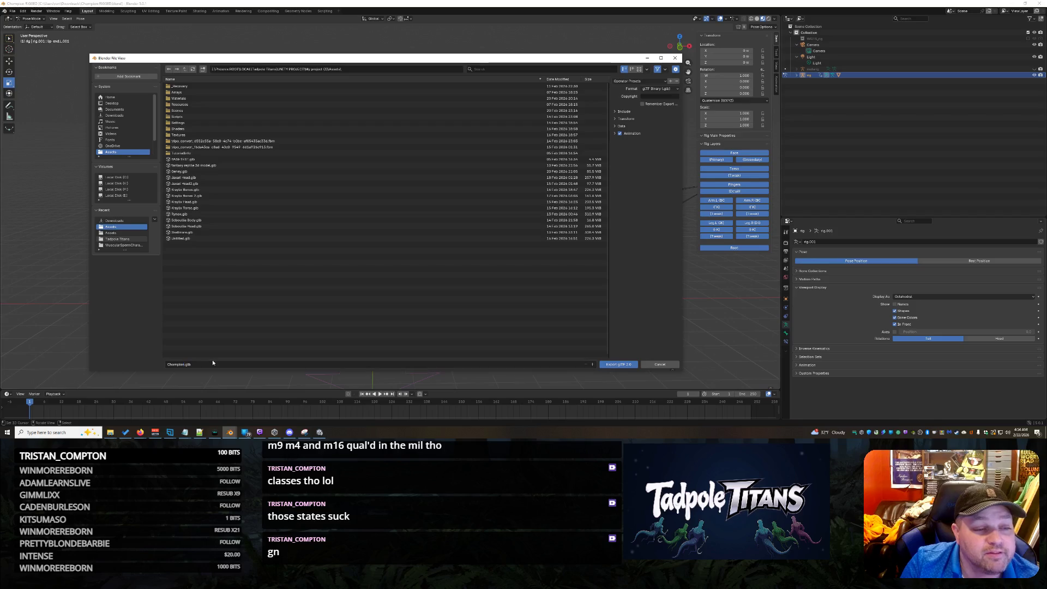
{"action": "left_click", "coordinate": [628, 364]}
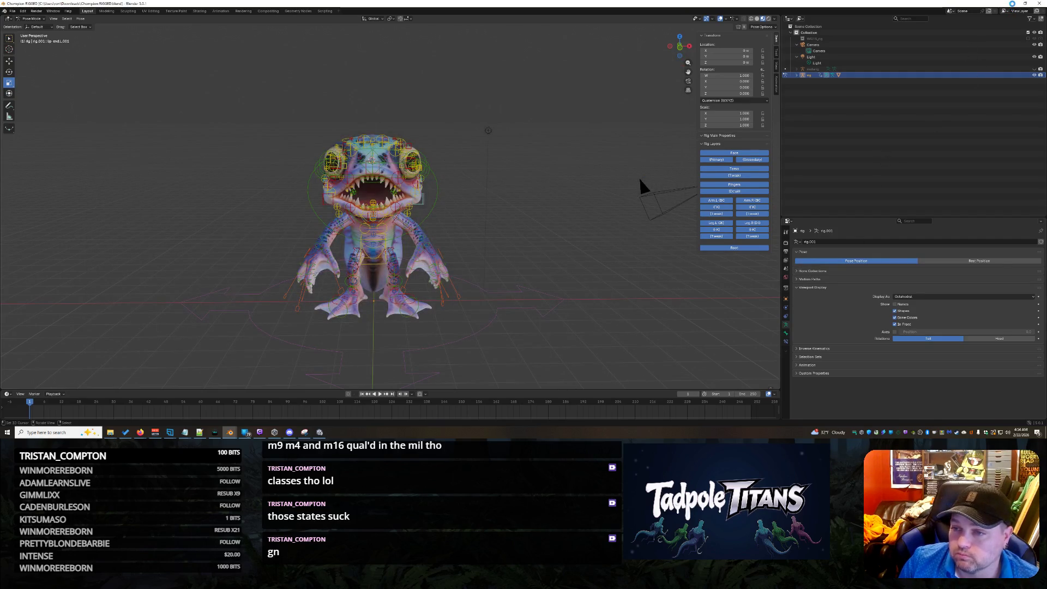
Play the first two forgamerain(1) tracks in Suno to compare them
{"action": "mouse_move", "coordinate": [141, 433]}
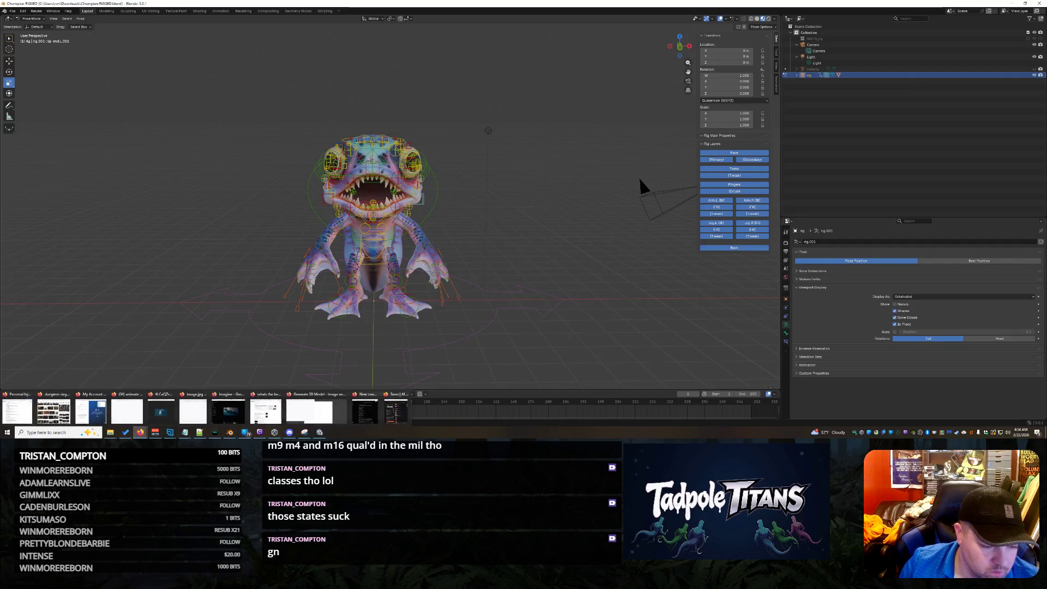
{"action": "left_click", "coordinate": [396, 410]}
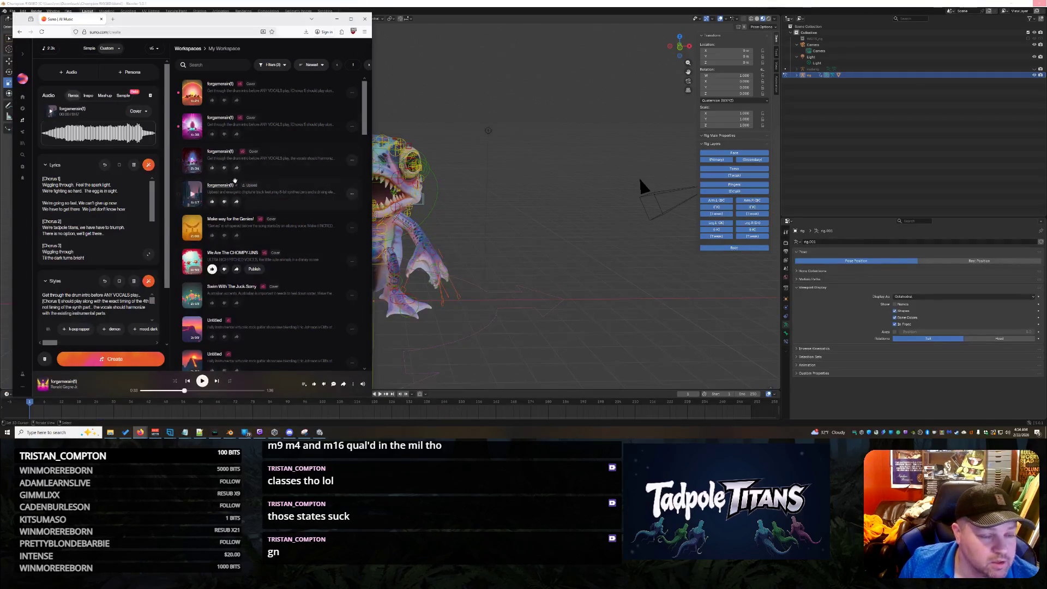
{"action": "left_click", "coordinate": [188, 92]}
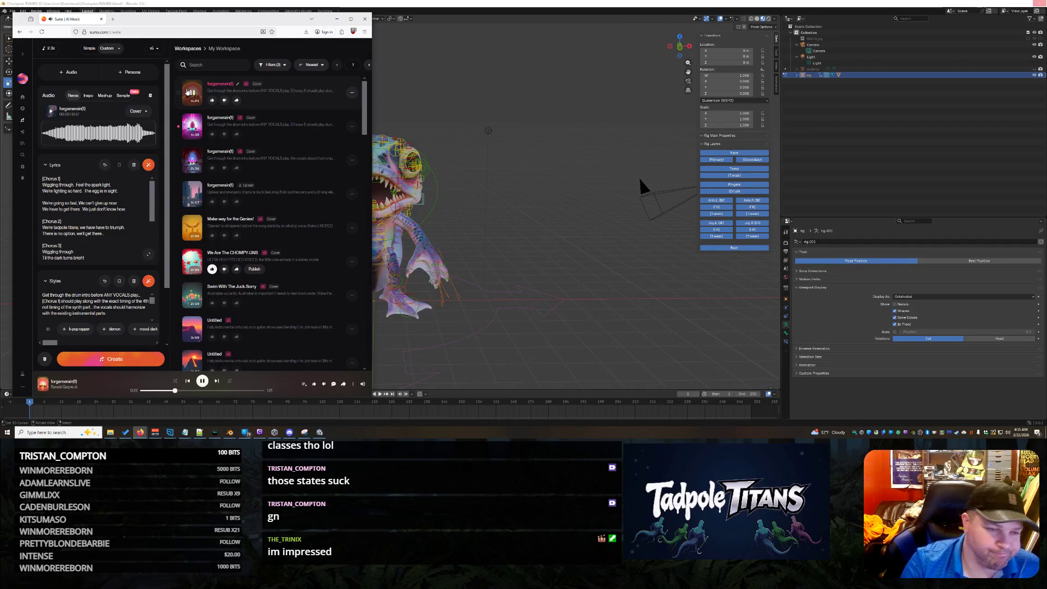
{"action": "key", "text": "ctrl+Tab"}
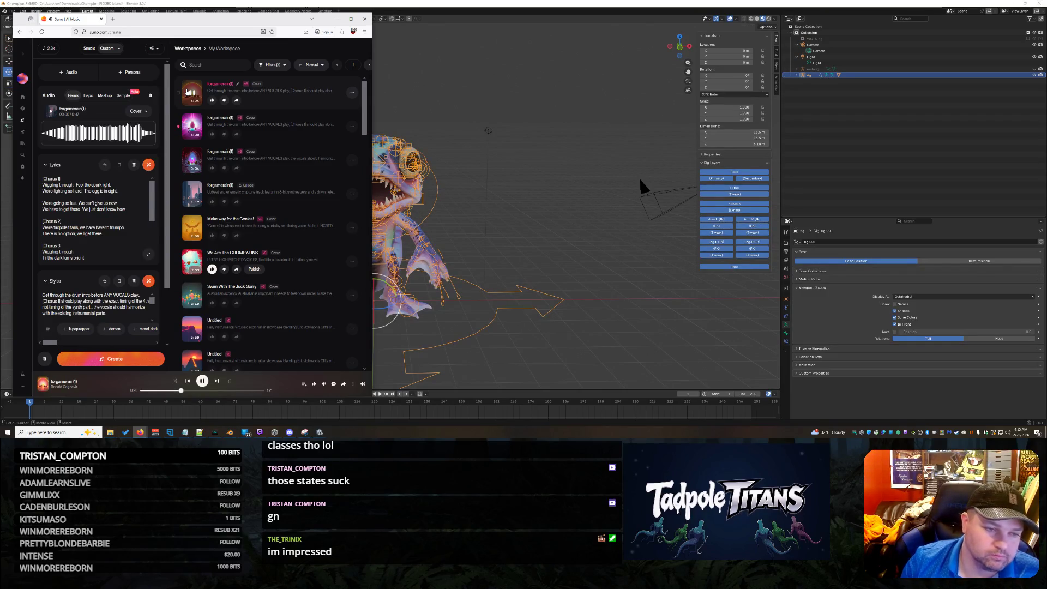
{"action": "left_click", "coordinate": [191, 127]}
{"action": "left_click", "coordinate": [191, 127]}
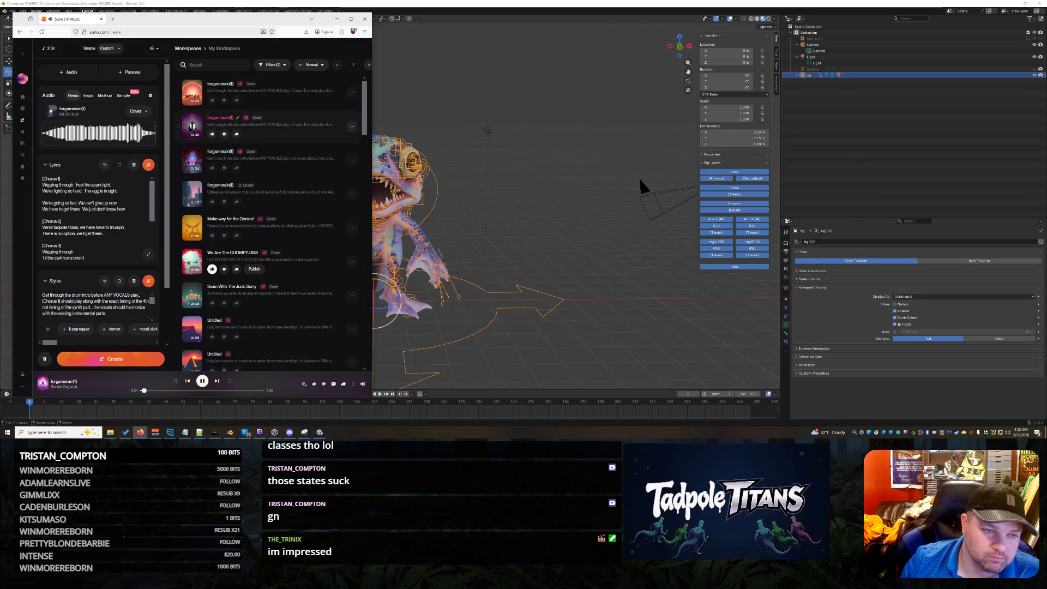
Move both unwanted forgamerain(1) tracks to the trash and return to Blender
{"action": "left_click", "coordinate": [352, 126]}
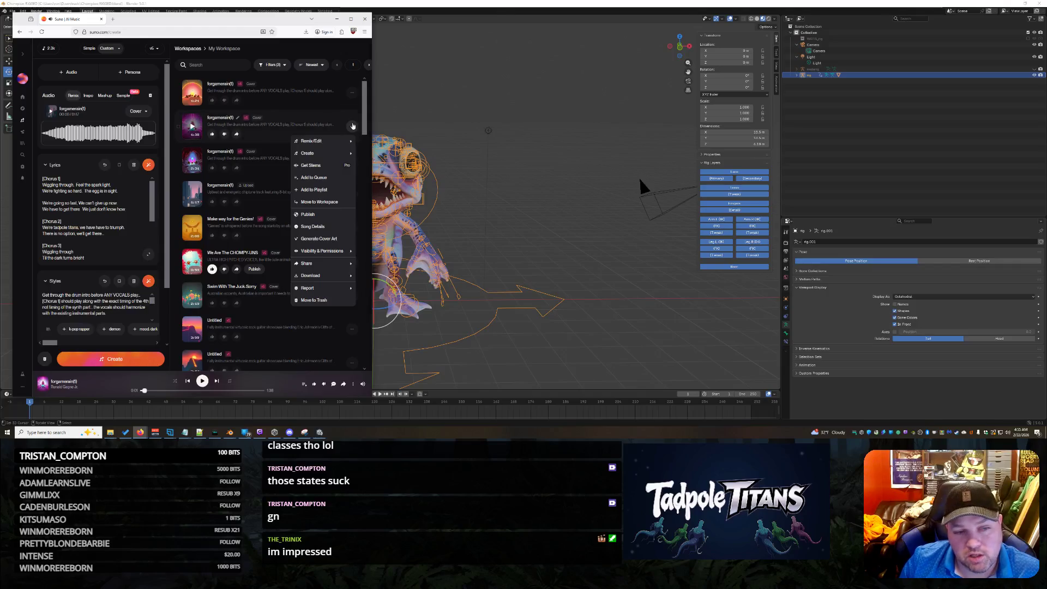
{"action": "left_click", "coordinate": [345, 299]}
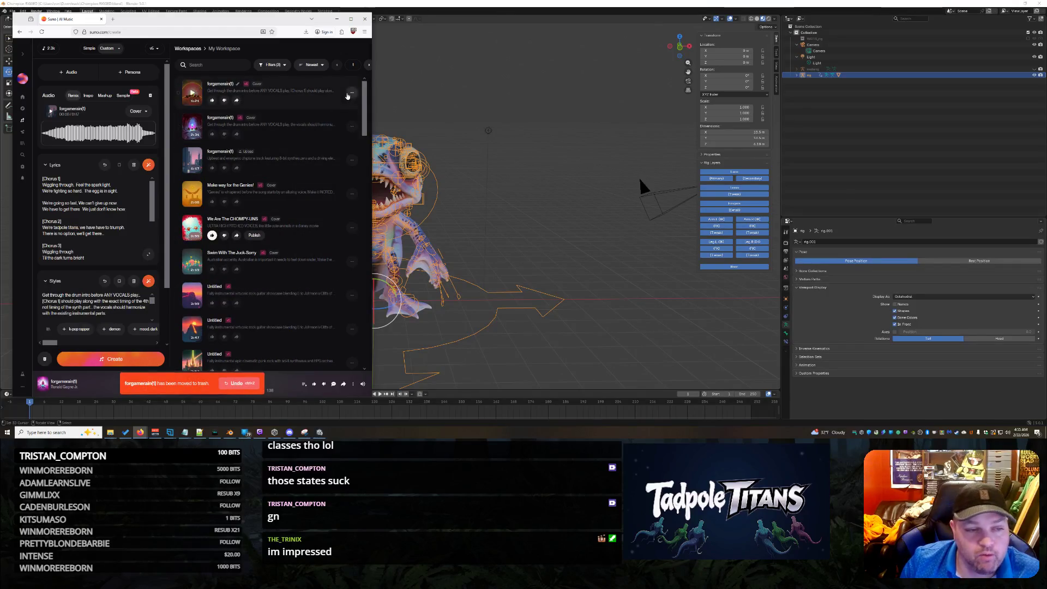
{"action": "left_click", "coordinate": [352, 92]}
{"action": "left_click", "coordinate": [314, 266]}
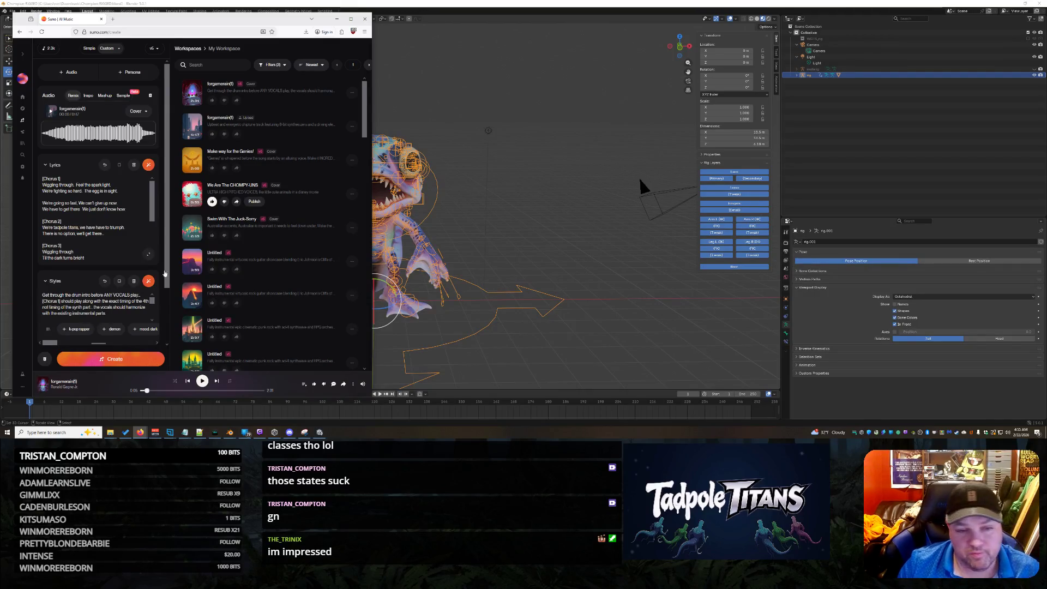
{"action": "left_click", "coordinate": [229, 432]}
{"action": "key", "text": "KP_1"}
Deselect the tadpole's rig and zoom in on its front view
{"action": "scroll", "coordinate": [470, 198], "scroll_direction": "up", "scroll_amount": 5}
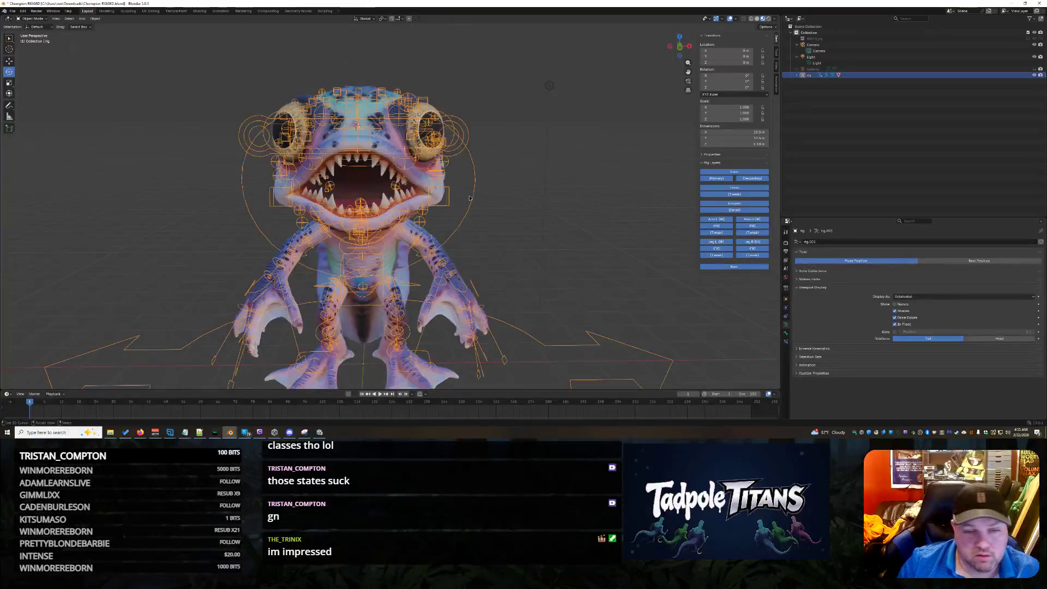
{"action": "left_click", "coordinate": [535, 226]}
{"action": "scroll", "coordinate": [535, 226], "scroll_direction": "down", "scroll_amount": 3}
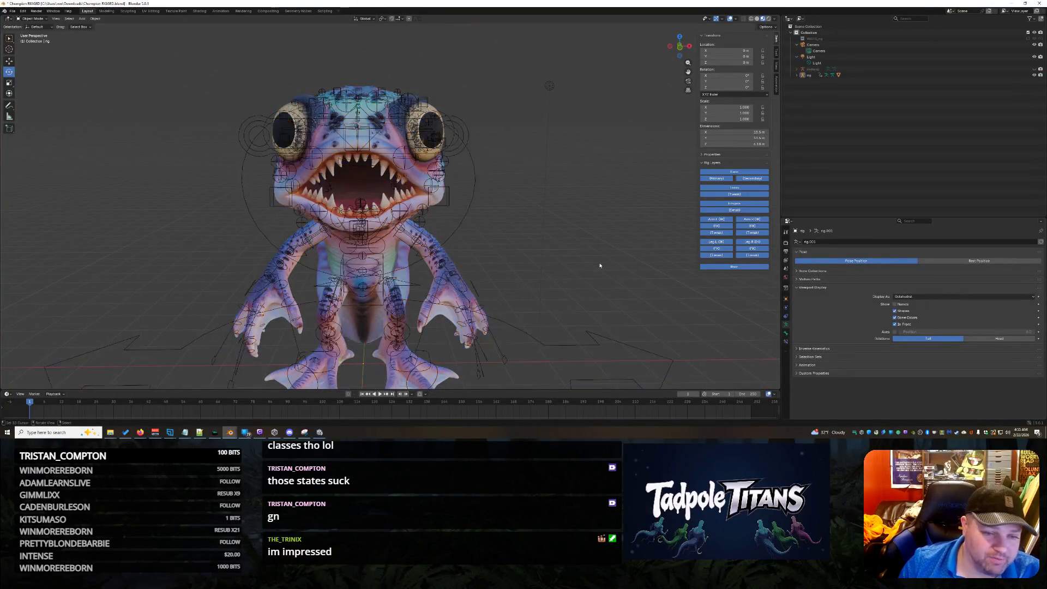
{"action": "scroll", "coordinate": [535, 224], "scroll_direction": "up", "scroll_amount": 7}
{"action": "scroll", "coordinate": [534, 227], "scroll_direction": "down", "scroll_amount": 4}
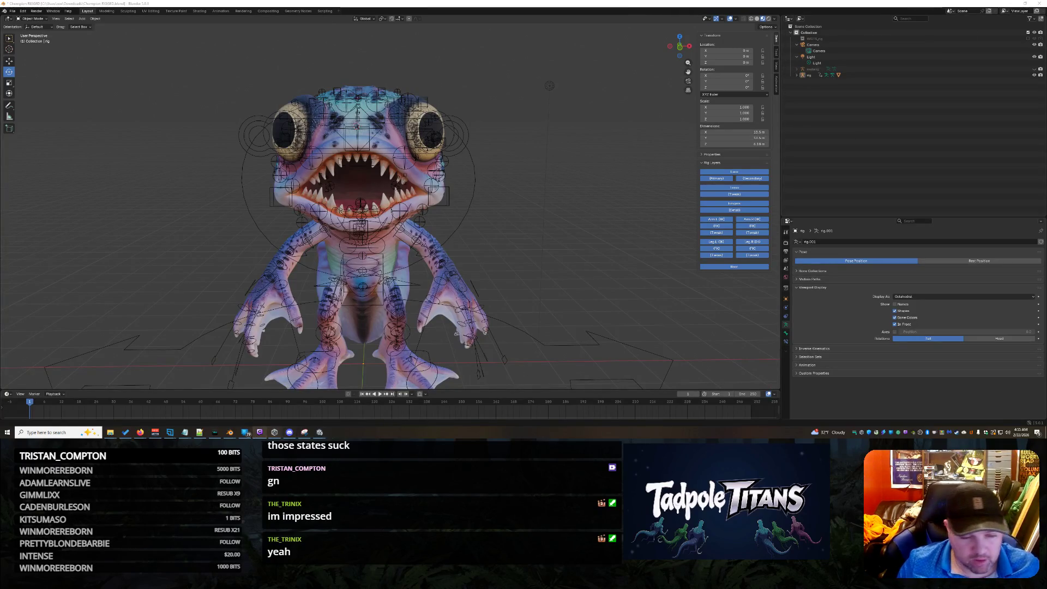
{"action": "mouse_move", "coordinate": [320, 432]}
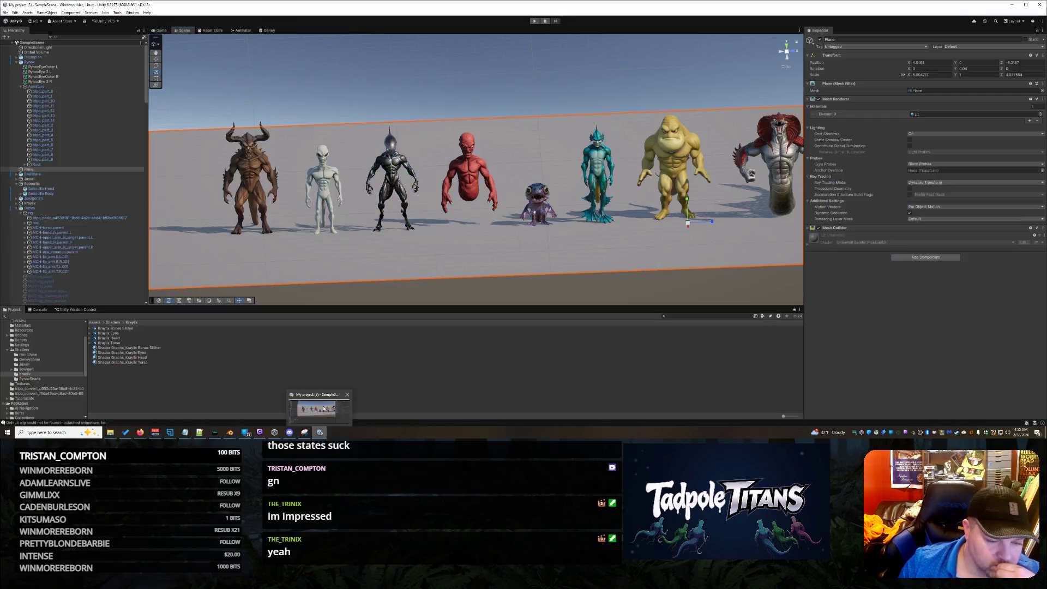
{"action": "left_click", "coordinate": [324, 408]}
Zoom and orbit the Scene view around the purple tadpole, then select Chompion
{"action": "scroll", "coordinate": [579, 236], "scroll_direction": "up", "scroll_amount": 5}
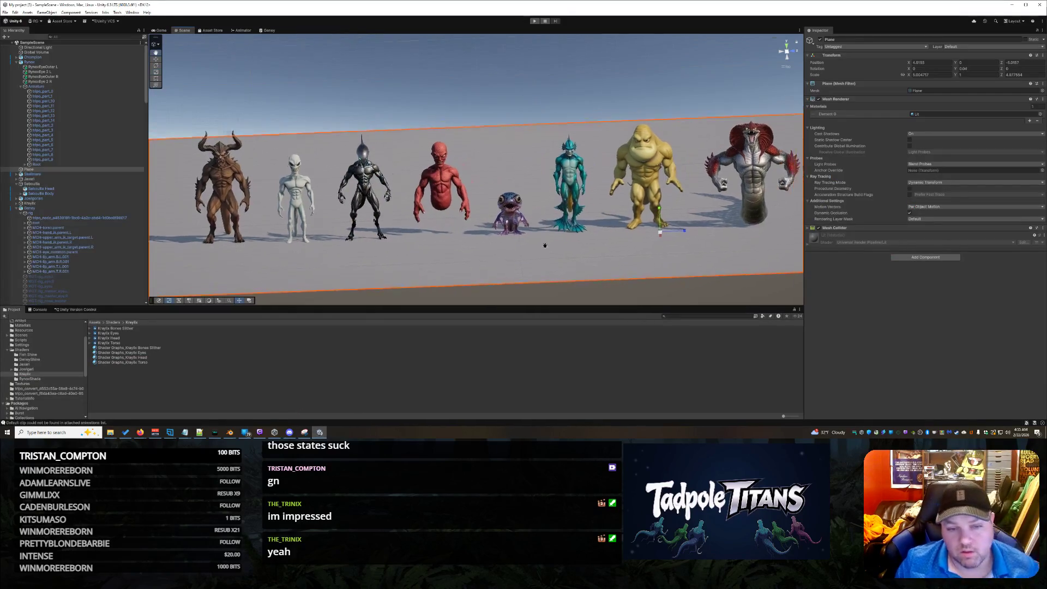
{"action": "left_click_drag", "start_coordinate": [610, 255], "coordinate": [548, 203], "text": "alt"}
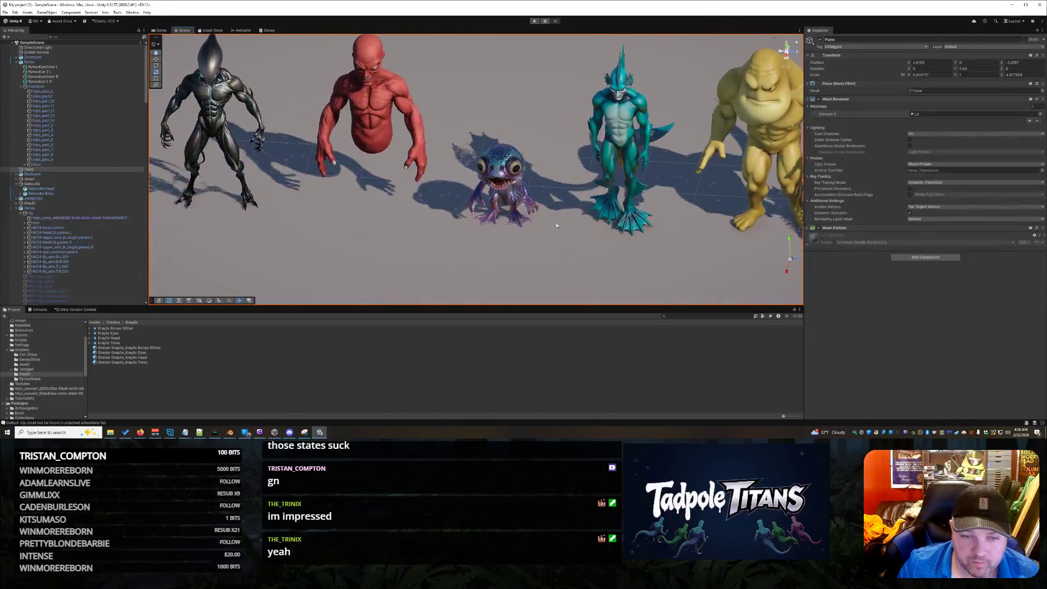
{"action": "scroll", "coordinate": [597, 261], "scroll_direction": "up", "scroll_amount": 10}
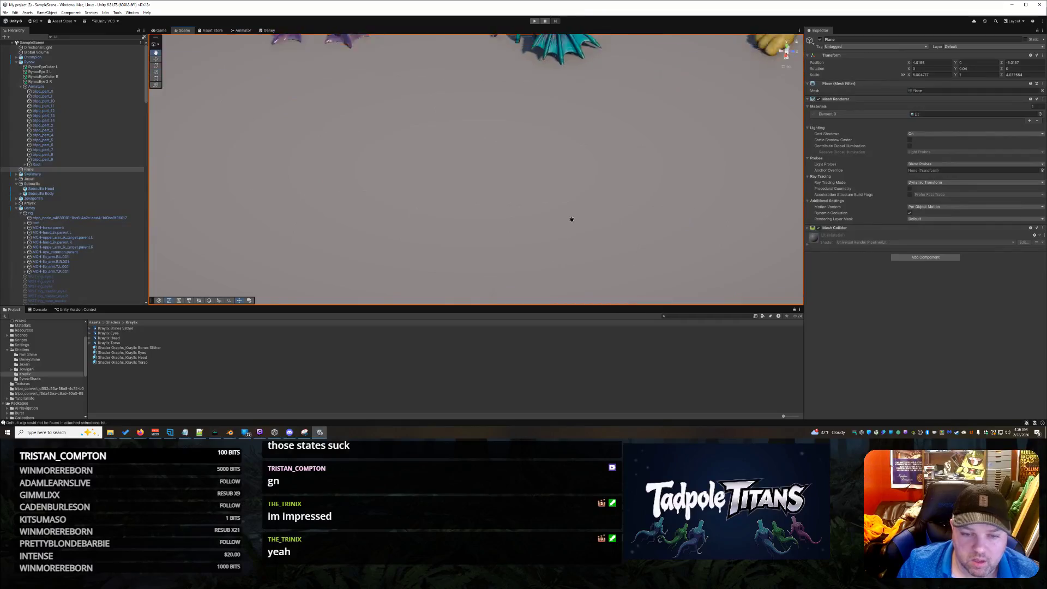
{"action": "scroll", "coordinate": [571, 219], "scroll_direction": "down", "scroll_amount": 5}
{"action": "scroll", "coordinate": [491, 216], "scroll_direction": "up", "scroll_amount": 4}
{"action": "scroll", "coordinate": [468, 215], "scroll_direction": "up", "scroll_amount": 6}
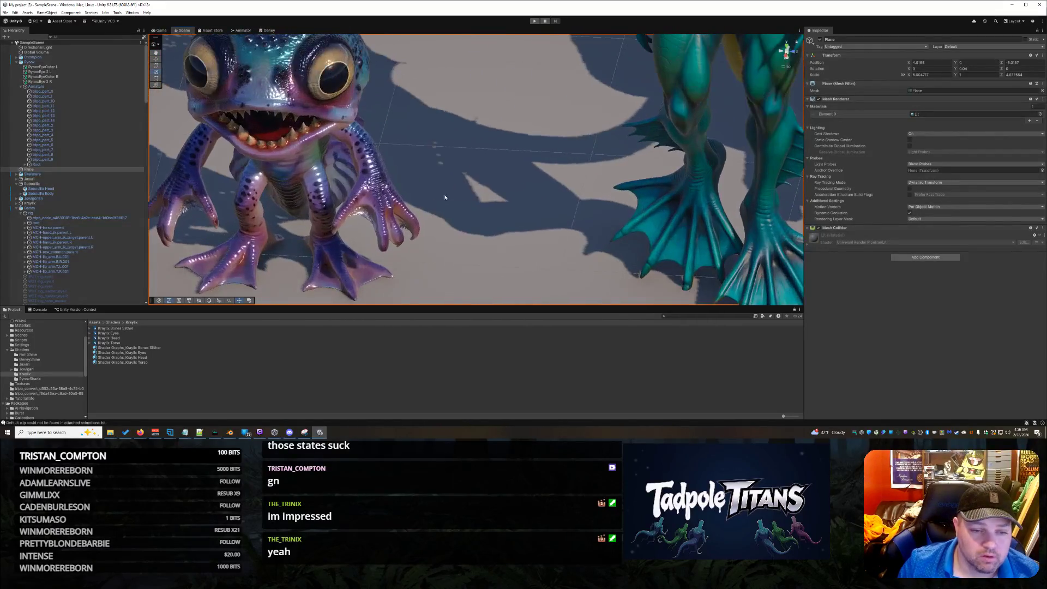
{"action": "scroll", "coordinate": [474, 199], "scroll_direction": "up", "scroll_amount": 5}
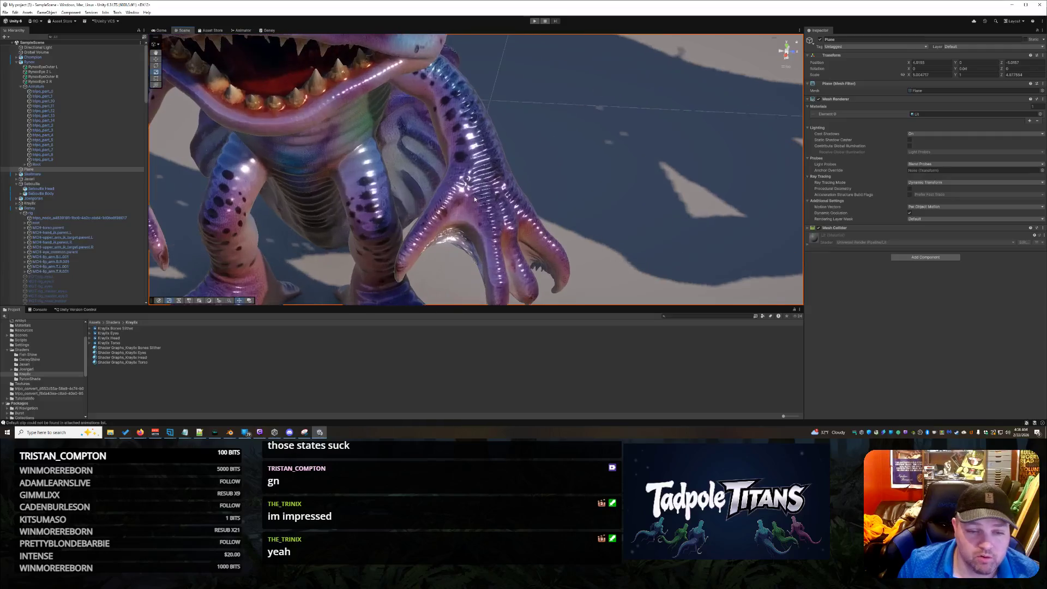
{"action": "left_click_drag", "start_coordinate": [440, 229], "coordinate": [528, 217], "text": "alt"}
{"action": "scroll", "coordinate": [505, 216], "scroll_direction": "down", "scroll_amount": 10}
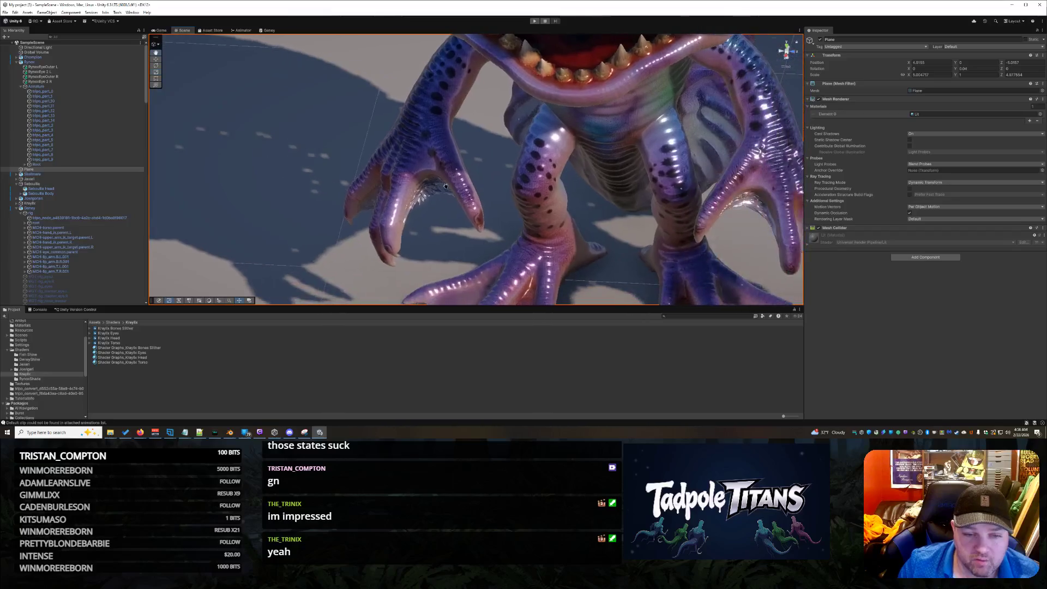
{"action": "mouse_move", "coordinate": [491, 180]}
{"action": "left_mouse_down", "text": "alt"}
{"action": "mouse_move", "coordinate": [560, 214]}
{"action": "mouse_move", "coordinate": [413, 148]}
{"action": "left_mouse_up", "text": "alt"}
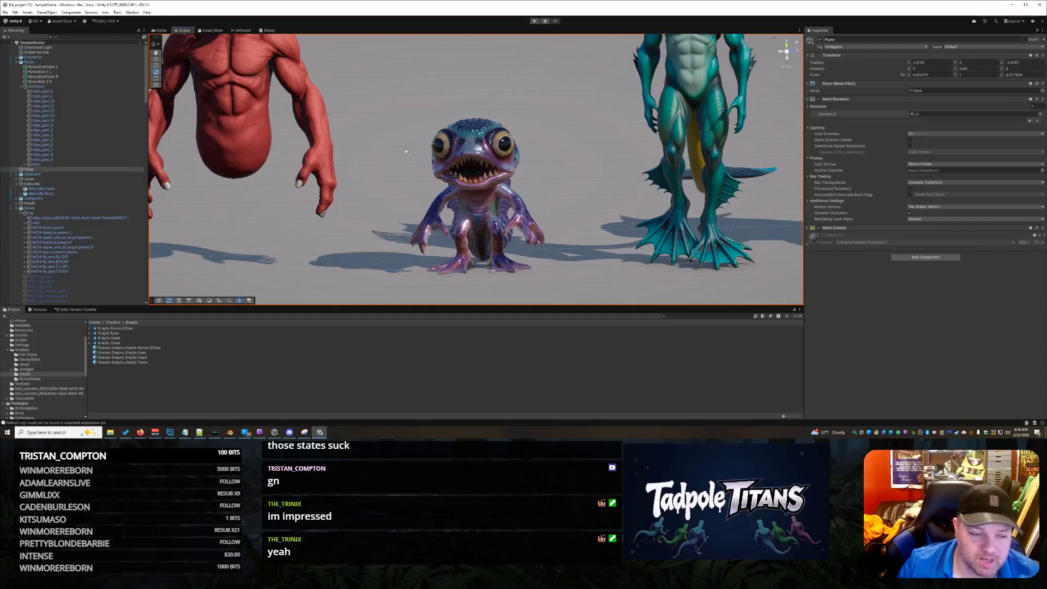
{"action": "right_click", "coordinate": [504, 146]}
{"action": "left_click", "coordinate": [505, 146]}
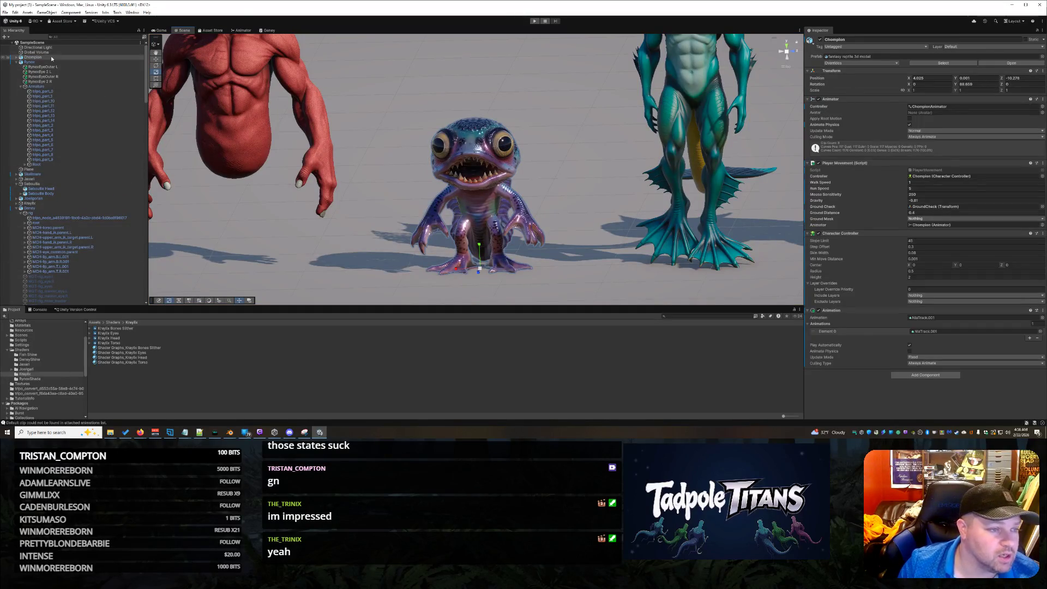
Replace Chompion with a fresh copy from Assets, placed between the red and teal creatures
{"action": "key", "text": "Delete"}
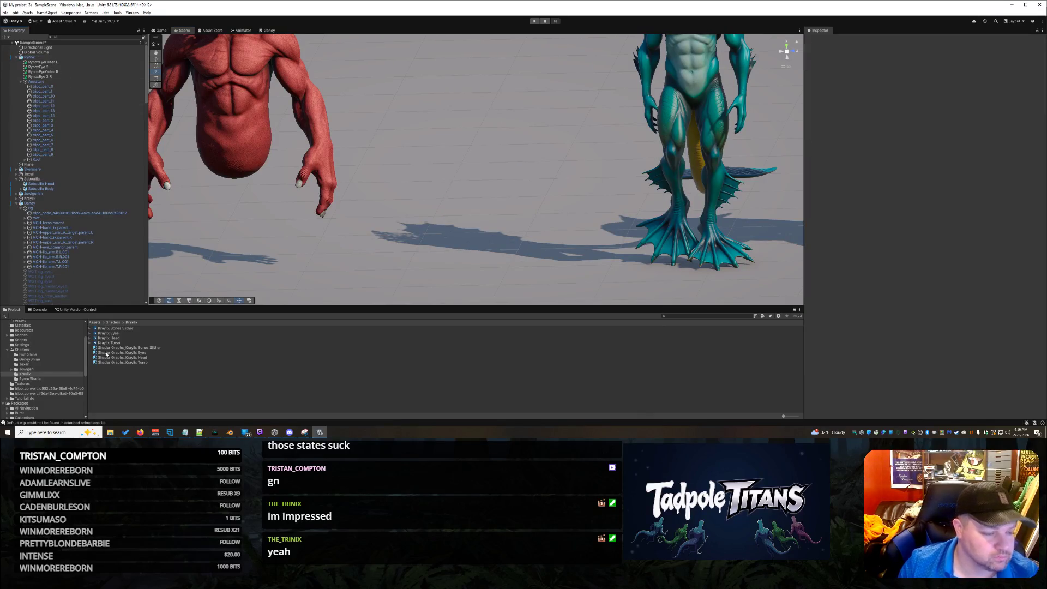
{"action": "scroll", "coordinate": [43, 371], "scroll_direction": "up", "scroll_amount": 5}
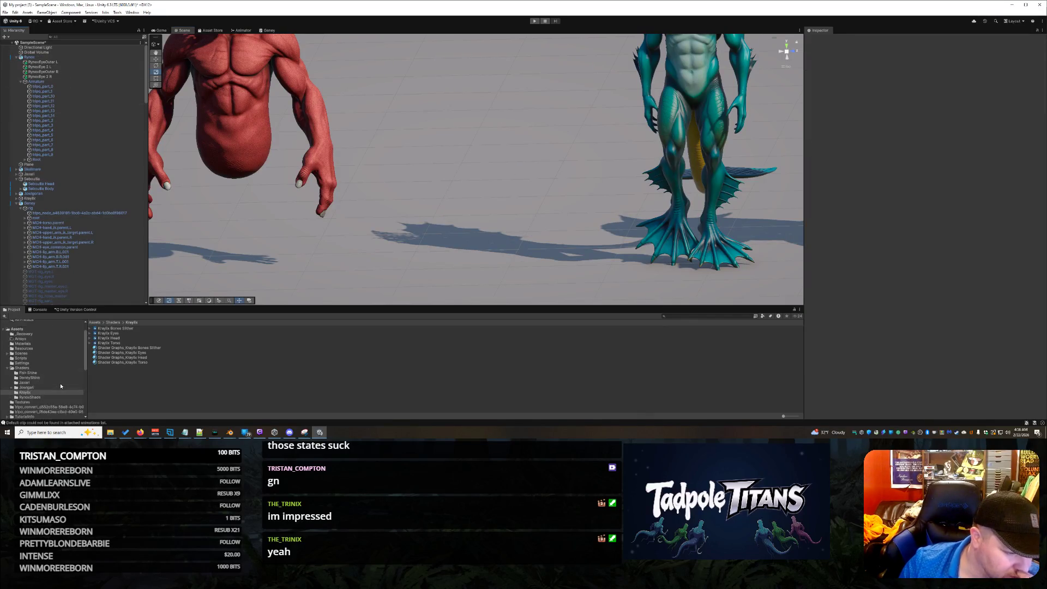
{"action": "left_click", "coordinate": [30, 346]}
{"action": "scroll", "coordinate": [136, 372], "scroll_direction": "down", "scroll_amount": 3}
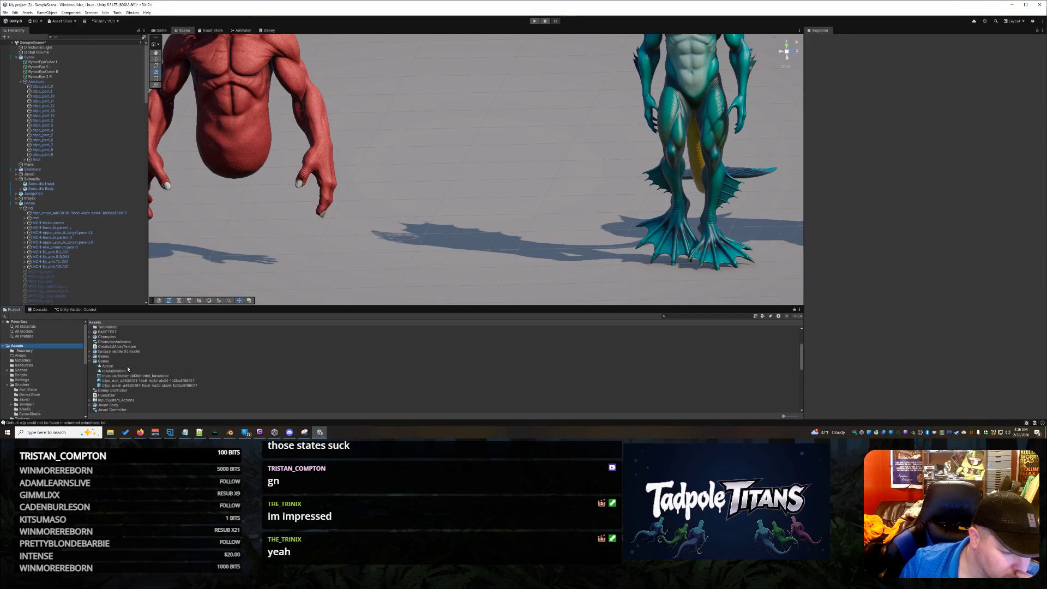
{"action": "scroll", "coordinate": [123, 348], "scroll_direction": "up", "scroll_amount": 2}
{"action": "left_click", "coordinate": [112, 356]}
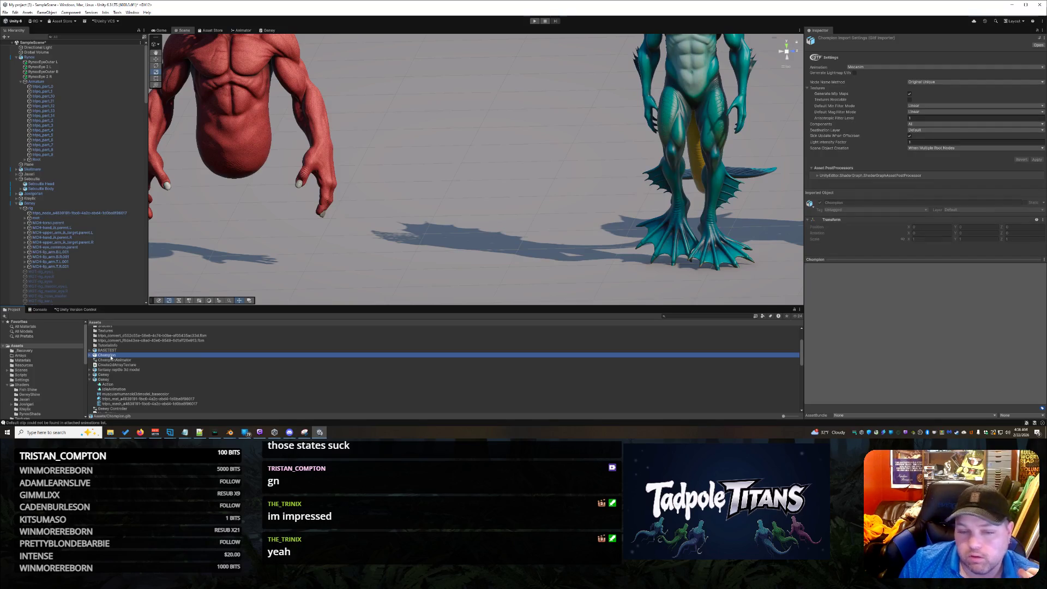
{"action": "left_click_drag", "start_coordinate": [110, 358], "coordinate": [366, 251]}
{"action": "left_click_drag", "start_coordinate": [437, 225], "coordinate": [439, 221]}
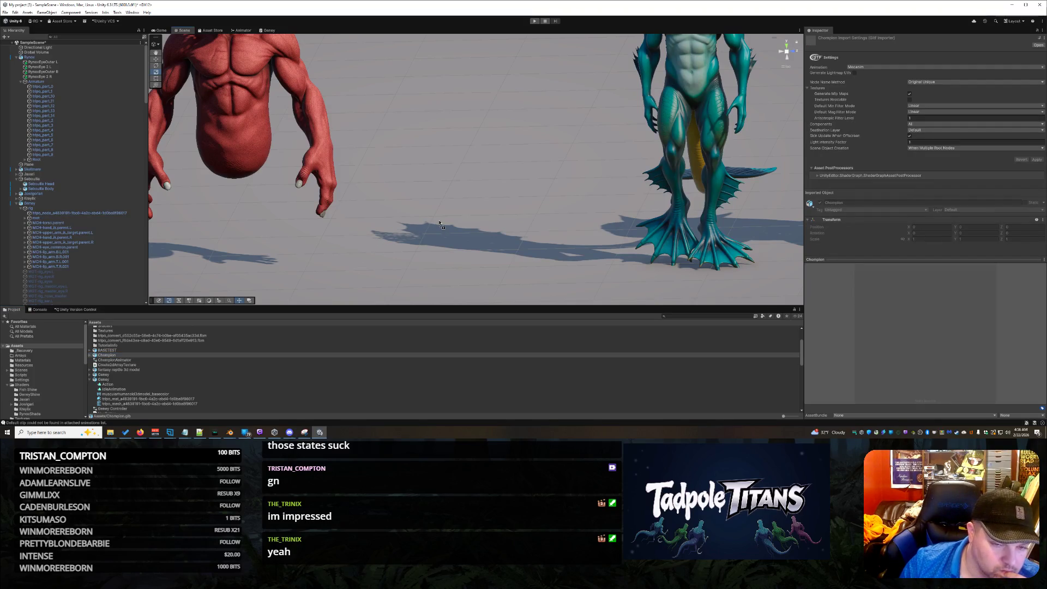
Expand Chompion in the Hierarchy and select from WGT-rig_spine_fk through the last WGT object
{"action": "scroll", "coordinate": [88, 237], "scroll_direction": "up", "scroll_amount": 10}
{"action": "scroll", "coordinate": [88, 237], "scroll_direction": "up", "scroll_amount": 1}
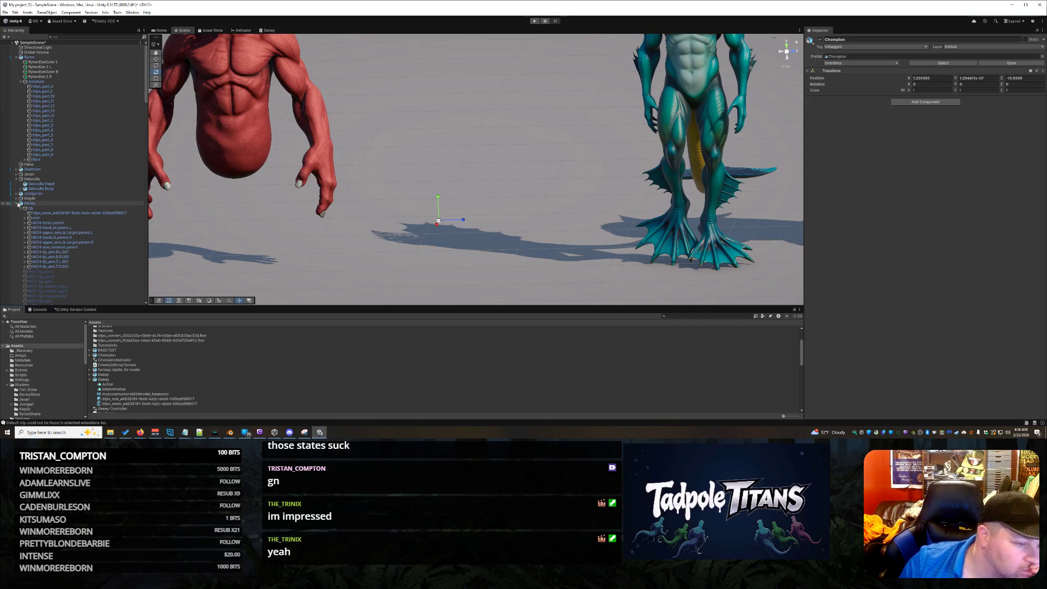
{"action": "left_click", "coordinate": [17, 204]}
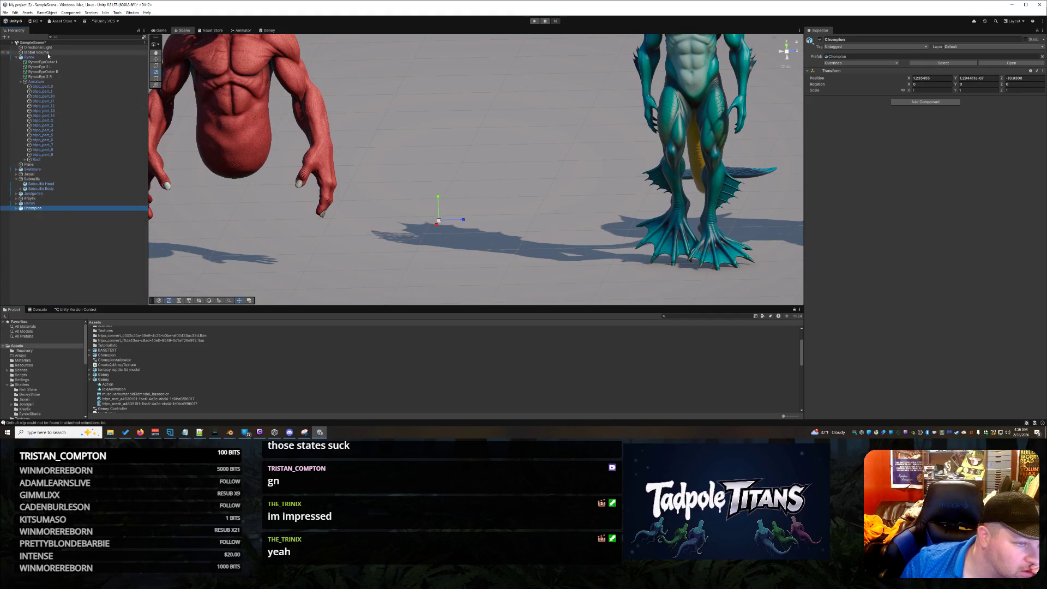
{"action": "left_click", "coordinate": [16, 208]}
{"action": "scroll", "coordinate": [73, 235], "scroll_direction": "down", "scroll_amount": 10}
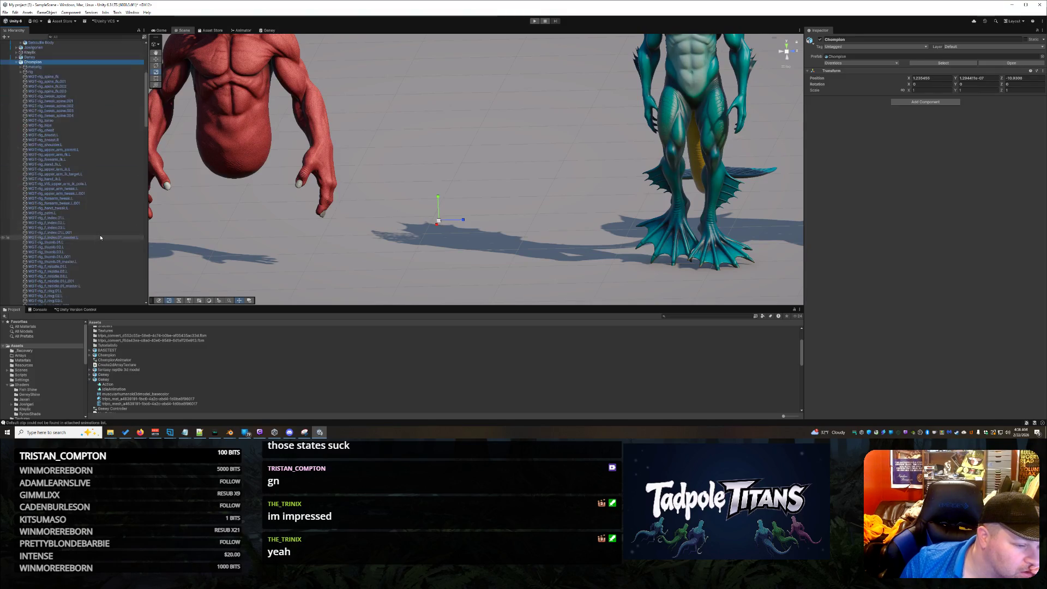
{"action": "scroll", "coordinate": [100, 237], "scroll_direction": "down", "scroll_amount": 15}
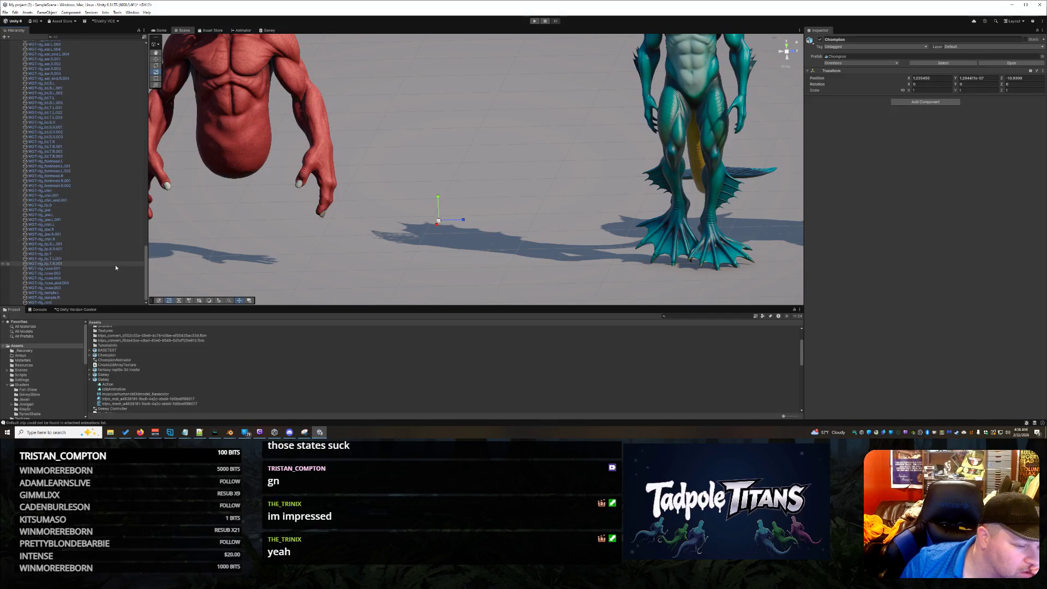
{"action": "scroll", "coordinate": [117, 264], "scroll_direction": "up", "scroll_amount": 20}
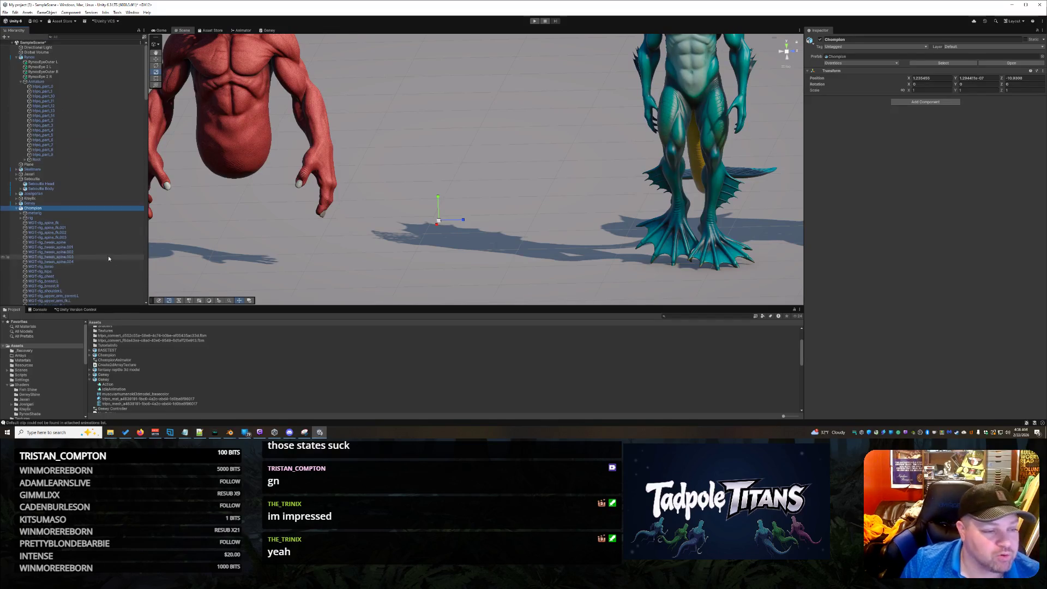
{"action": "left_click", "coordinate": [67, 223]}
{"action": "scroll", "coordinate": [86, 238], "scroll_direction": "down", "scroll_amount": 20}
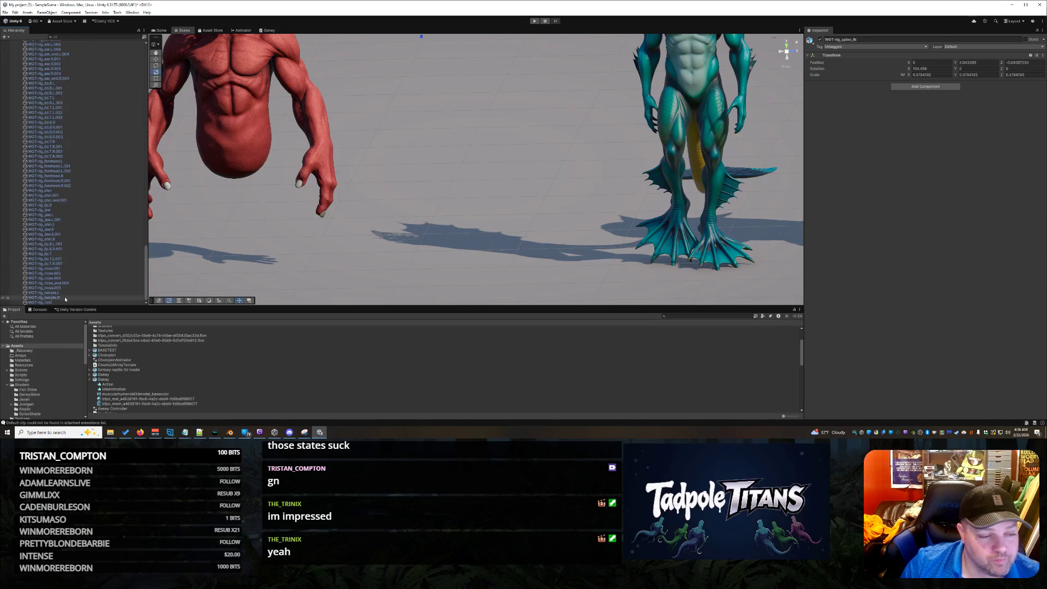
{"action": "left_click", "coordinate": [64, 301], "text": "shift"}
{"action": "scroll", "coordinate": [90, 238], "scroll_direction": "up", "scroll_amount": 10}
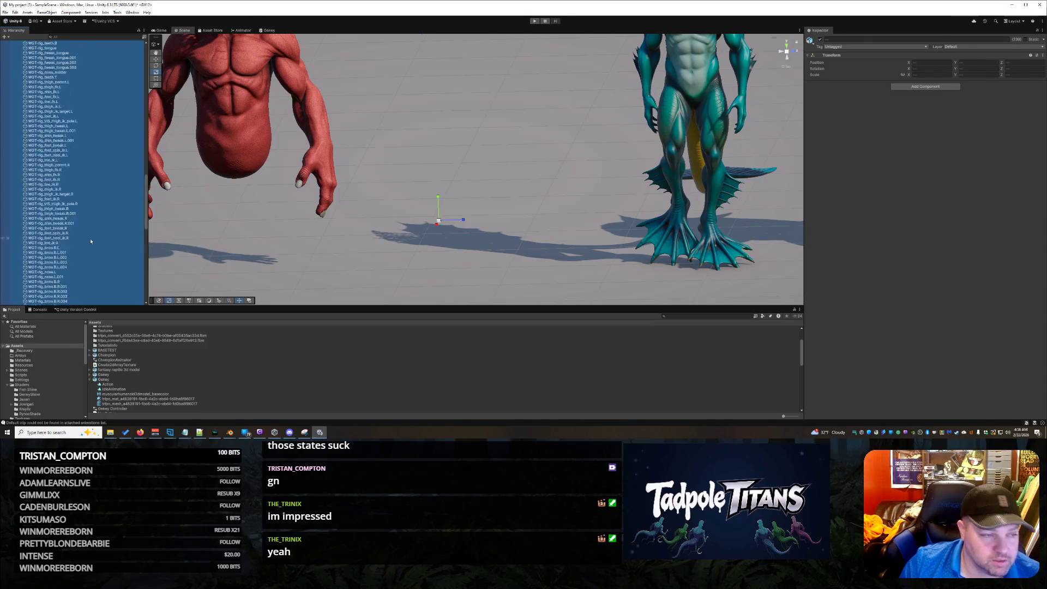
{"action": "scroll", "coordinate": [92, 248], "scroll_direction": "up", "scroll_amount": 10}
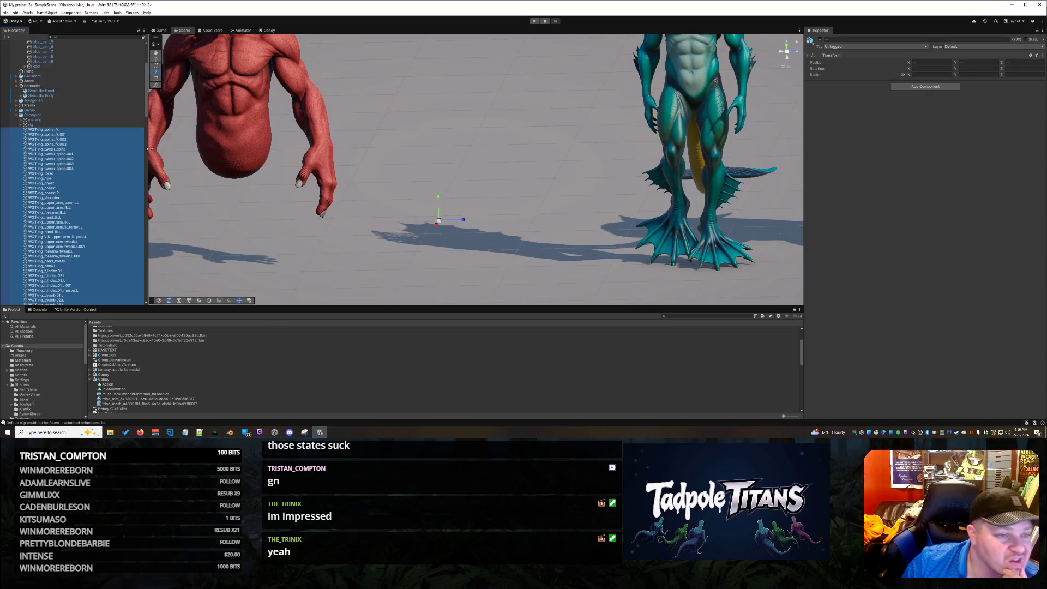
{"action": "mouse_move", "coordinate": [110, 432]}
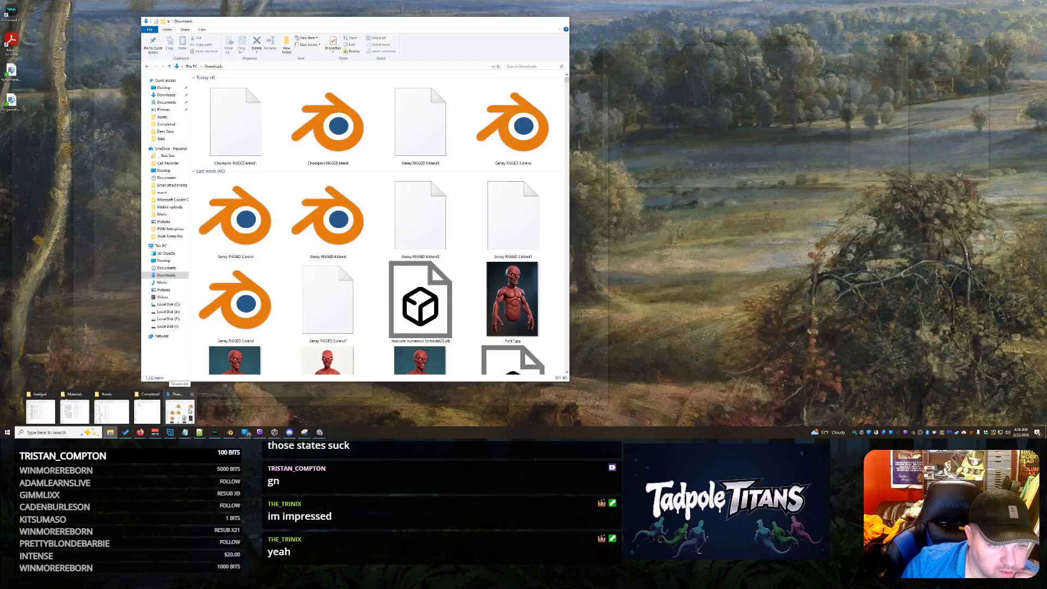
{"action": "left_click", "coordinate": [189, 410]}
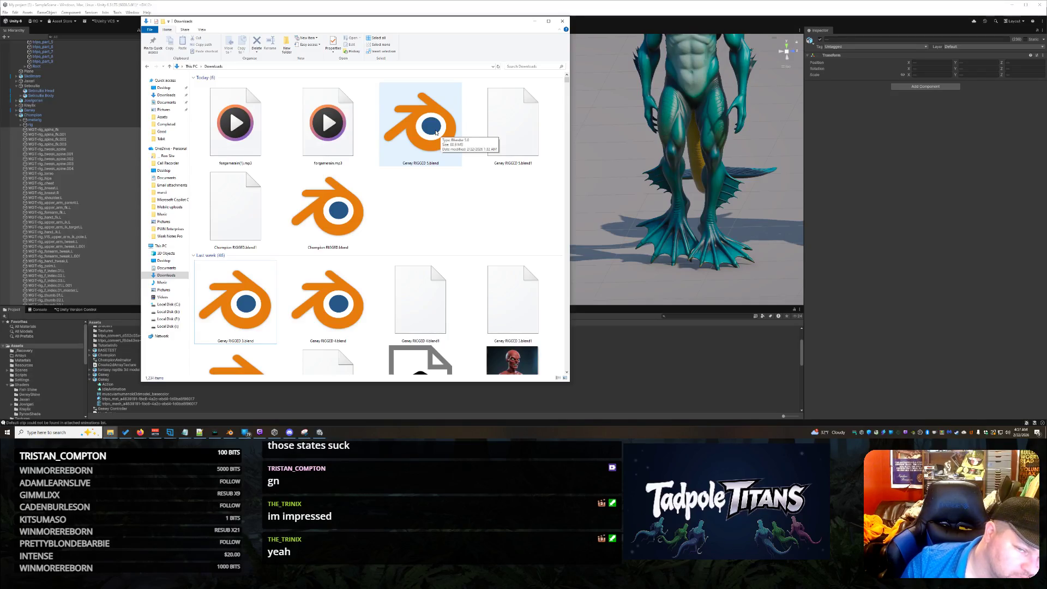
{"action": "left_click", "coordinate": [436, 133]}
{"action": "left_click", "coordinate": [478, 230]}
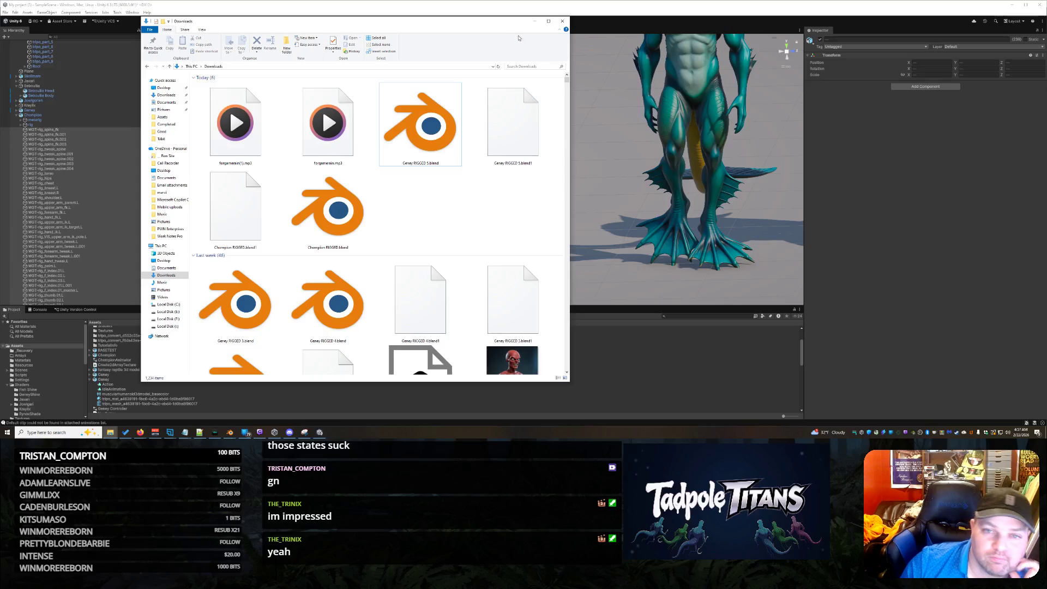
{"action": "left_click", "coordinate": [534, 23]}
{"action": "right_click", "coordinate": [383, 152]}
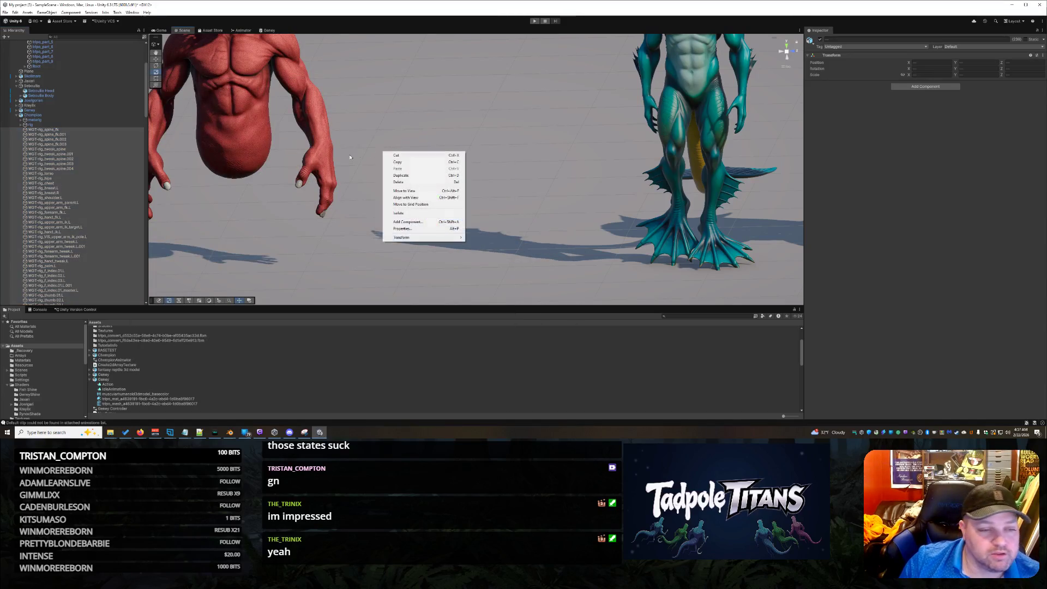
Select the red Geney model, check Geney.glb import settings, and undo an extra placed copy
{"action": "left_click", "coordinate": [432, 222]}
{"action": "left_click", "coordinate": [264, 149]}
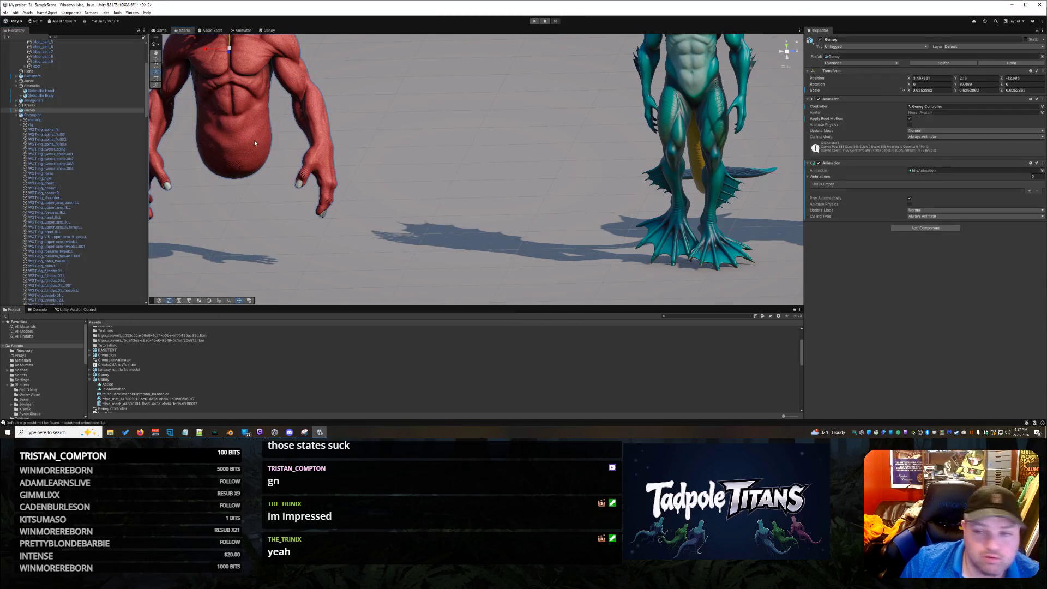
{"action": "left_click", "coordinate": [120, 375]}
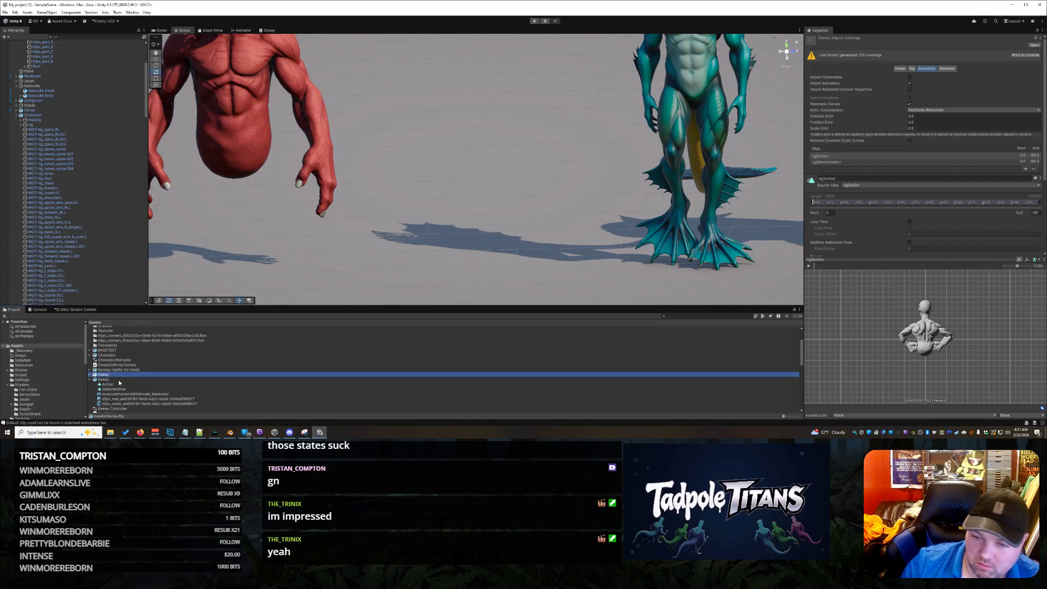
{"action": "left_click", "coordinate": [120, 381]}
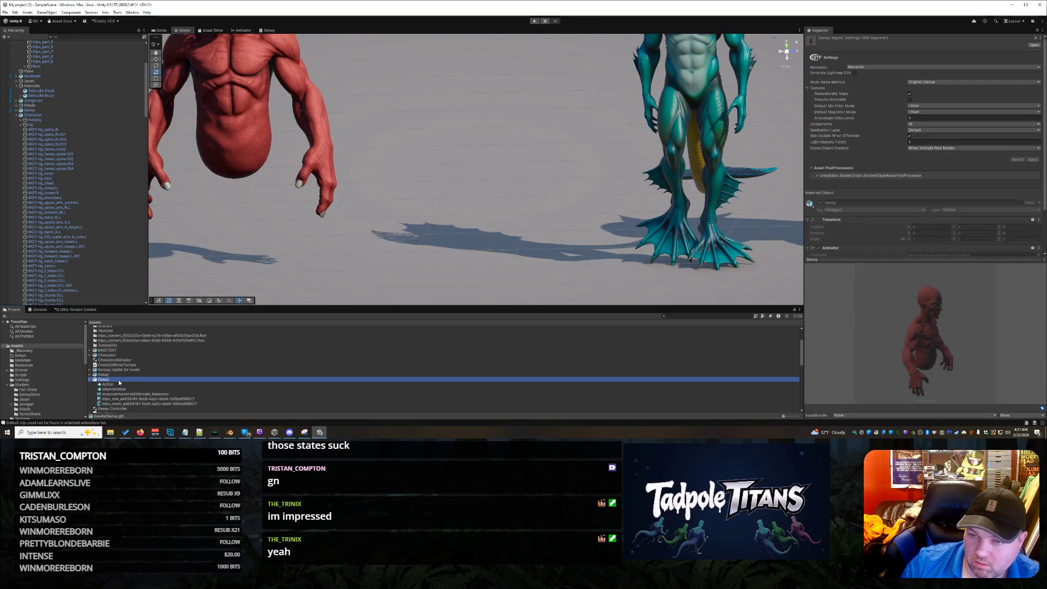
{"action": "scroll", "coordinate": [346, 233], "scroll_direction": "down", "scroll_amount": 3}
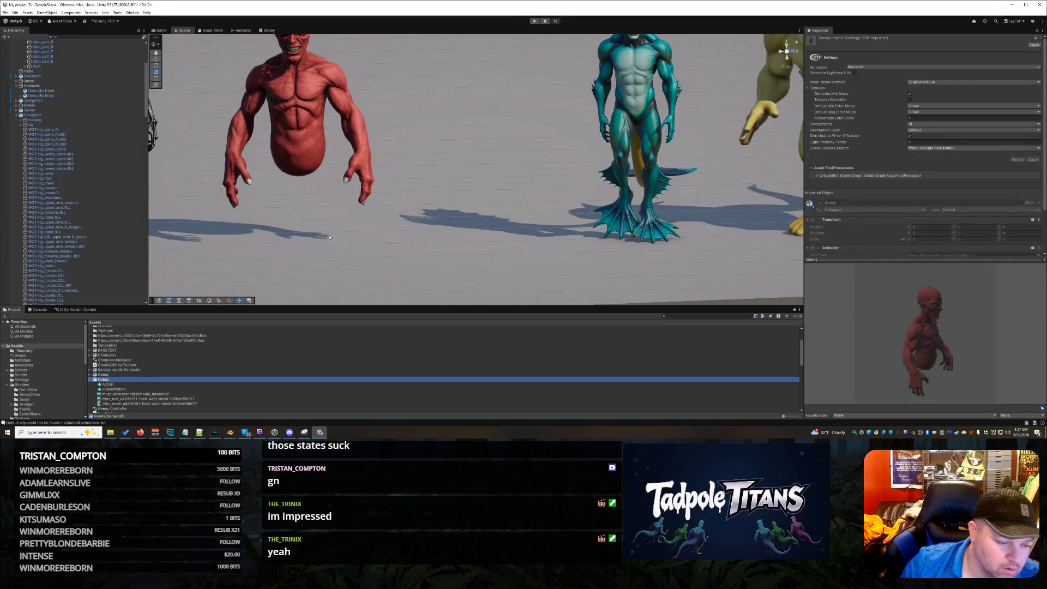
{"action": "mouse_move", "coordinate": [112, 380]}
{"action": "left_mouse_down"}
{"action": "mouse_move", "coordinate": [428, 256]}
{"action": "mouse_move", "coordinate": [437, 229]}
{"action": "left_mouse_up"}
{"action": "key", "text": "ctrl+z"}
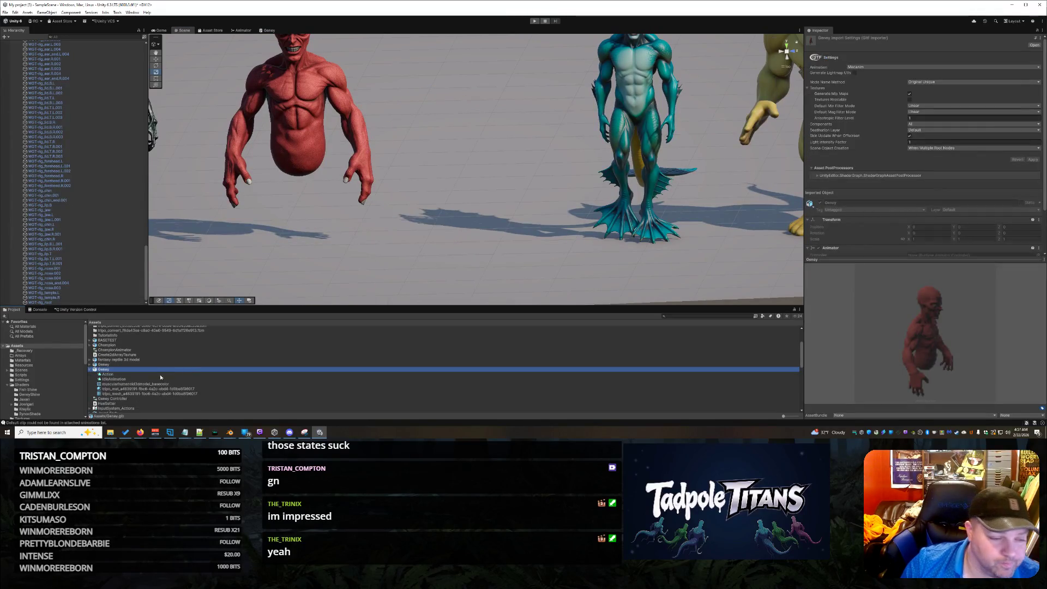
Inspect the Action clip and open Geney.fbx's Animation import tab with both clips listed
{"action": "left_click", "coordinate": [124, 374]}
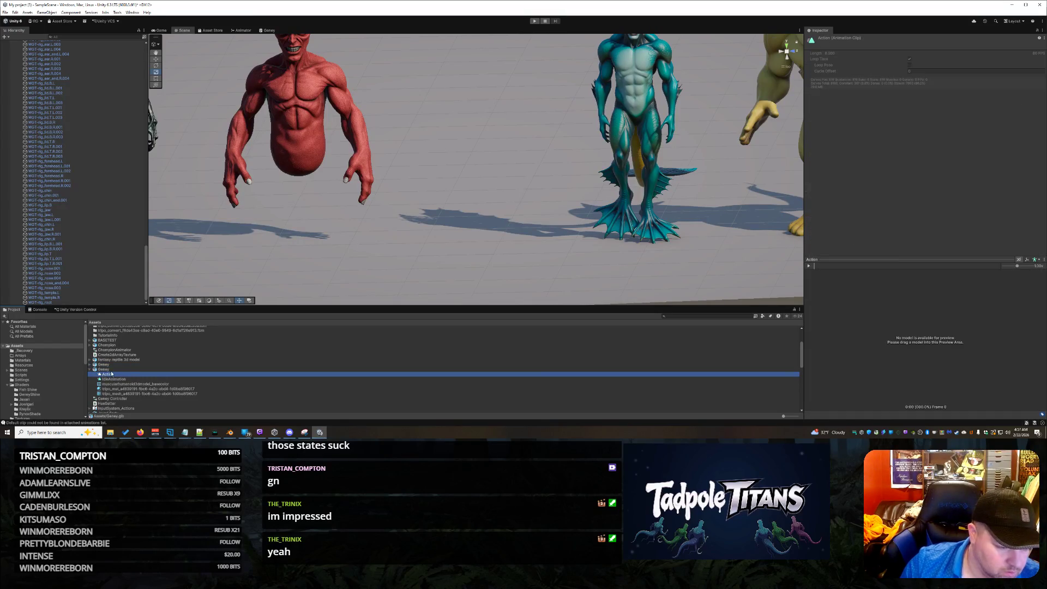
{"action": "left_click", "coordinate": [108, 370]}
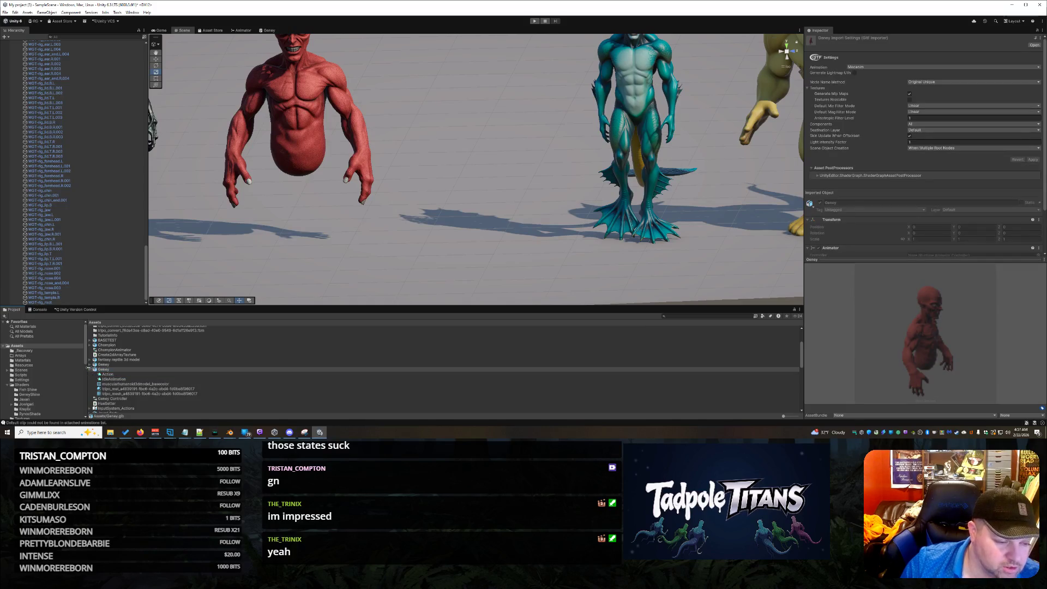
{"action": "left_click", "coordinate": [107, 365]}
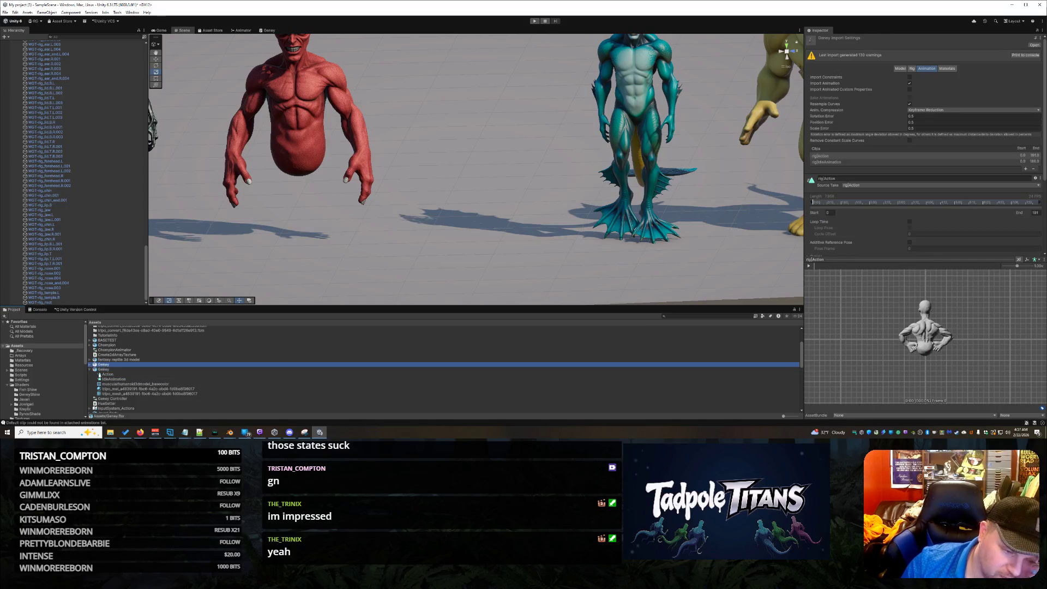
{"action": "left_click", "coordinate": [92, 371]}
{"action": "mouse_move", "coordinate": [104, 367]}
{"action": "left_mouse_down"}
{"action": "mouse_move", "coordinate": [305, 273]}
{"action": "mouse_move", "coordinate": [422, 251]}
{"action": "mouse_move", "coordinate": [469, 229]}
{"action": "mouse_move", "coordinate": [458, 217]}
{"action": "left_mouse_up"}
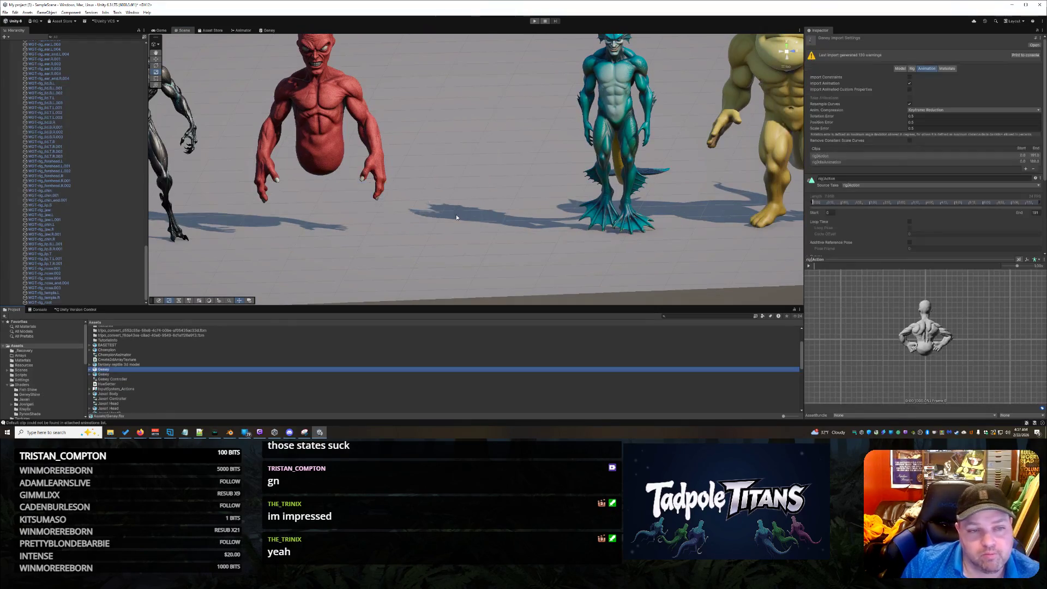
{"action": "scroll", "coordinate": [458, 217], "scroll_direction": "up", "scroll_amount": 2}
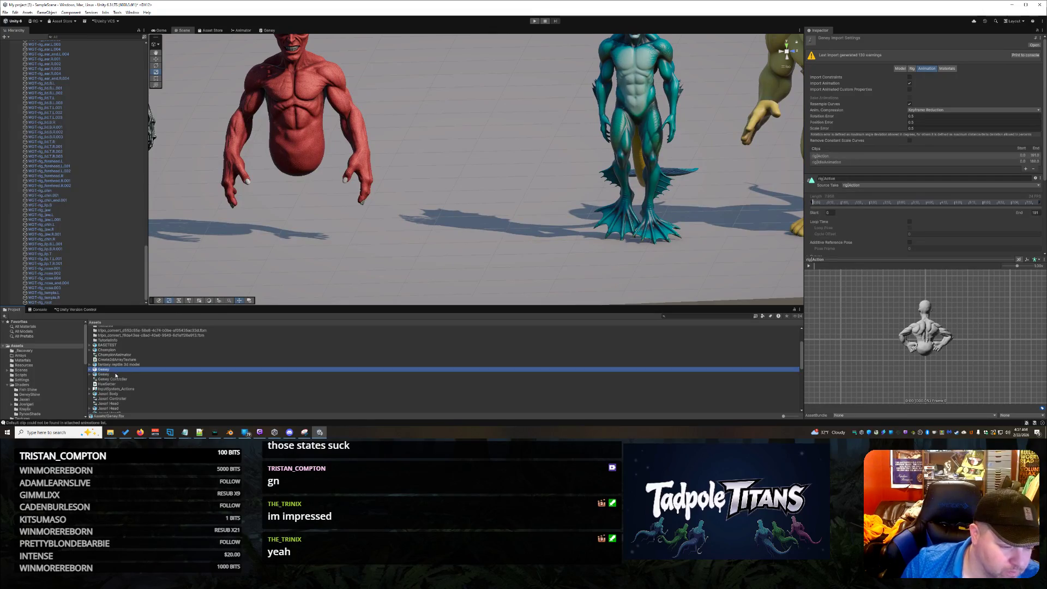
Delete and confirm removal of Geney.fbx, then bring the Explorer Downloads window forward
{"action": "key", "text": "Delete"}
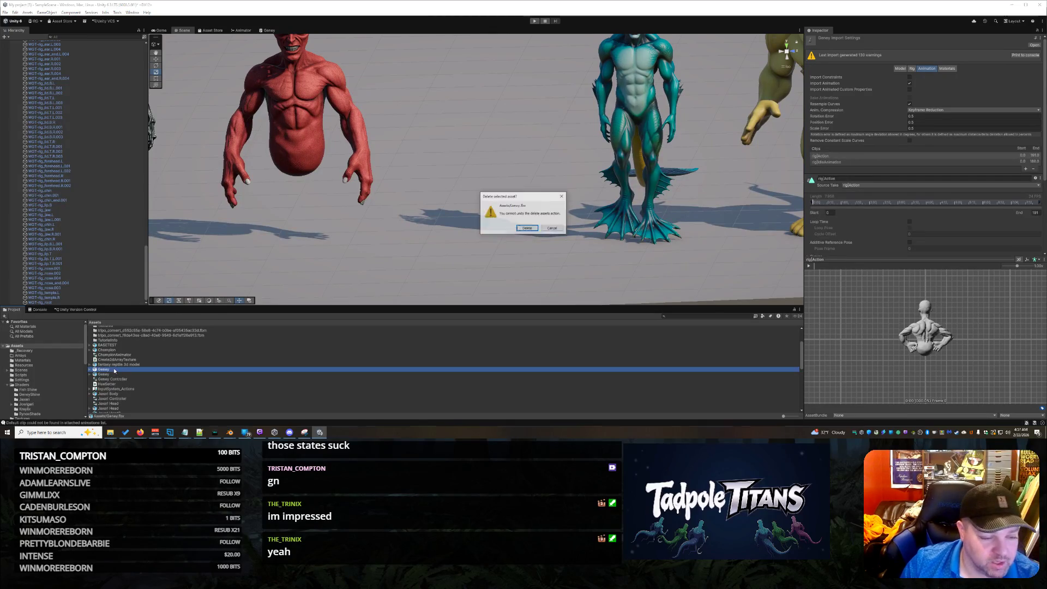
{"action": "left_click", "coordinate": [526, 228]}
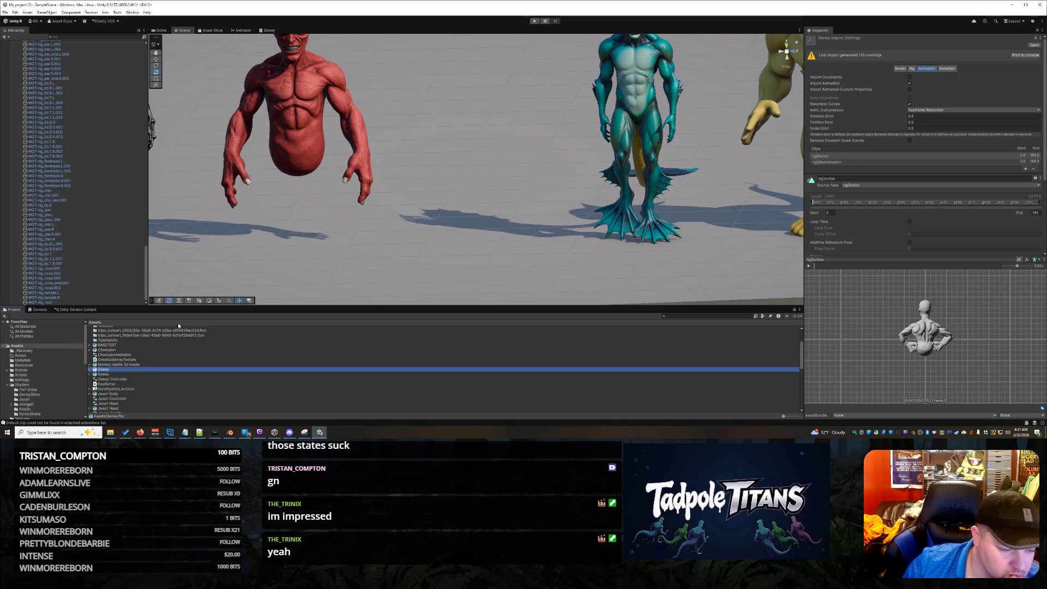
{"action": "left_click", "coordinate": [111, 350]}
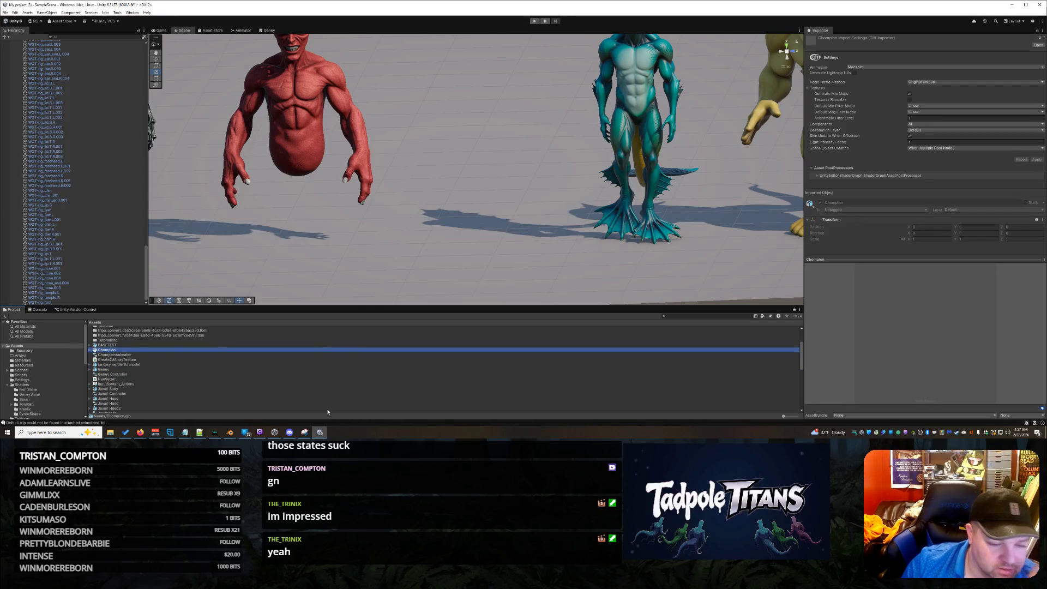
{"action": "mouse_move", "coordinate": [230, 431]}
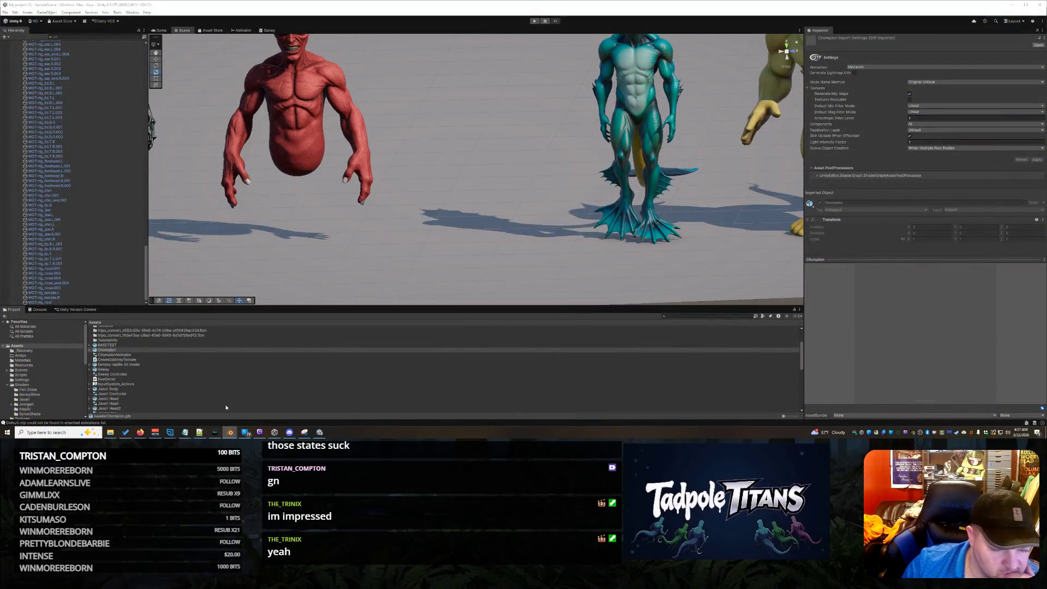
{"action": "left_click", "coordinate": [107, 350]}
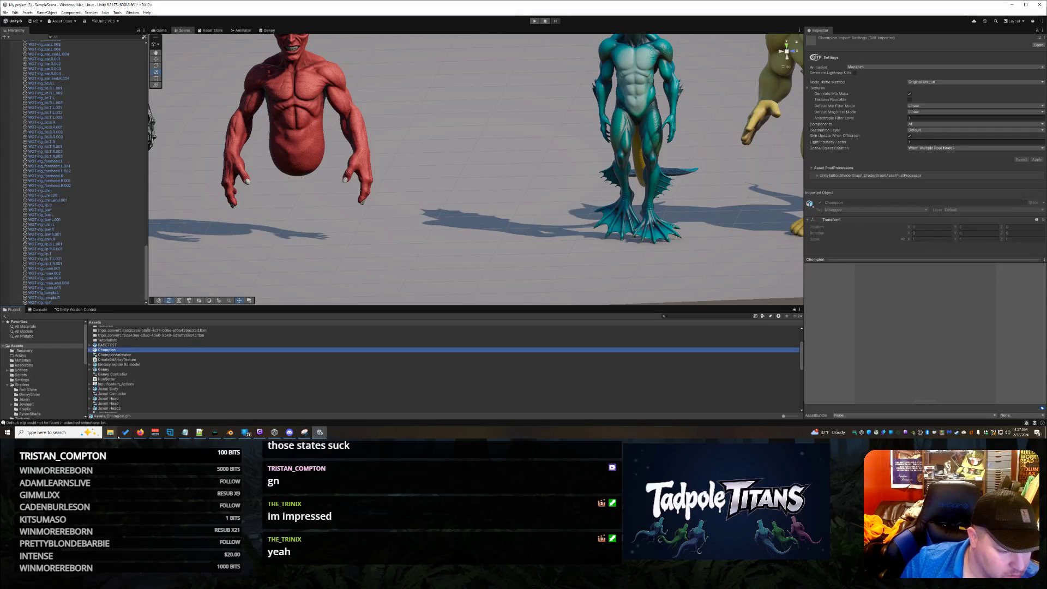
{"action": "mouse_move", "coordinate": [116, 436]}
{"action": "left_click", "coordinate": [174, 408]}
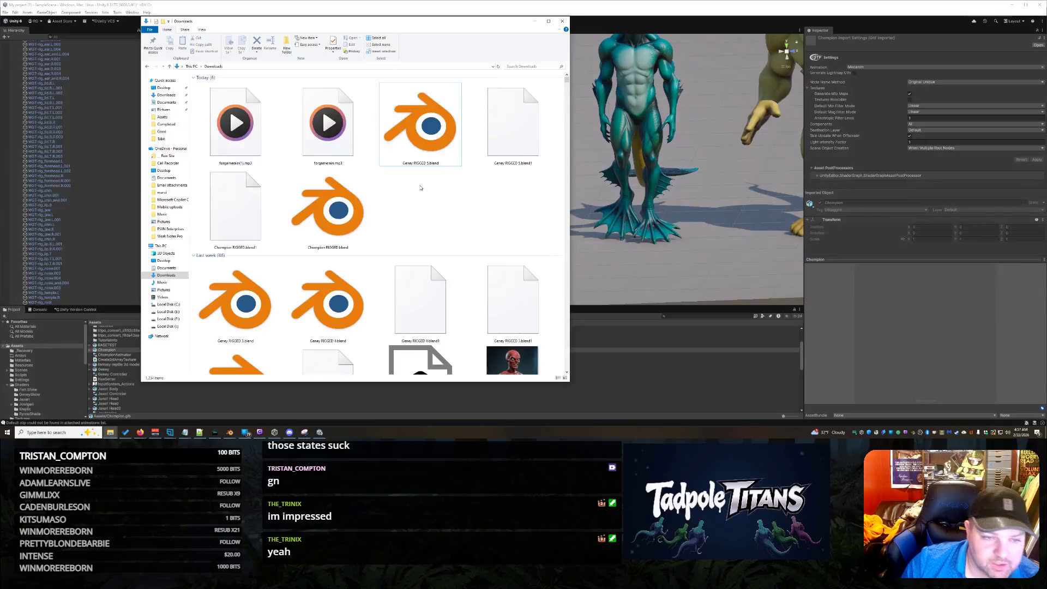
{"action": "left_click", "coordinate": [429, 128]}
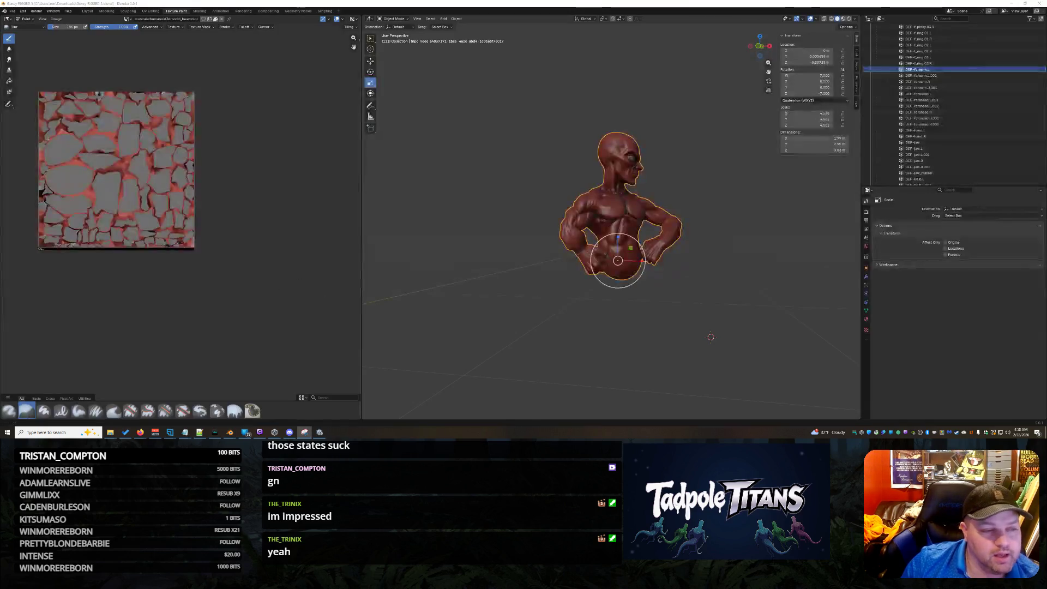
{"action": "left_click", "coordinate": [12, 11]}
{"action": "mouse_move", "coordinate": [33, 103]}
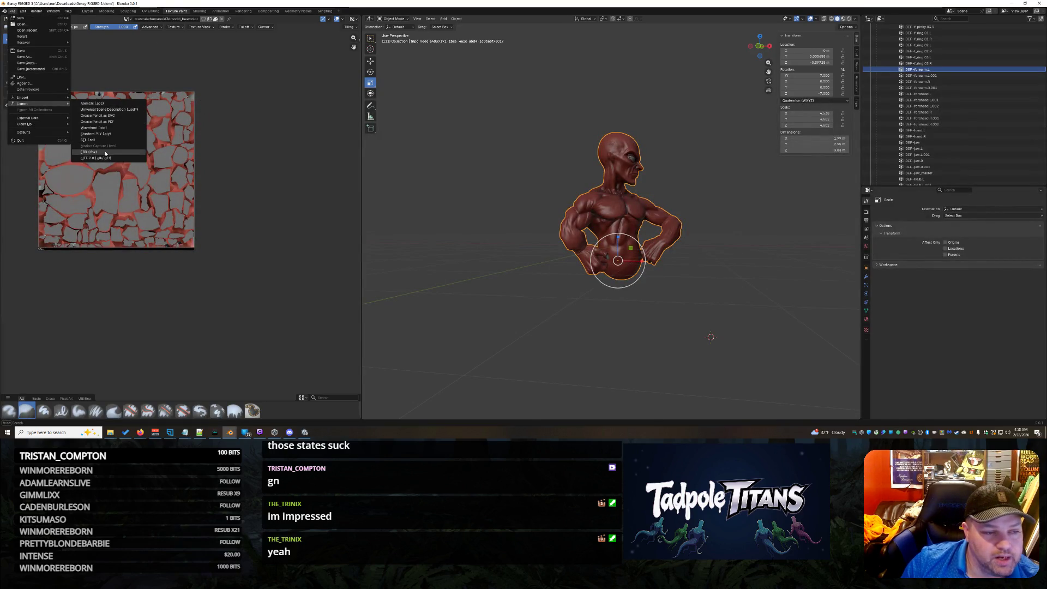
{"action": "left_click", "coordinate": [107, 158]}
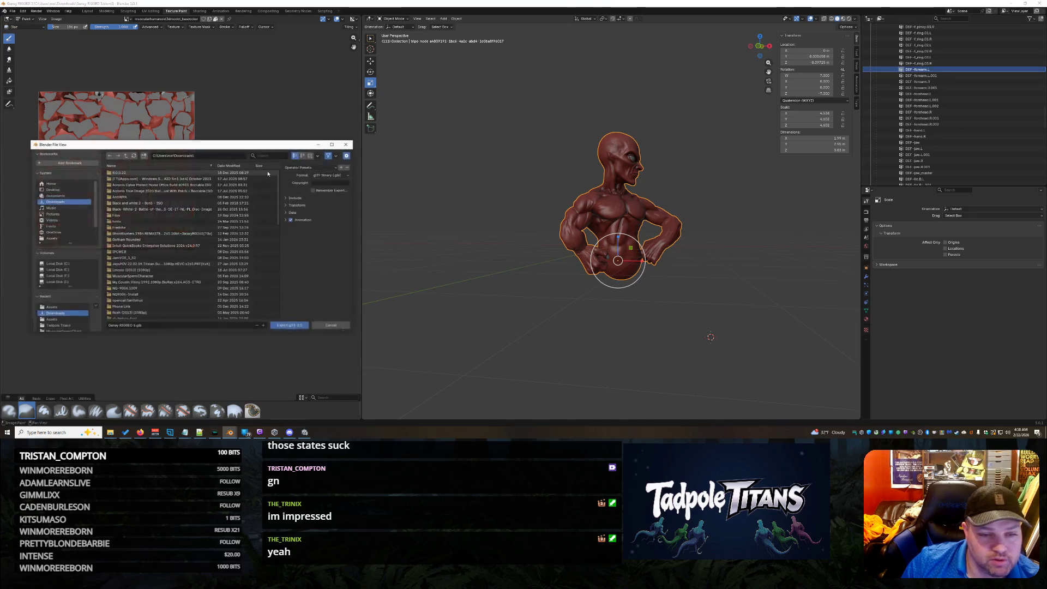
{"action": "left_click", "coordinate": [286, 220]}
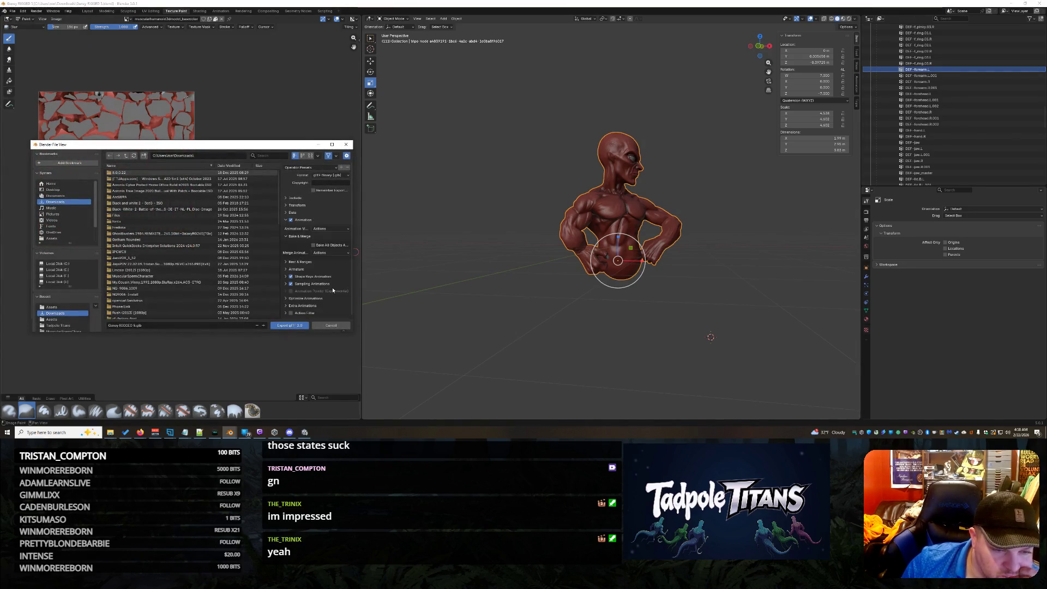
{"action": "left_click", "coordinate": [286, 212]}
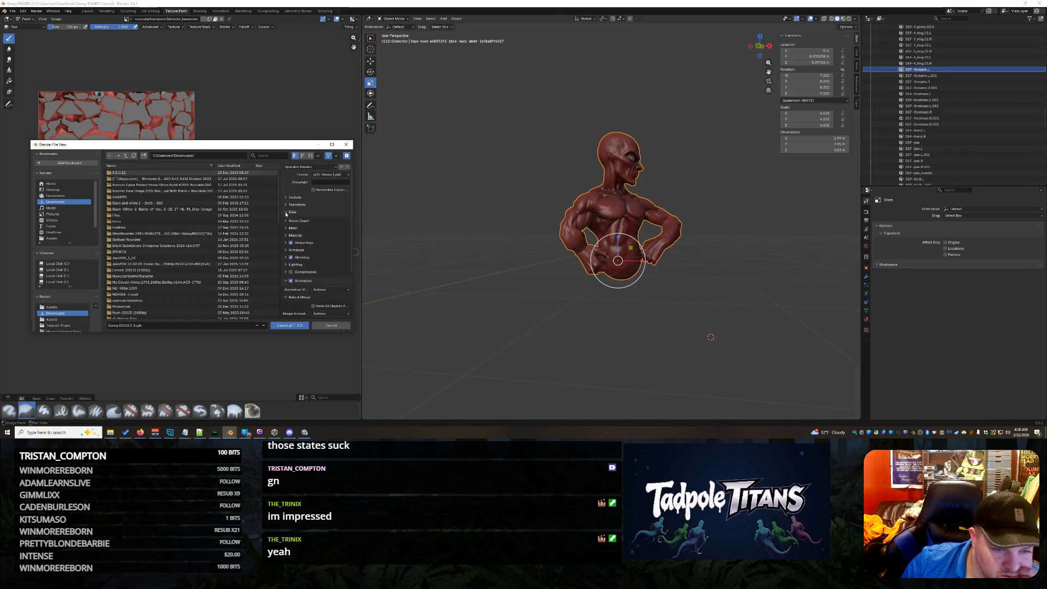
{"action": "left_click", "coordinate": [290, 228]}
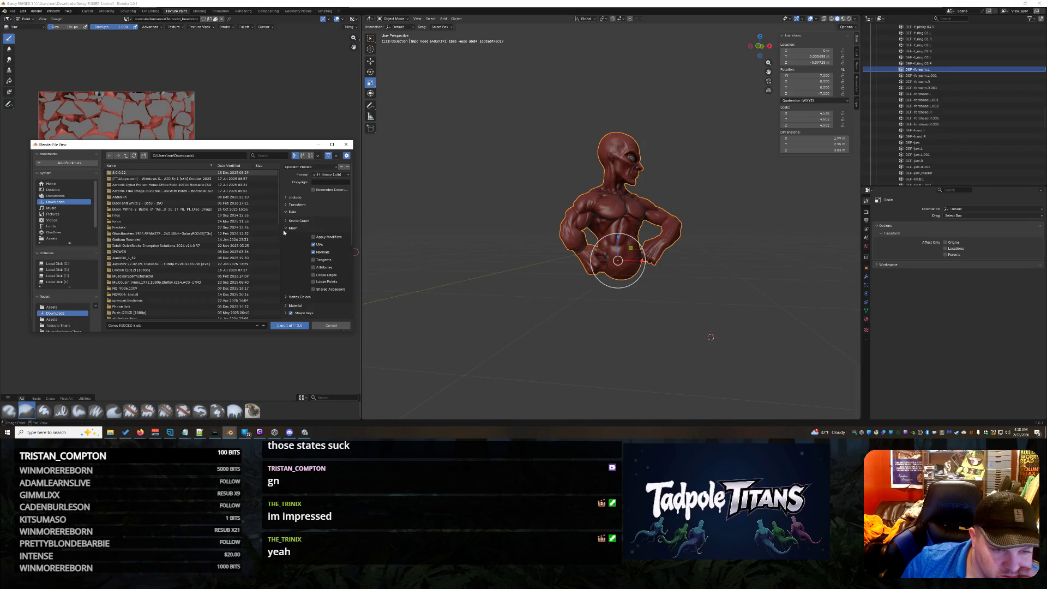
{"action": "left_click", "coordinate": [346, 145]}
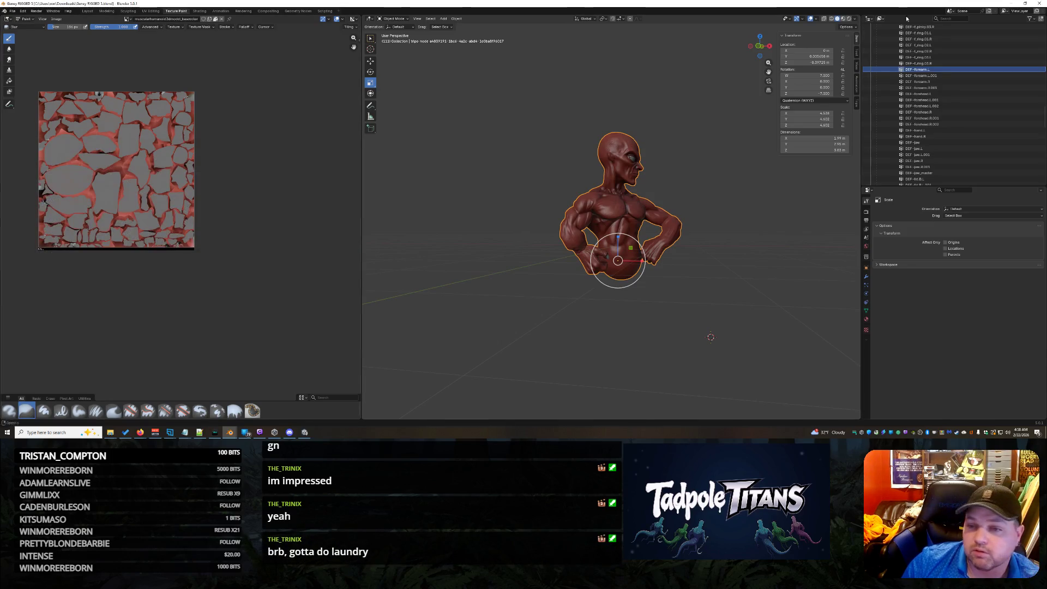
{"action": "left_click", "coordinate": [1012, 3]}
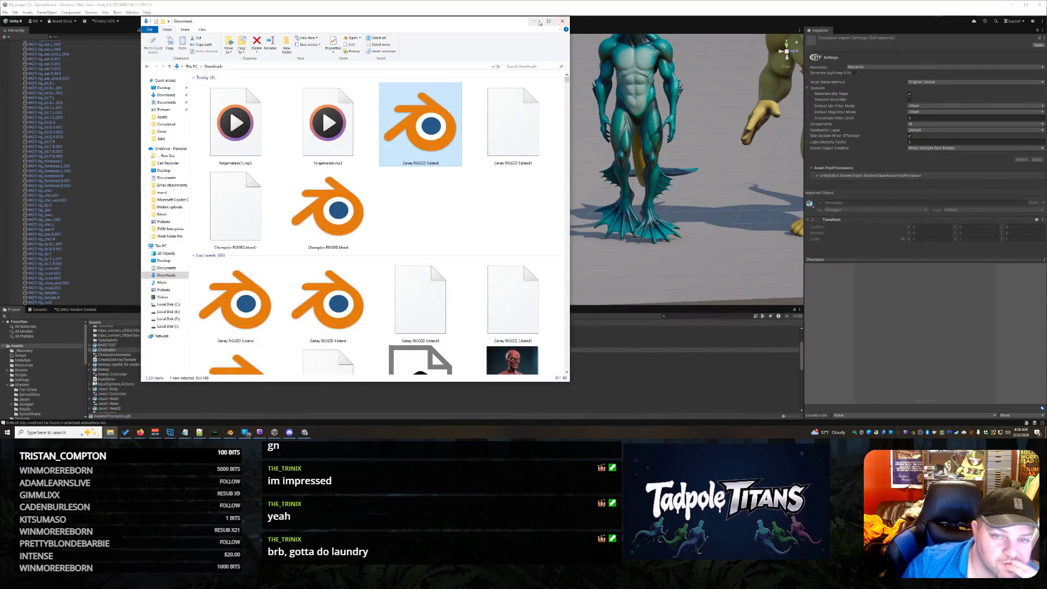
{"action": "left_click", "coordinate": [535, 22]}
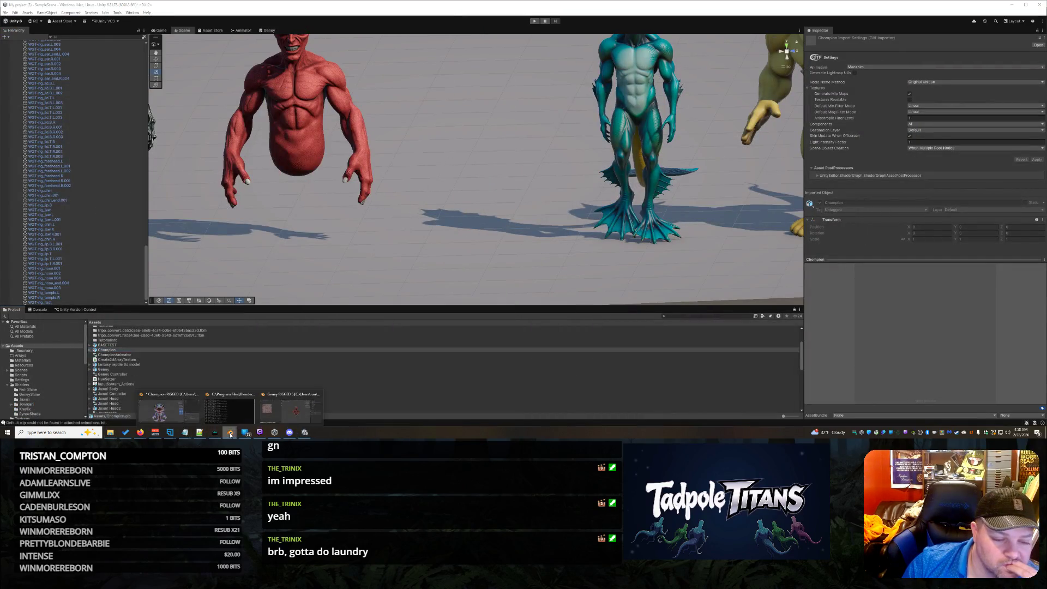
{"action": "left_click", "coordinate": [164, 409]}
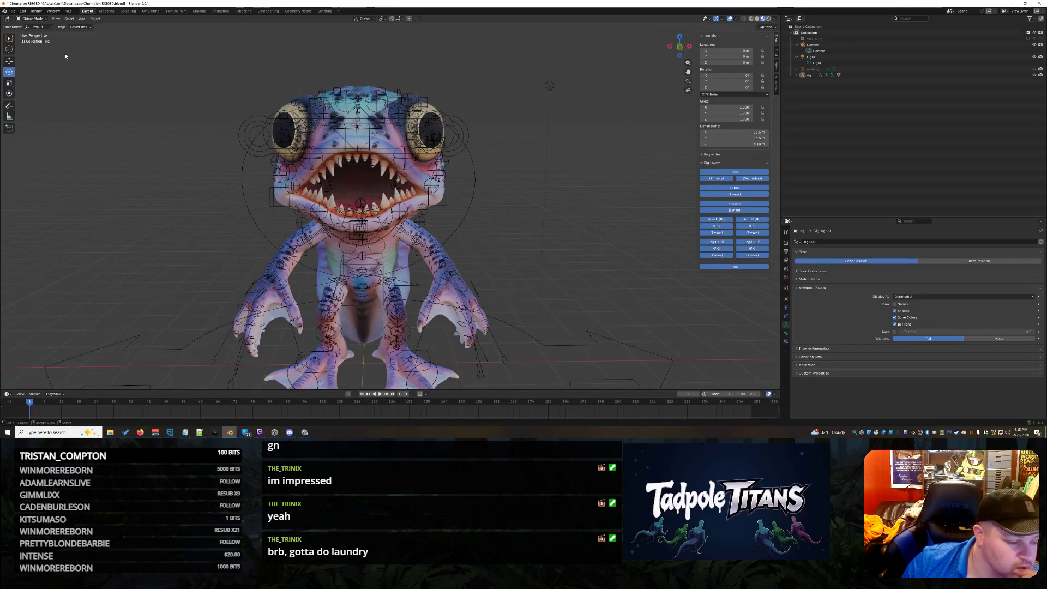
Review the glTF export's data and mesh options, then cancel without exporting
{"action": "left_click", "coordinate": [12, 11]}
{"action": "mouse_move", "coordinate": [37, 105]}
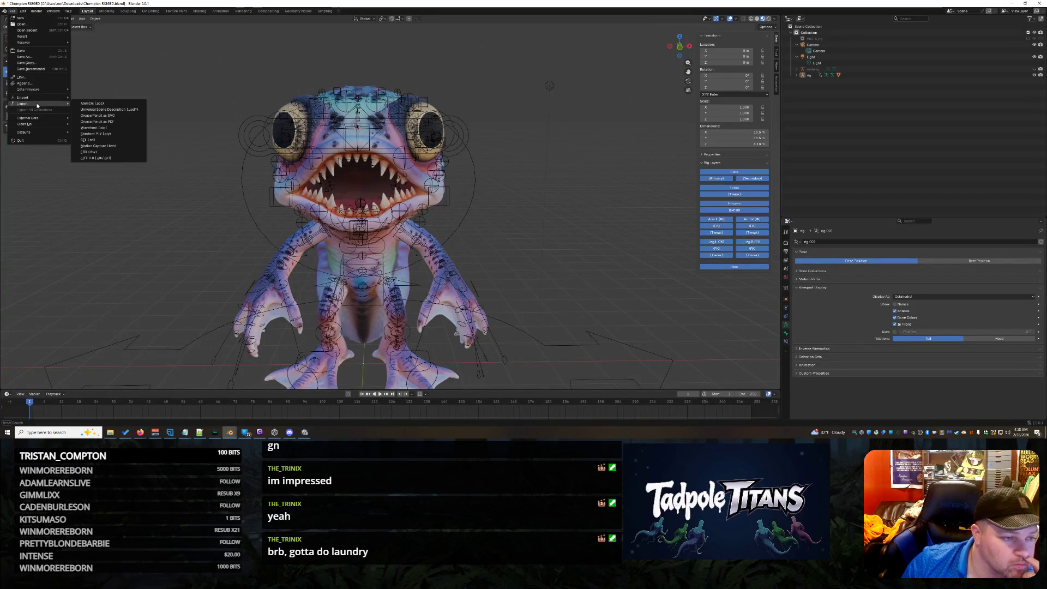
{"action": "left_click", "coordinate": [96, 158]}
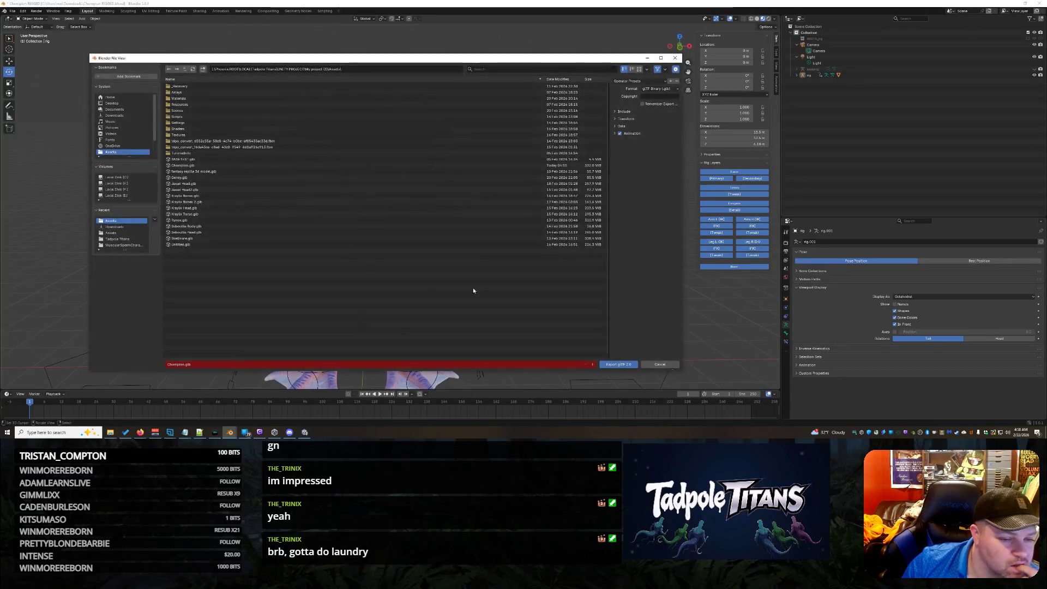
{"action": "left_click", "coordinate": [615, 126]}
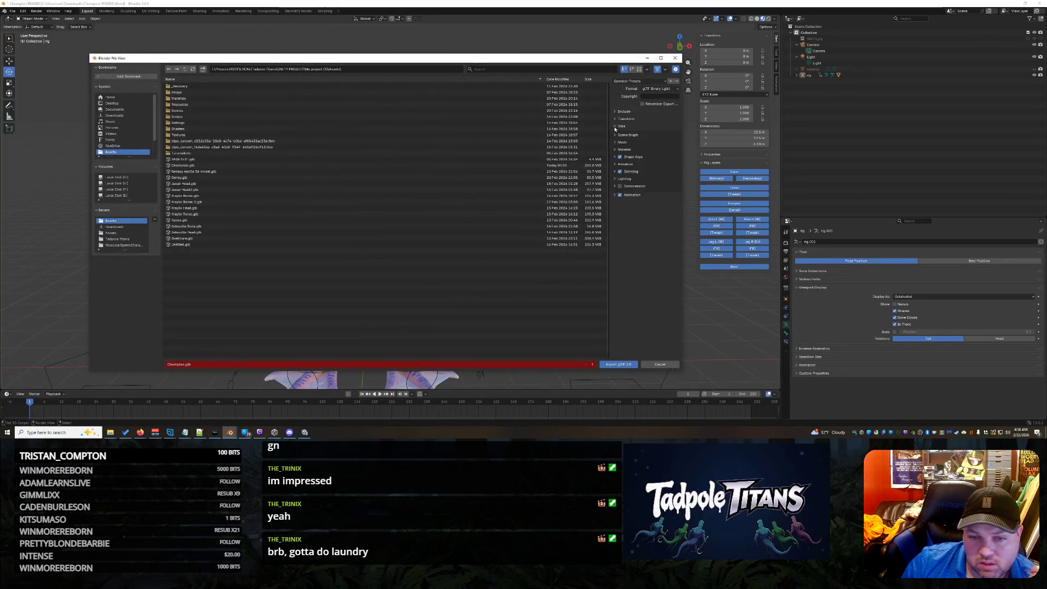
{"action": "left_click", "coordinate": [620, 141]}
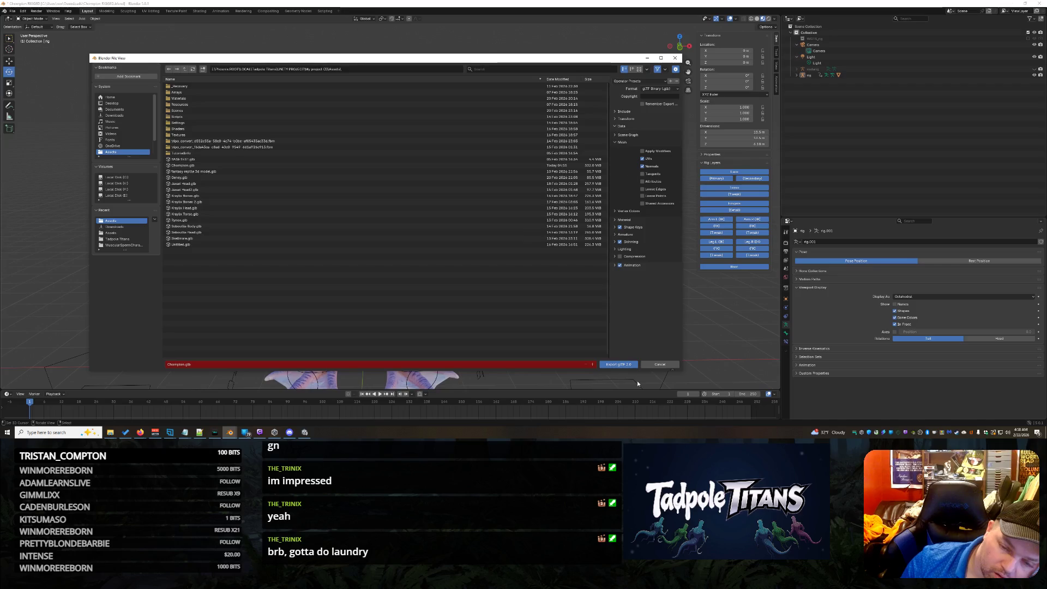
{"action": "left_click", "coordinate": [660, 365]}
Delete the Camera and Light from the outliner and save the blend file
{"action": "left_click", "coordinate": [828, 45]}
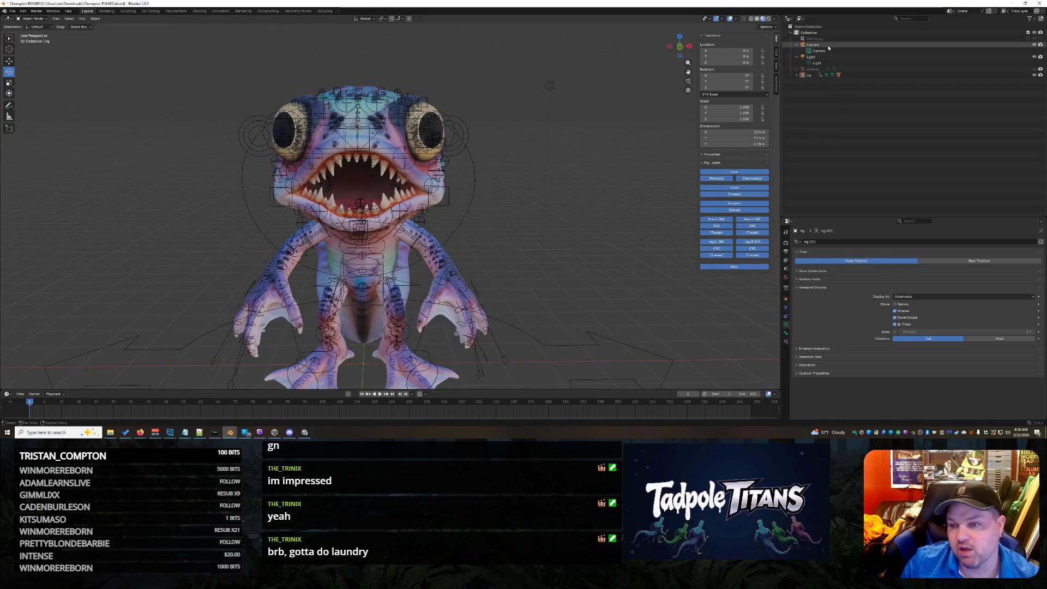
{"action": "key", "text": "Delete"}
{"action": "left_click", "coordinate": [829, 46]}
{"action": "key", "text": "Delete"}
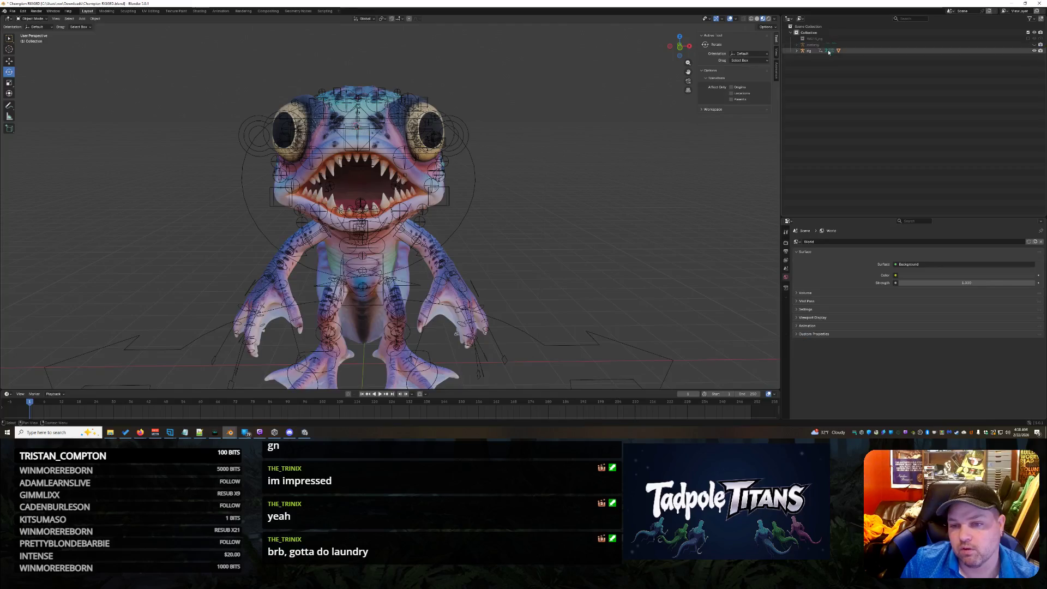
{"action": "key", "text": "ctrl+s"}
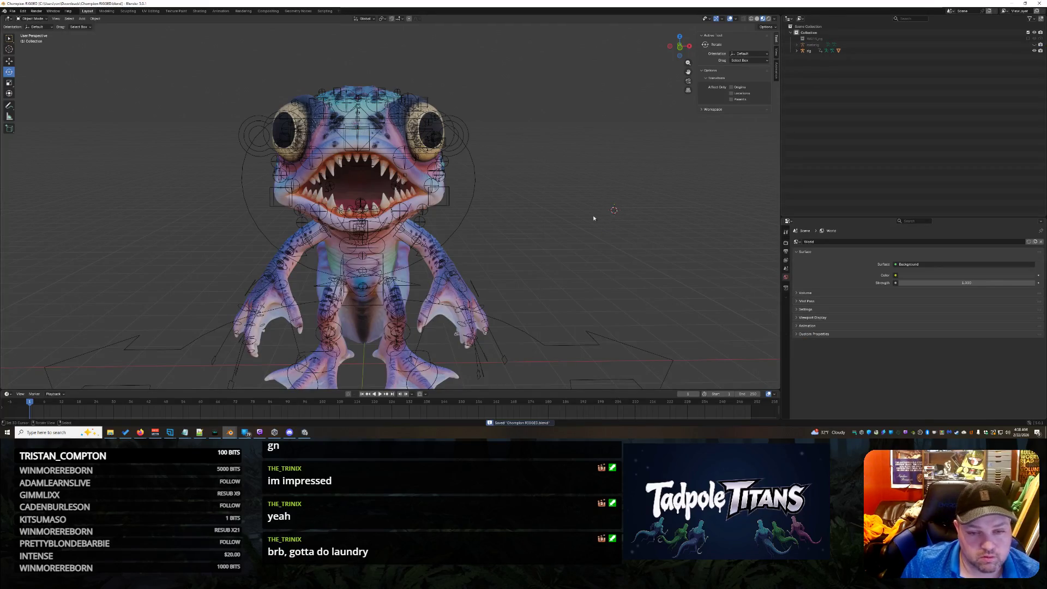
Export the rigged creature as glTF 2.0 to Champion.glb
{"action": "left_click", "coordinate": [12, 11]}
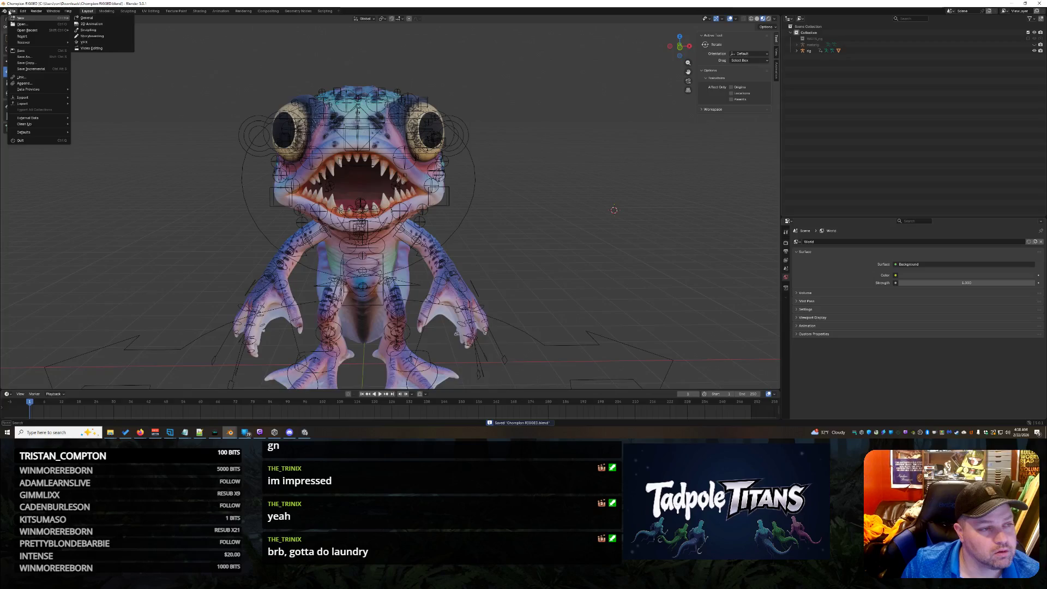
{"action": "mouse_move", "coordinate": [28, 104]}
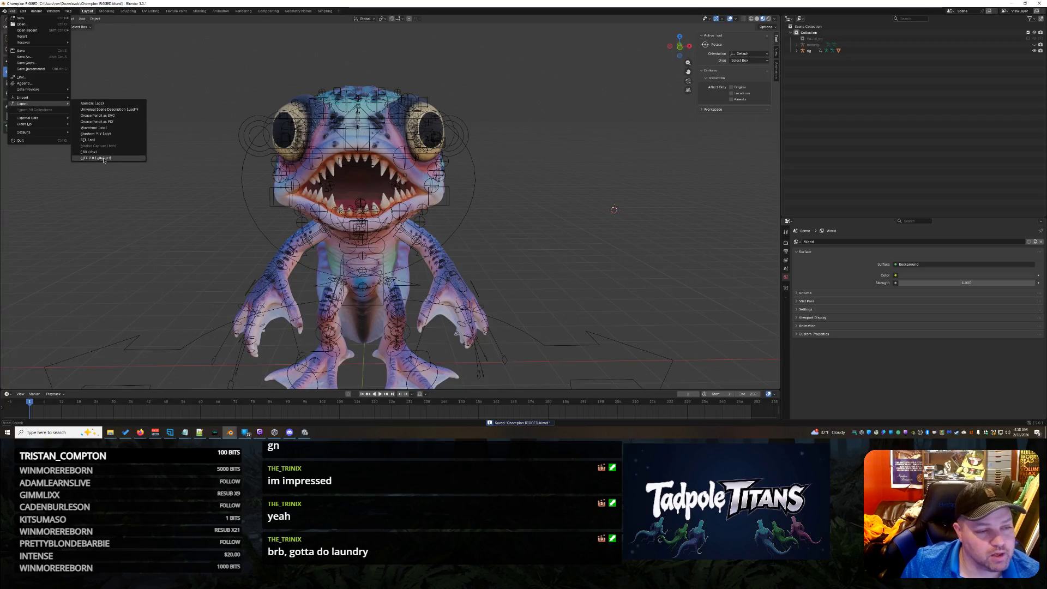
{"action": "left_click", "coordinate": [96, 157]}
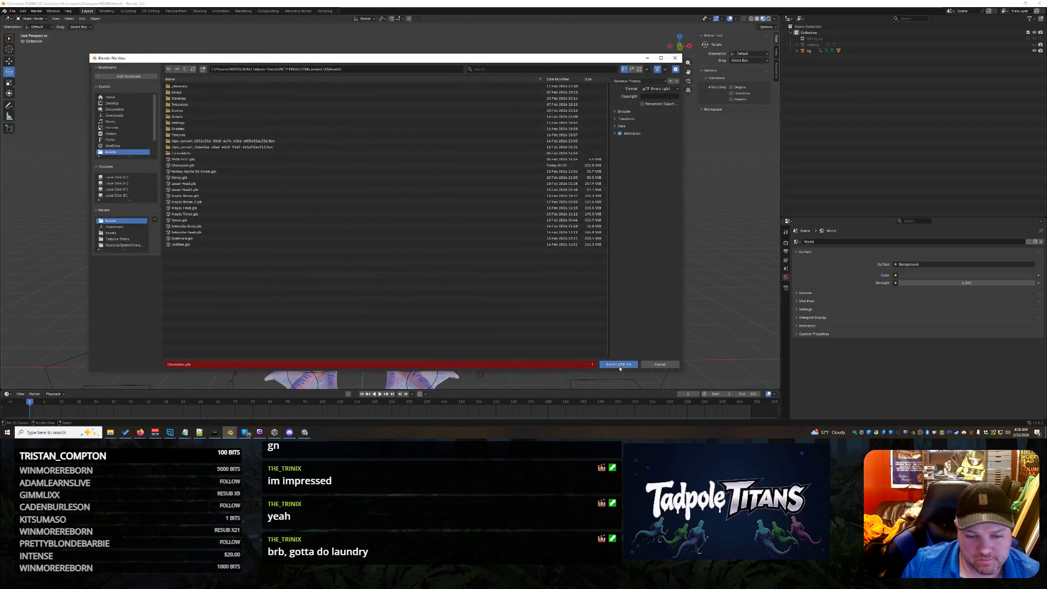
{"action": "left_click", "coordinate": [619, 364]}
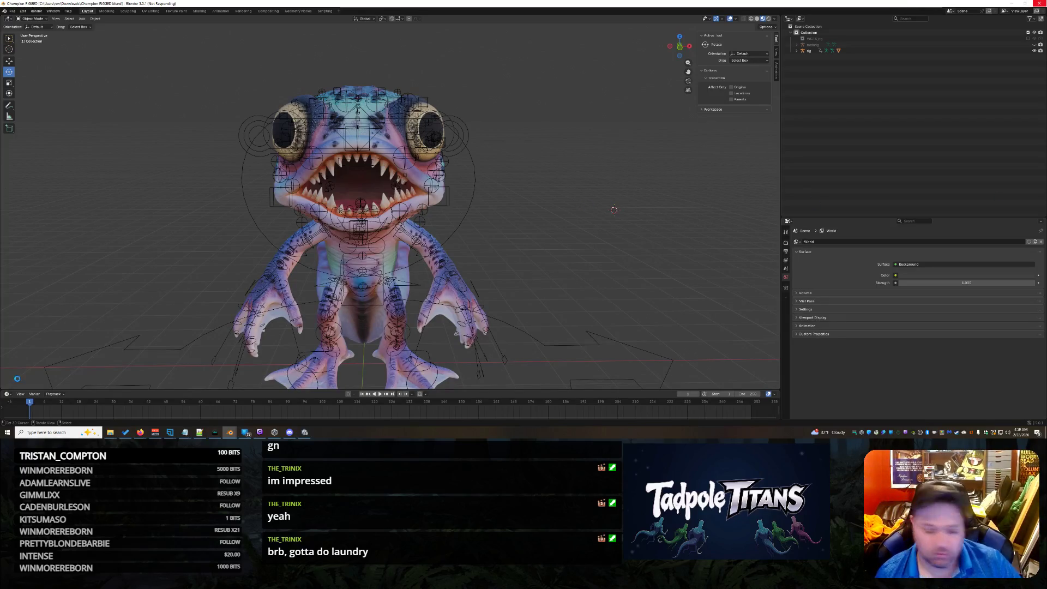
{"action": "mouse_move", "coordinate": [142, 435]}
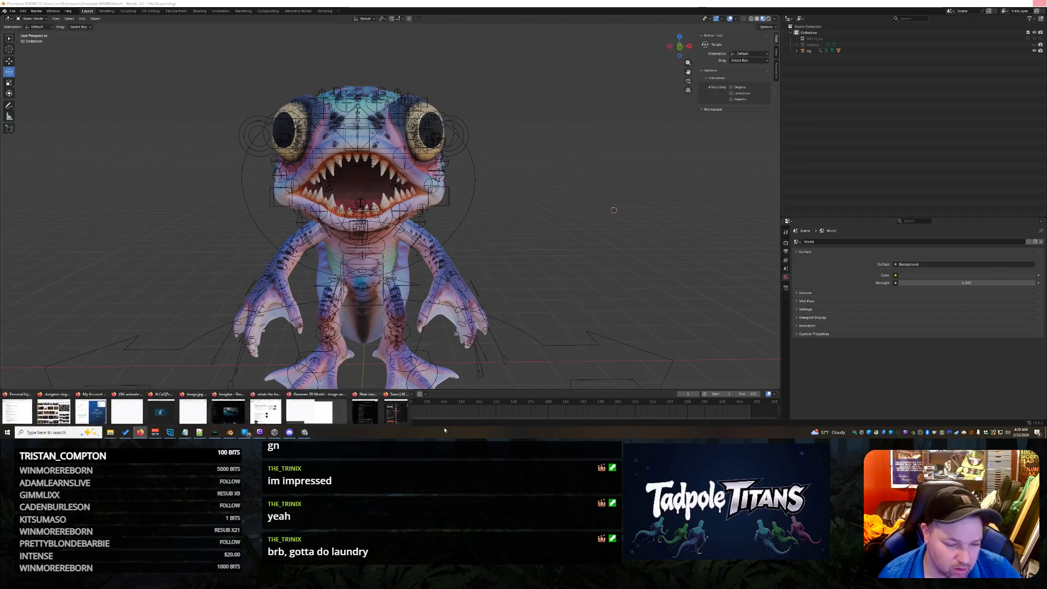
{"action": "left_click", "coordinate": [397, 410]}
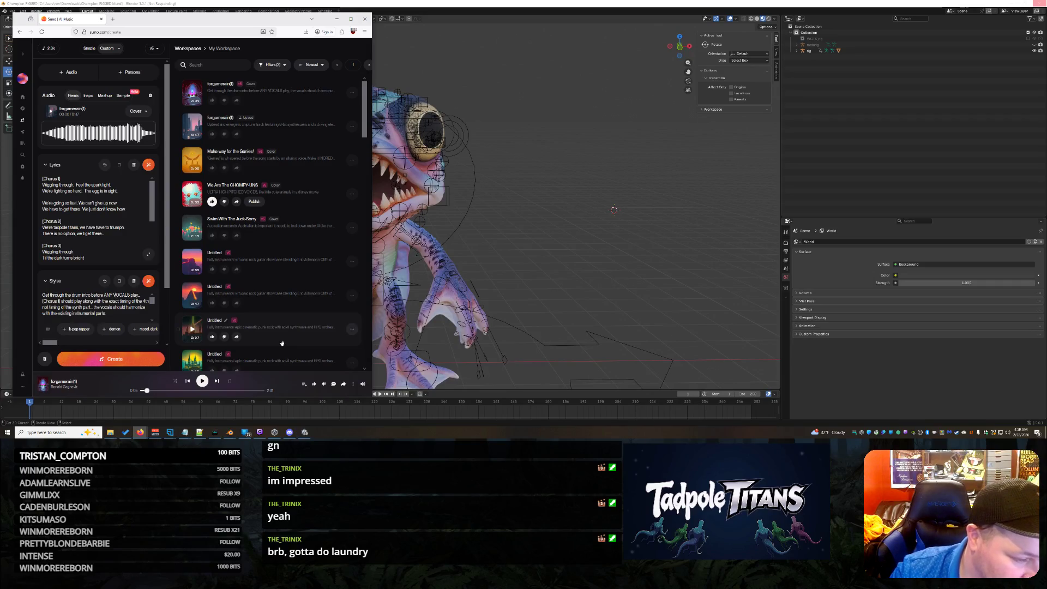
Reword the style prompt so vocals are sung after the drums, and add a [DRUM INTRO] lyrics tag
{"action": "key", "text": "BackSpace"}
{"action": "key", "text": "BackSpace"}
{"action": "key", "text": "BackSpace"}
{"action": "type", "text": "are sung"}
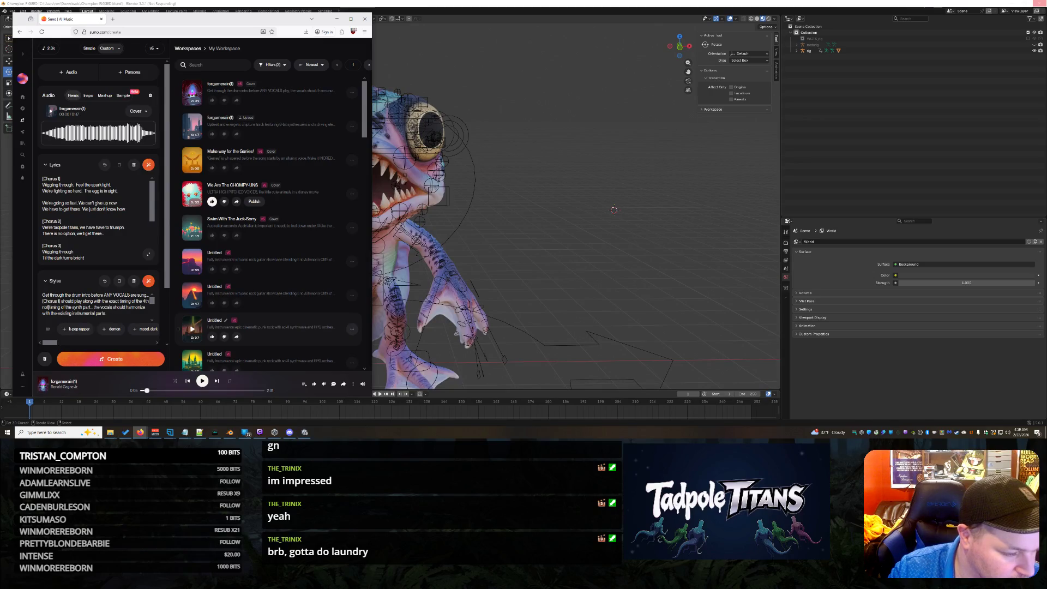
{"action": "type", "text": "te"}
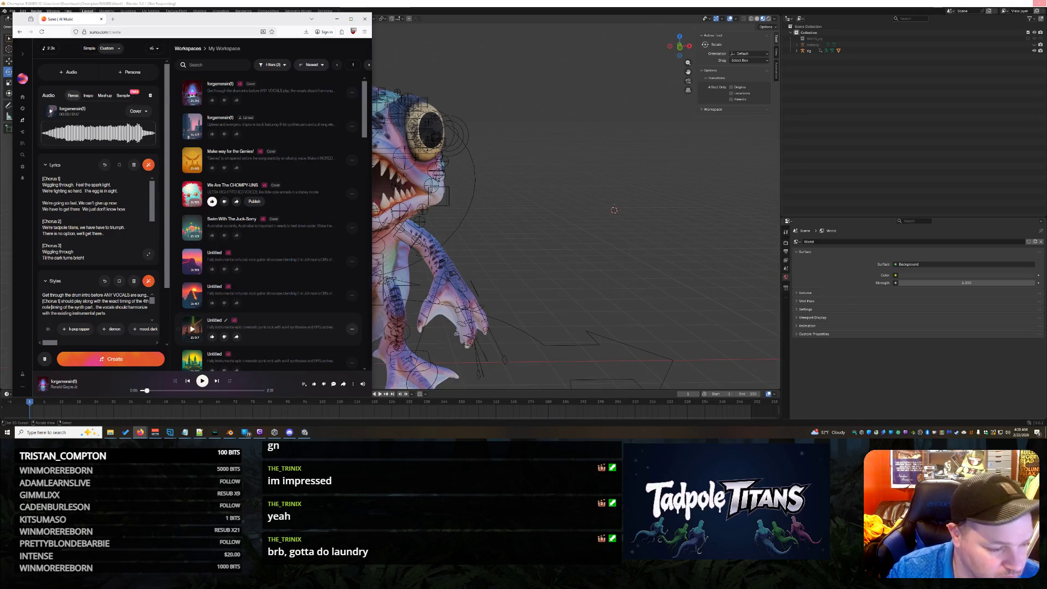
{"action": "type", "text": " AFTER THE"}
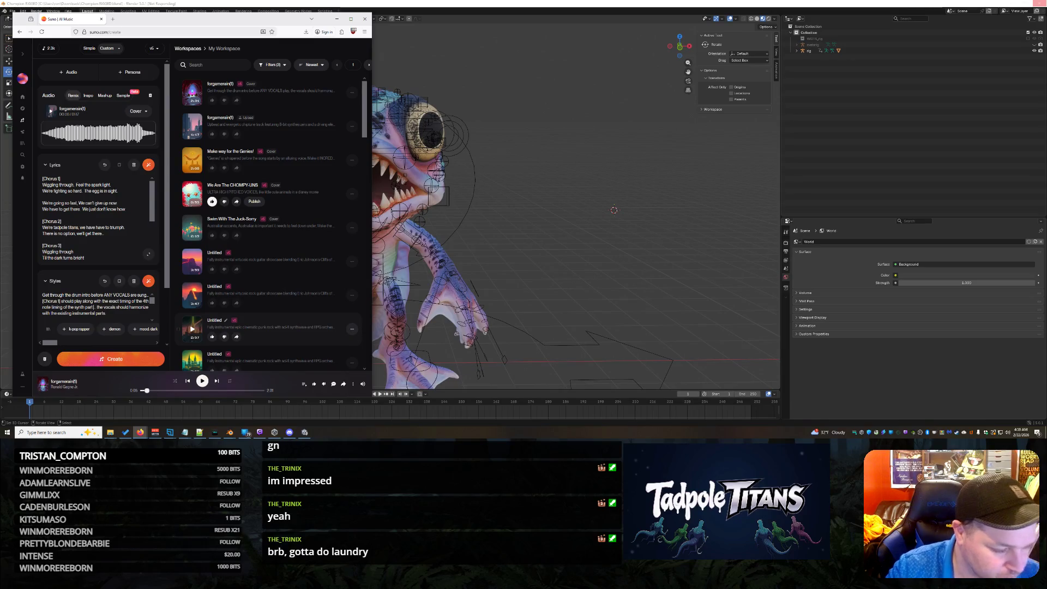
{"action": "type", "text": " DRUMS"}
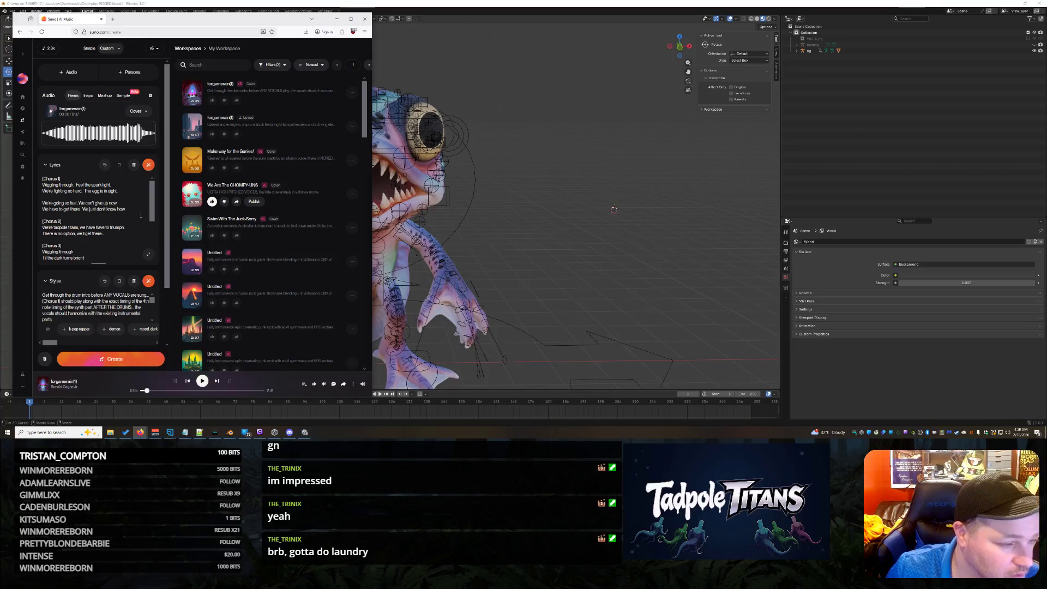
{"action": "type", "text": "[DRUM INTRO]"}
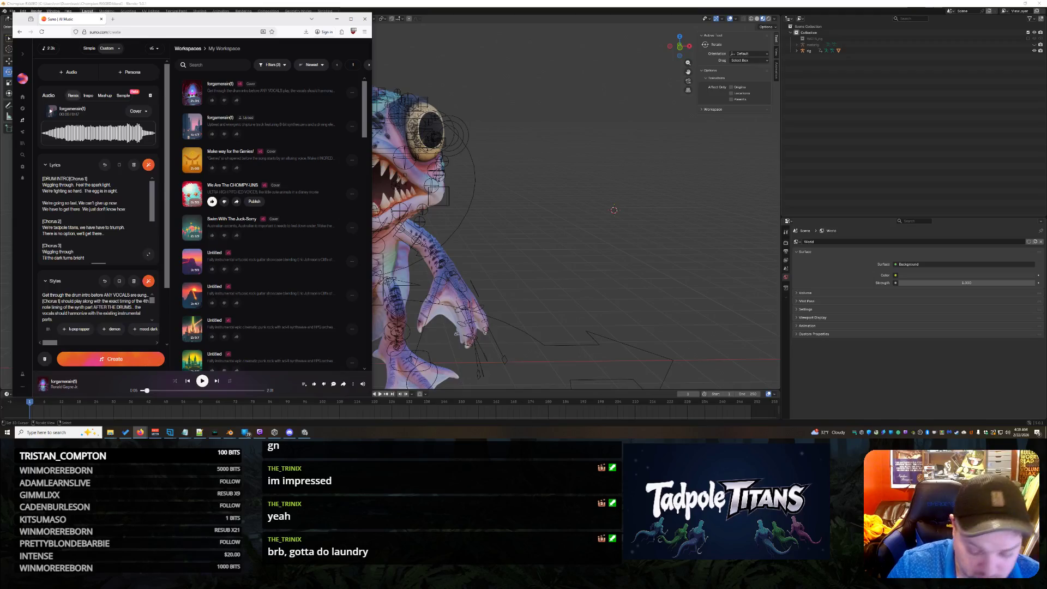
Mark the drum intro as '- No Lyrics' on its own line and generate the song
{"action": "key", "text": "Return"}
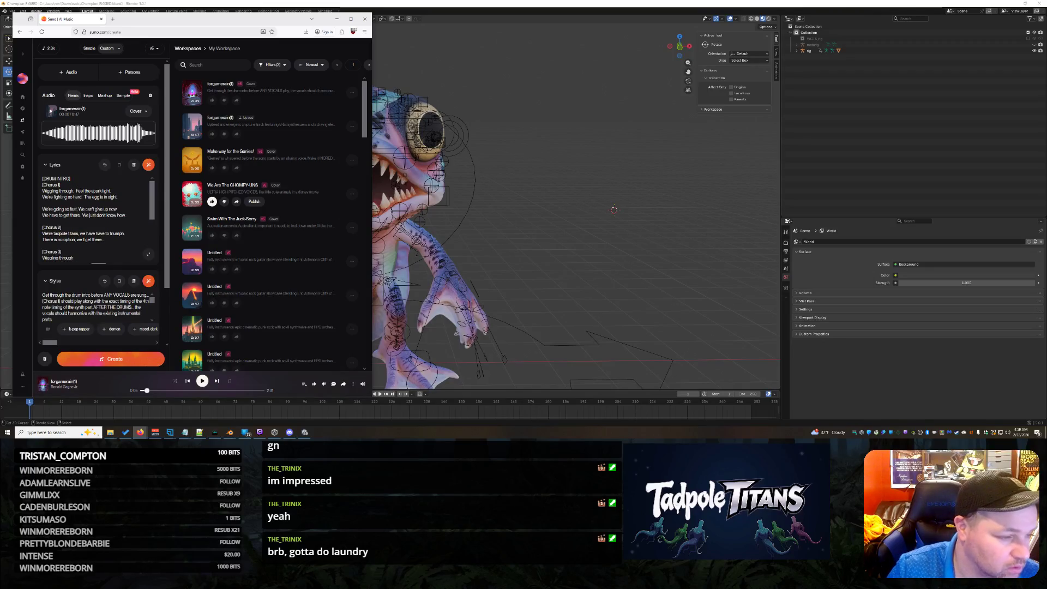
{"action": "key", "text": "Return"}
{"action": "type", "text": "- No"}
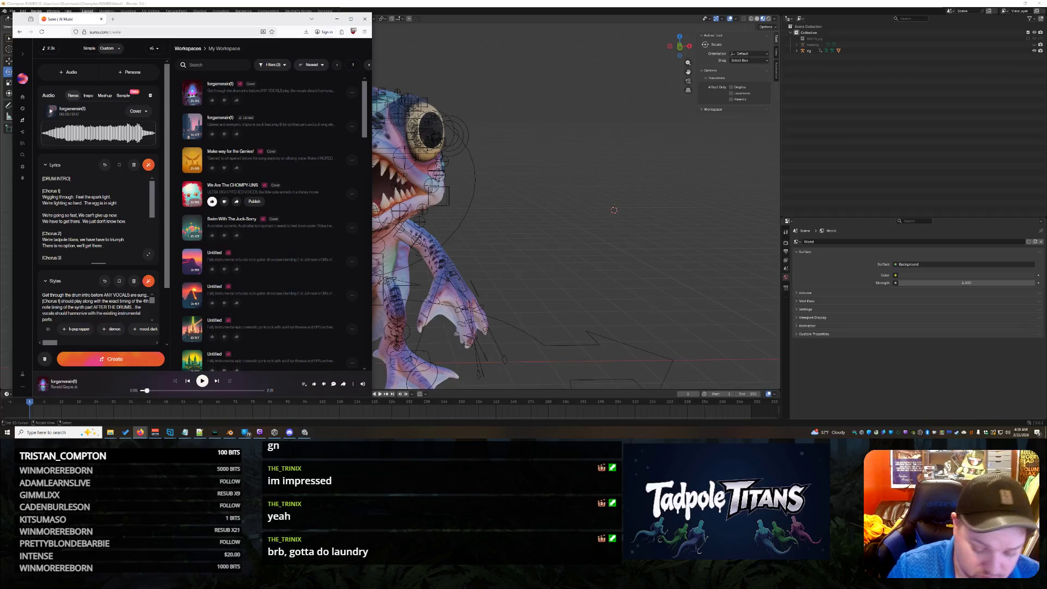
{"action": "type", "text": " Lyr"}
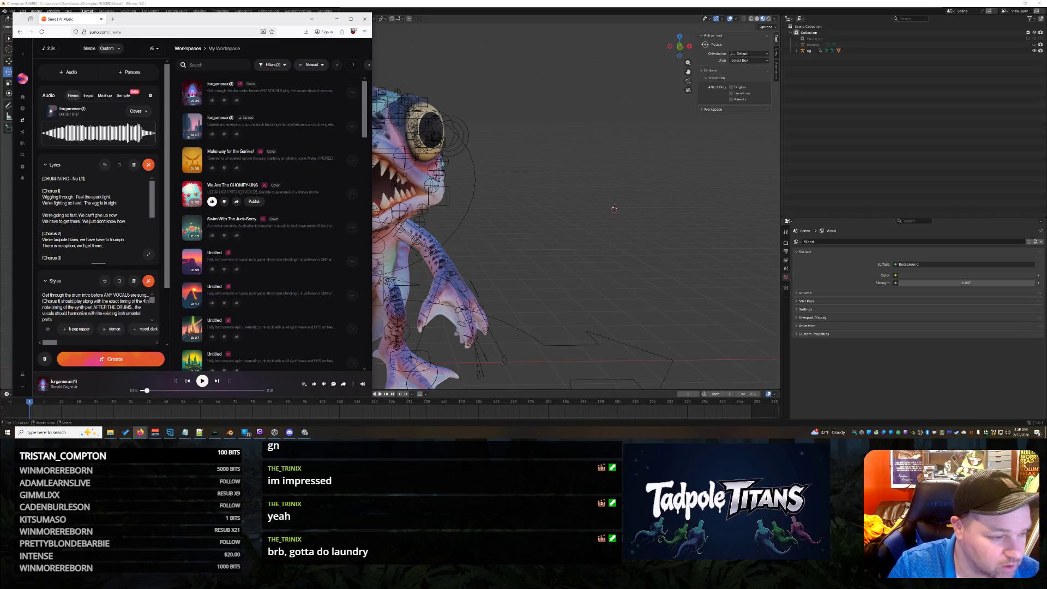
{"action": "type", "text": "ics"}
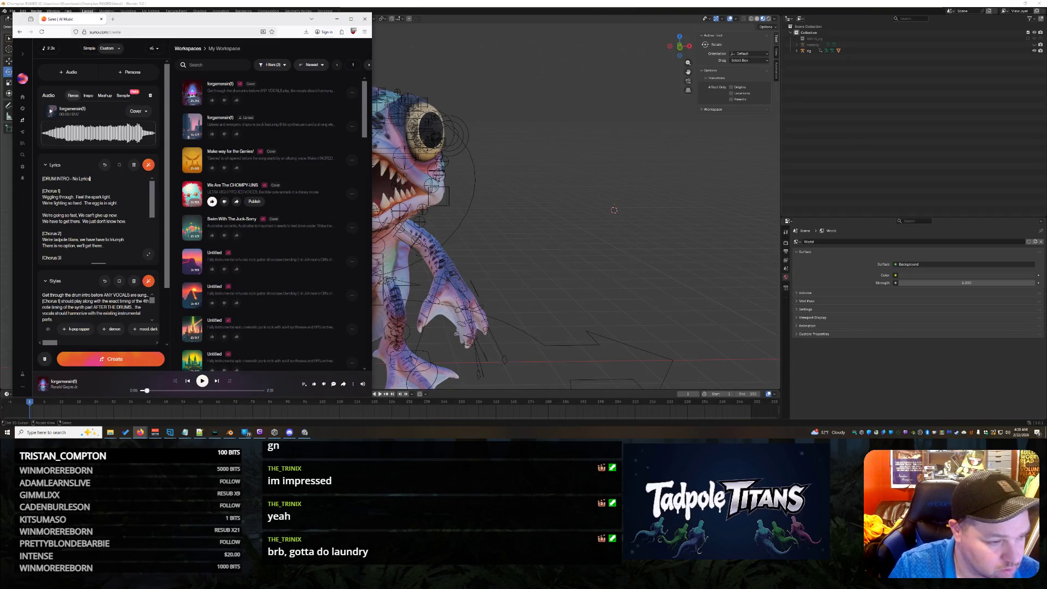
{"action": "left_click", "coordinate": [125, 362]}
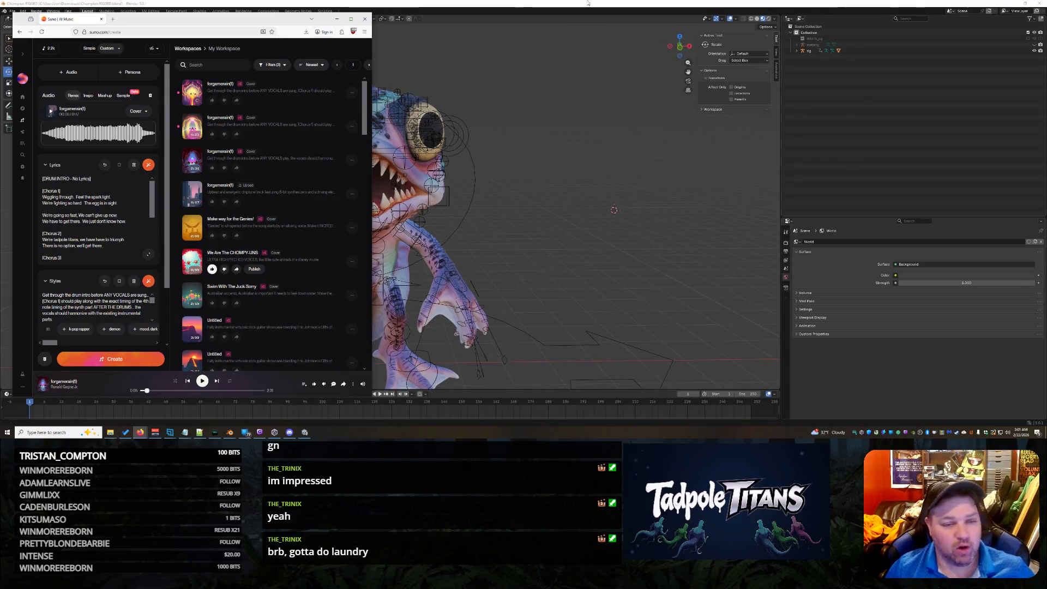
Play the newest Cover take at the top of the workspace list
{"action": "left_click", "coordinate": [191, 93]}
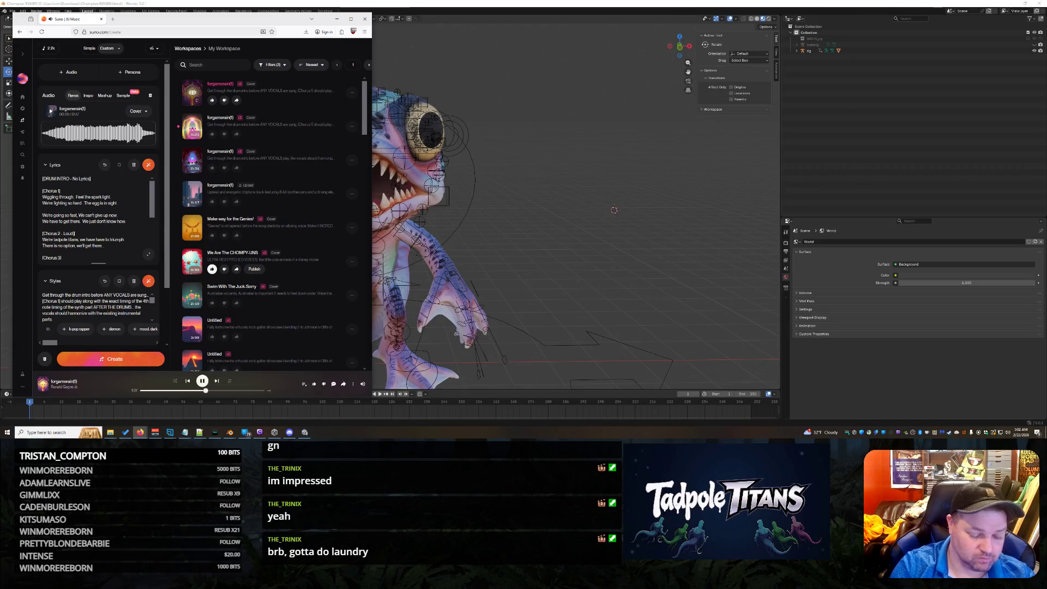
Extend the second chorus tag to call for loud, triumphant singing
{"action": "type", "text": "Triump"}
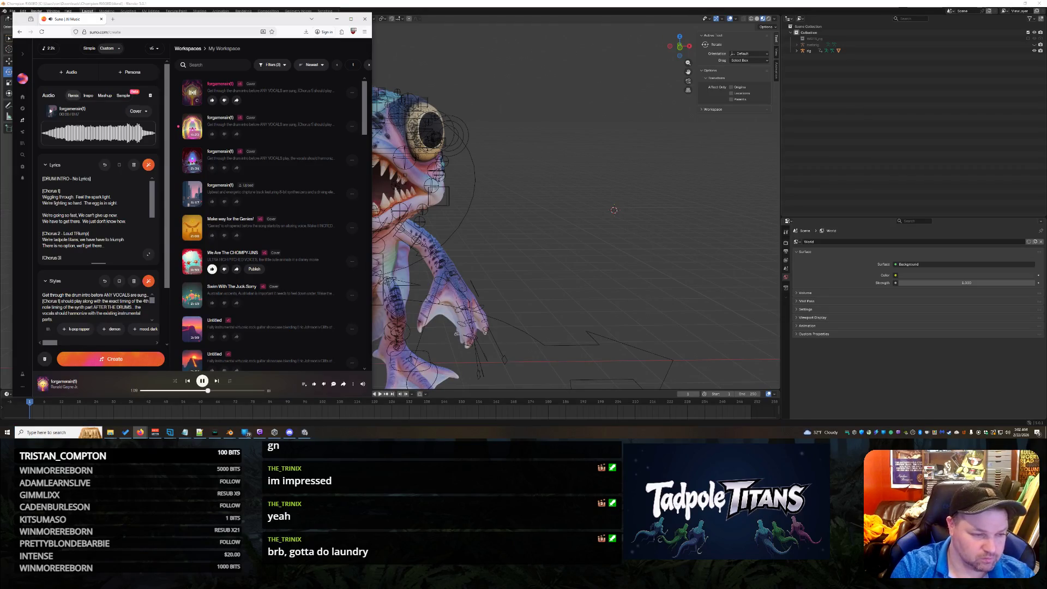
{"action": "key", "text": "BackSpace"}
{"action": "key", "text": "BackSpace"}
{"action": "type", "text": "mphant singing"}
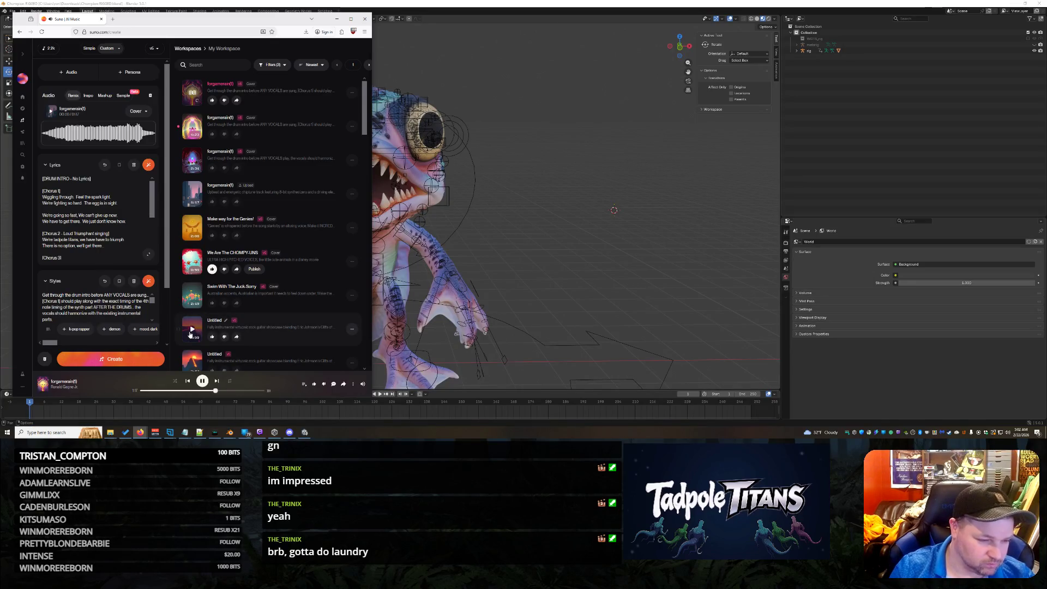
Add a style line asking for a high-energy male singer with an 80s Bon Jovi range
{"action": "key", "text": "Return"}
{"action": "type", "text": "Make the instruments more epic"}
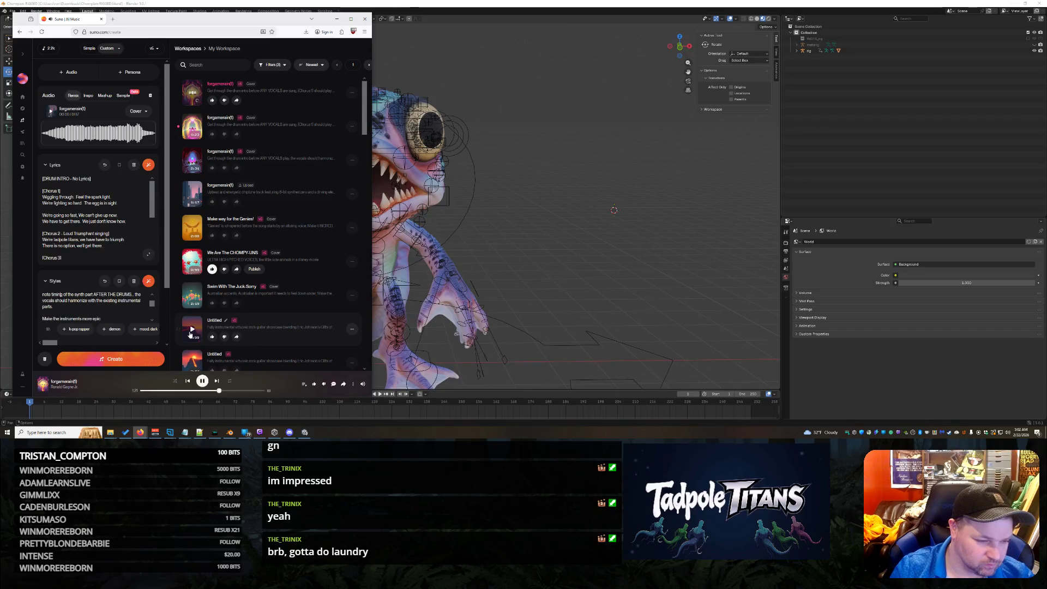
{"action": "type", "text": "Male singer, high energy"}
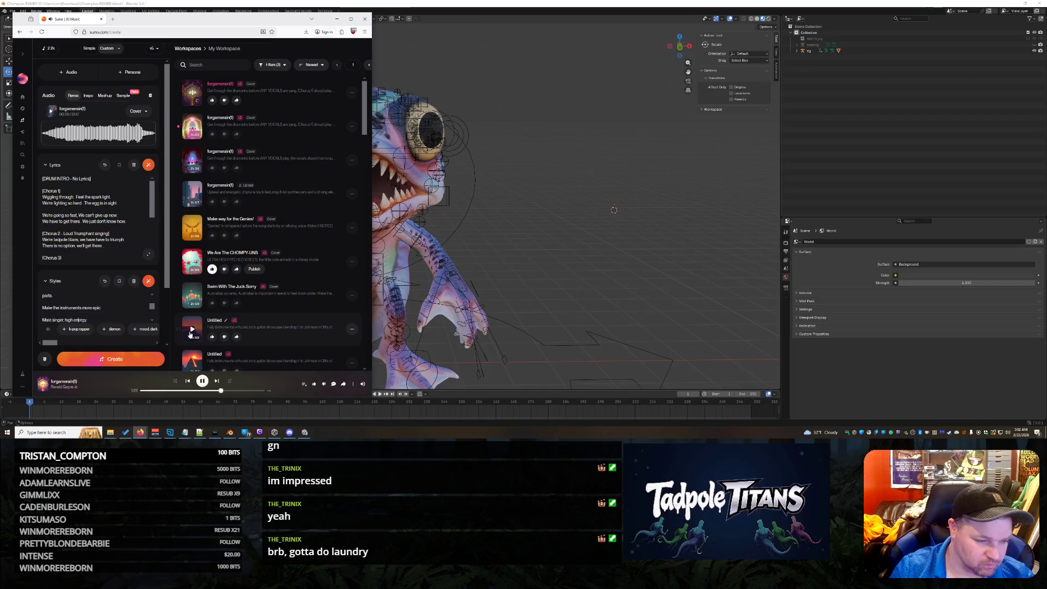
{"action": "key", "text": "Return"}
{"action": "key", "text": "BackSpace"}
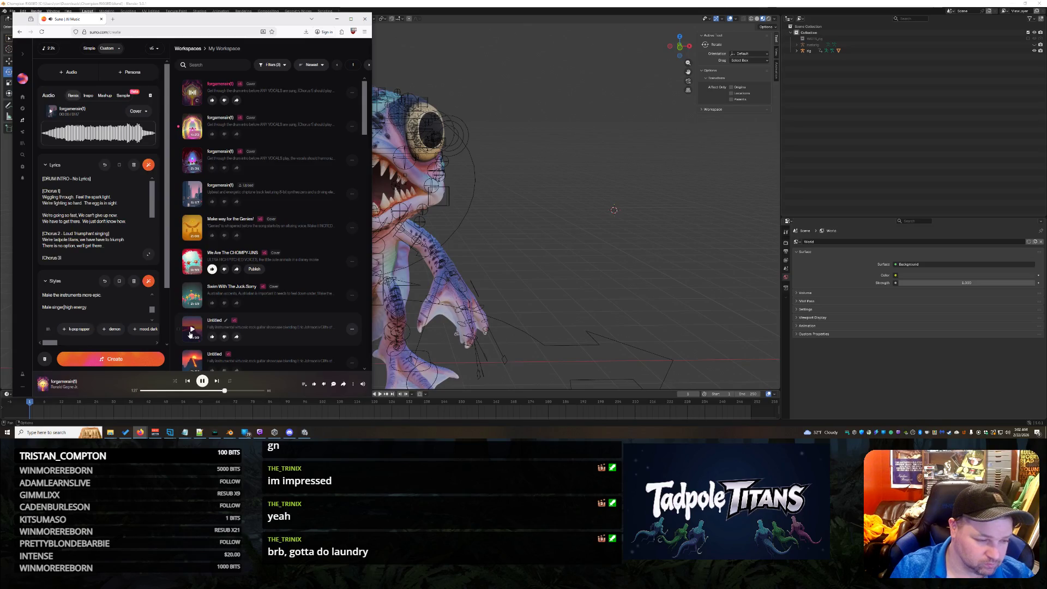
{"action": "key", "text": "Left"}
{"action": "key", "text": "Left"}
{"action": "key", "text": "Left"}
{"action": "key", "text": "BackSpace"}
{"action": "type", "text": "80s bon jovi"}
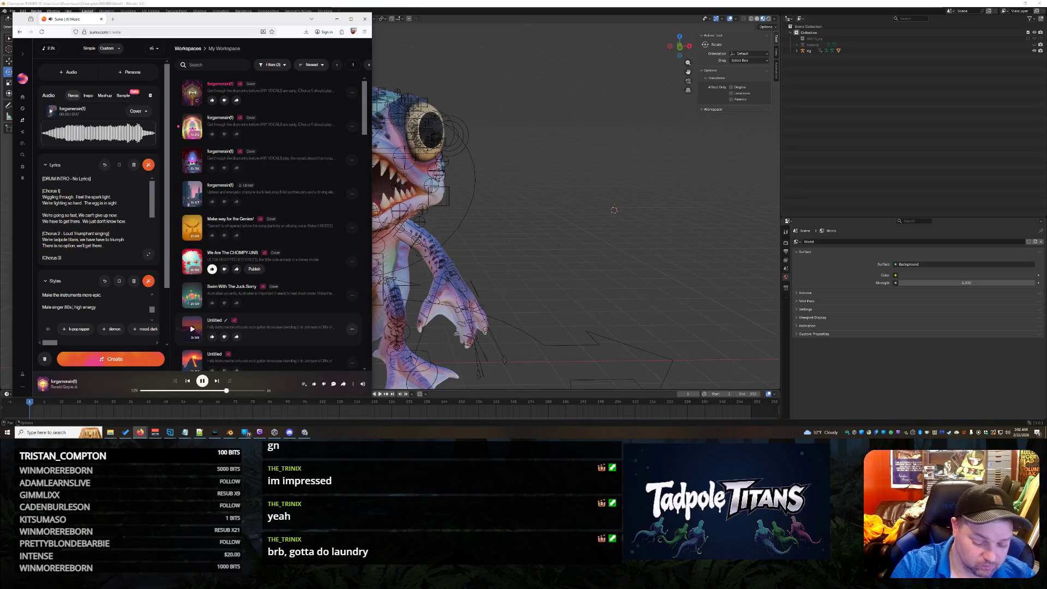
{"action": "type", "text": " range,"}
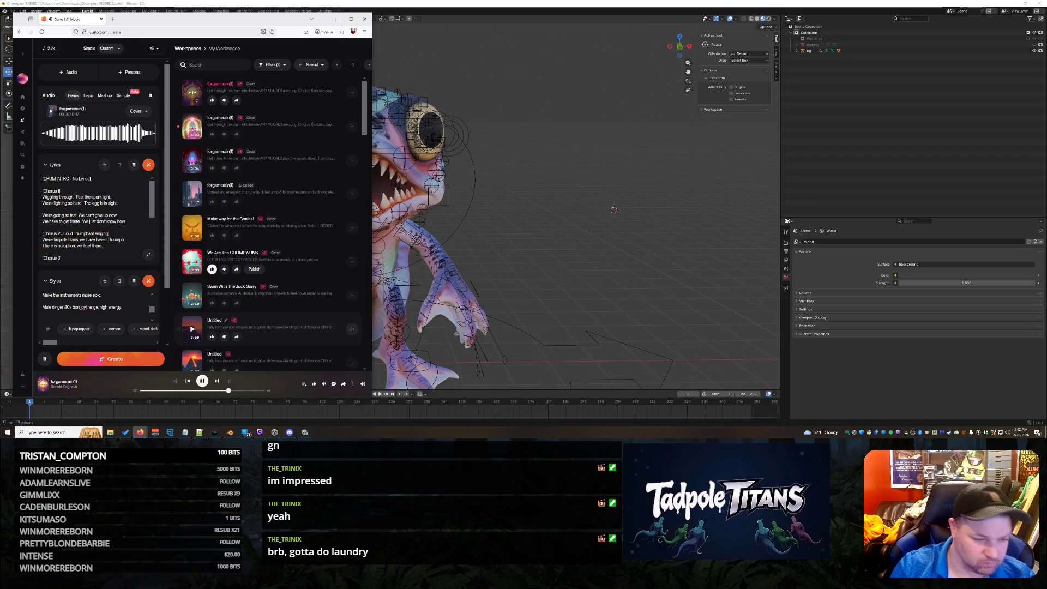